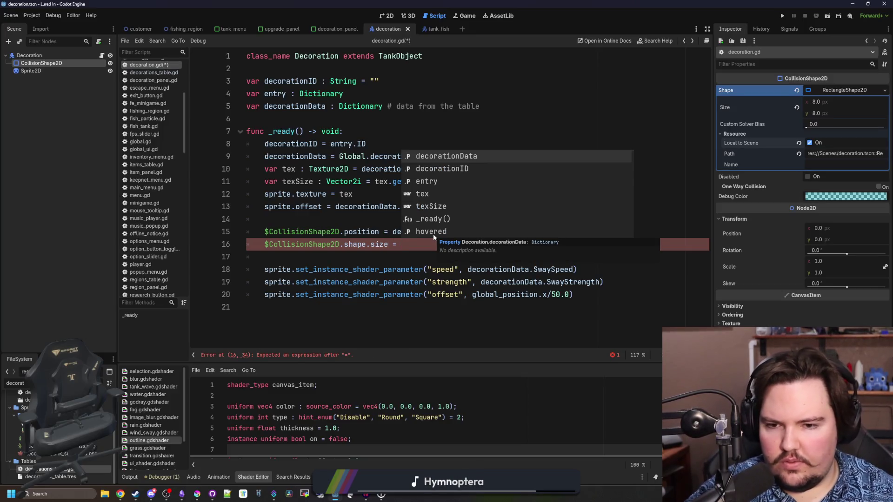
# Step: Change line 16 to `$CollisionShape2D.shape.size = texSize`, save decoration.gd, and run the project
pyautogui.moveTo(388, 244); pyautogui.dragTo(263, 246)
pyautogui.hotkey('ctrl', 'c')
pyautogui.click(438, 249)
pyautogui.hotkey('ctrl', 'v')
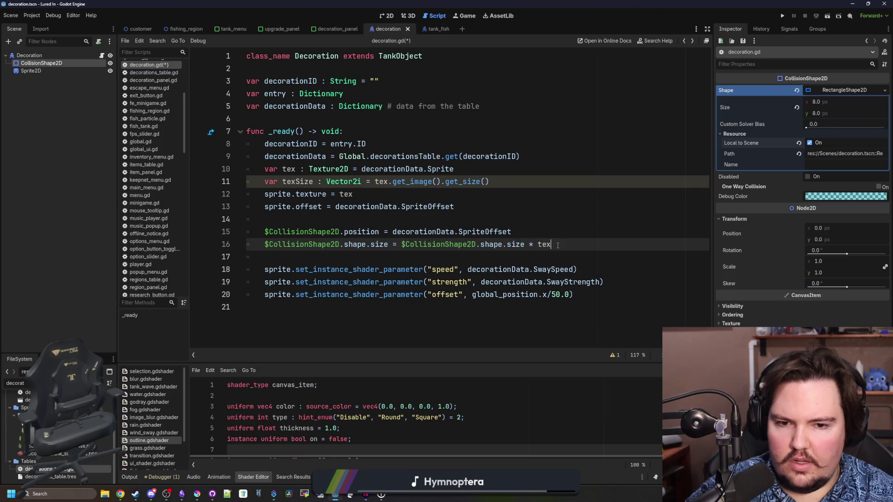
pyautogui.press('Return')
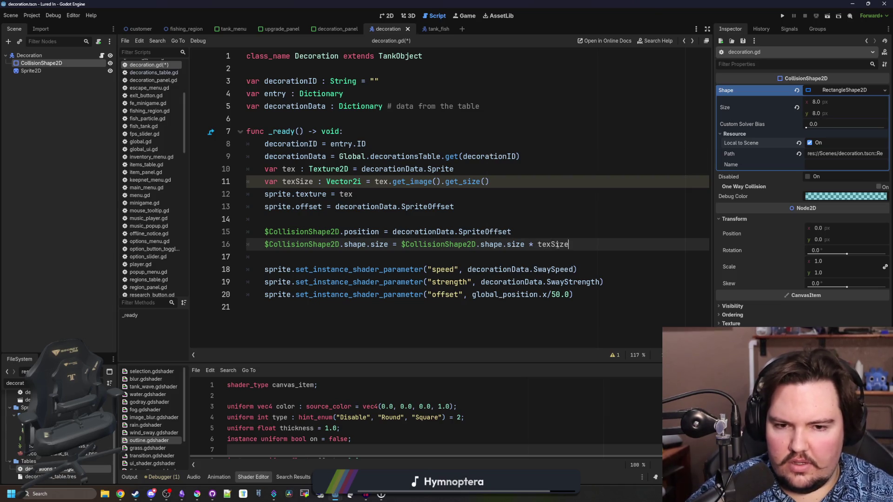
pyautogui.write('/V')
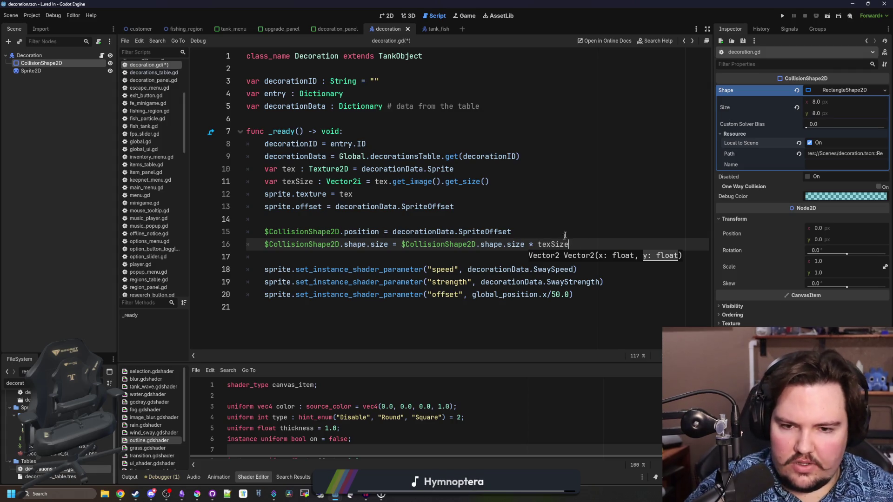
pyautogui.moveTo(536, 244); pyautogui.dragTo(395, 244)
pyautogui.press('BackSpace')
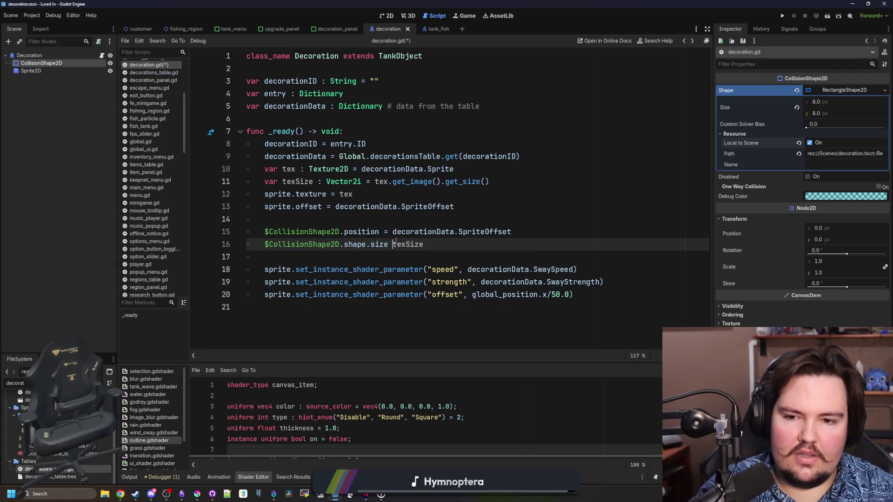
pyautogui.write('=')
pyautogui.hotkey('ctrl', 'space')
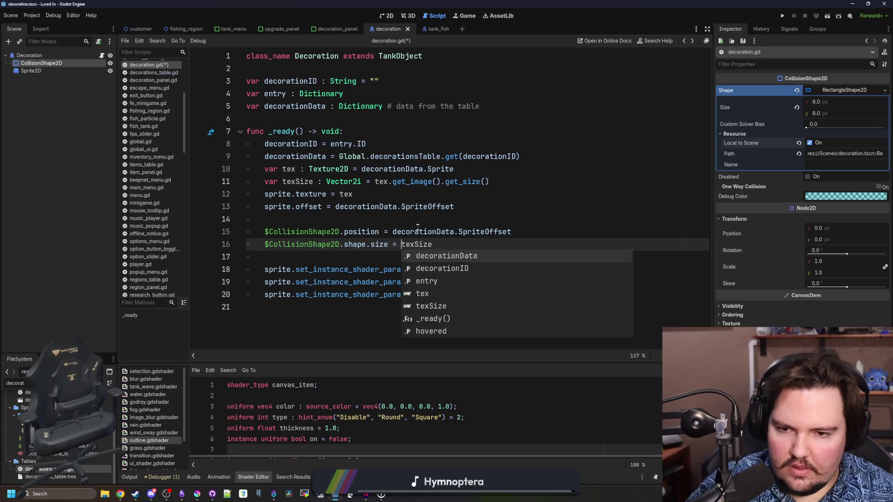
pyautogui.click(419, 217)
pyautogui.hotkey('ctrl', 's')
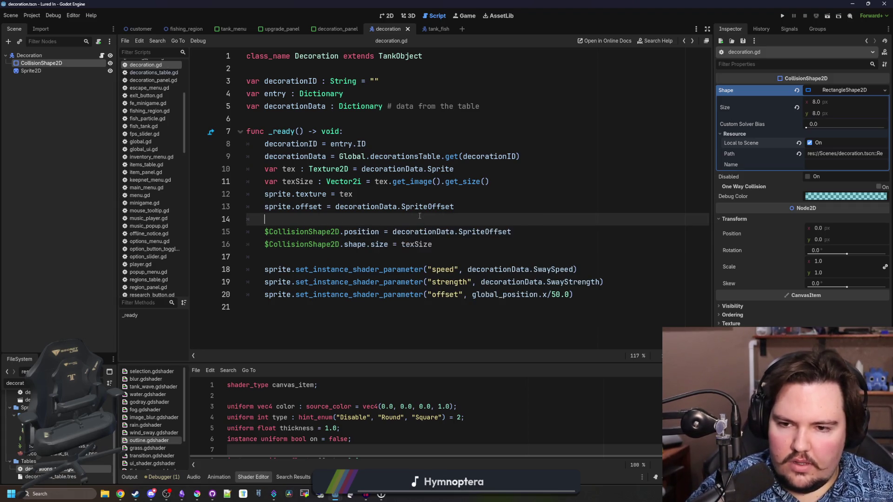
pyautogui.click(783, 16)
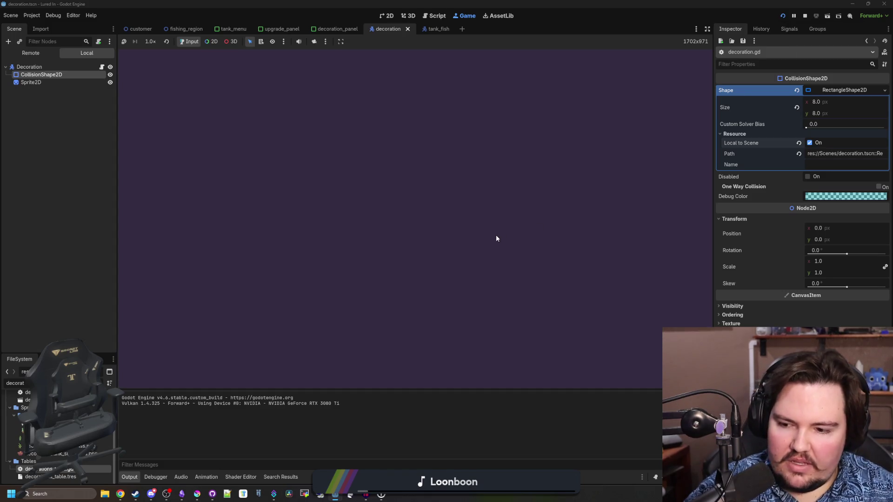
# Step: In Fish Tank 1, click the kelp and Super Red coral to test their click areas, then return to decoration.gd
pyautogui.click(388, 257)
pyautogui.click(352, 236)
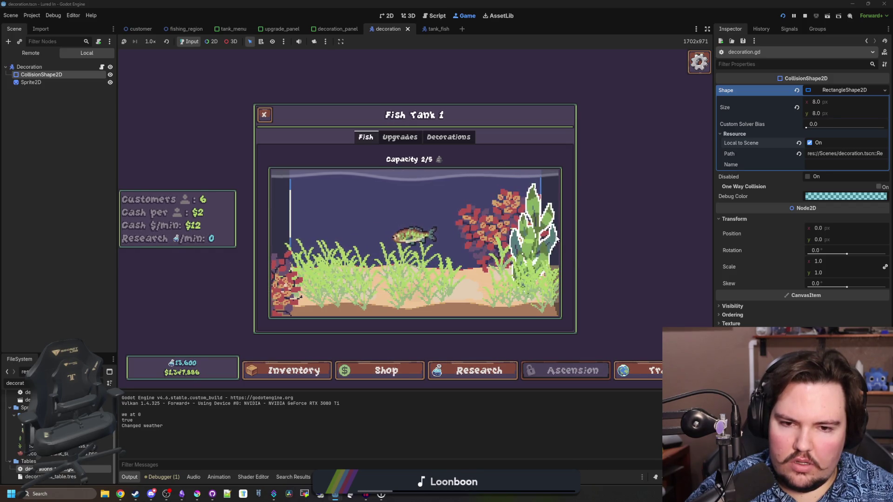
pyautogui.click(544, 222)
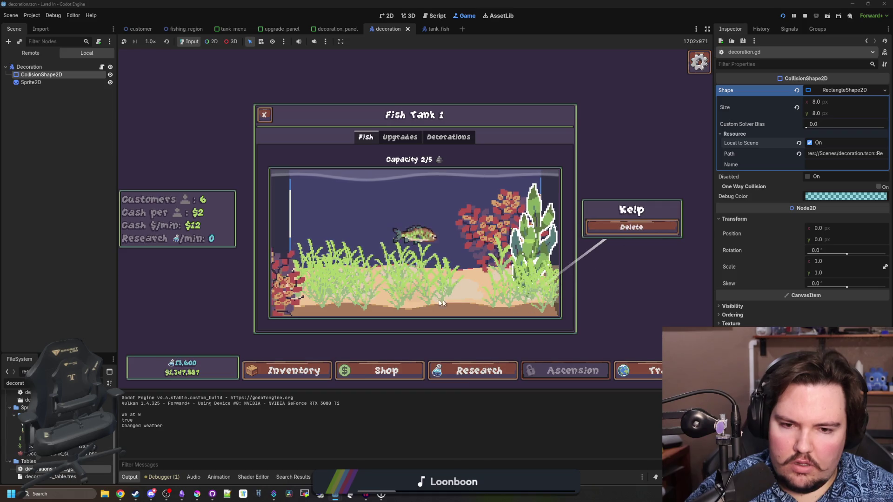
pyautogui.click(285, 287)
pyautogui.click(286, 287)
pyautogui.click(286, 287)
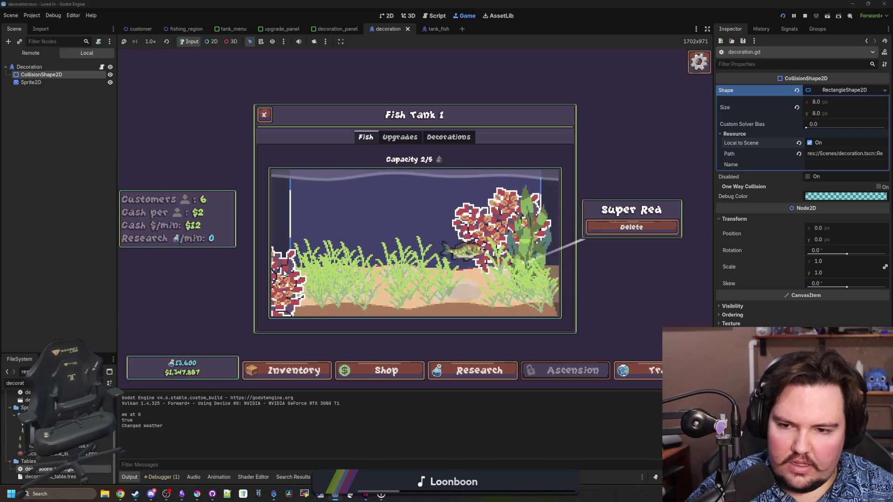
pyautogui.click(333, 220)
pyautogui.click(102, 67)
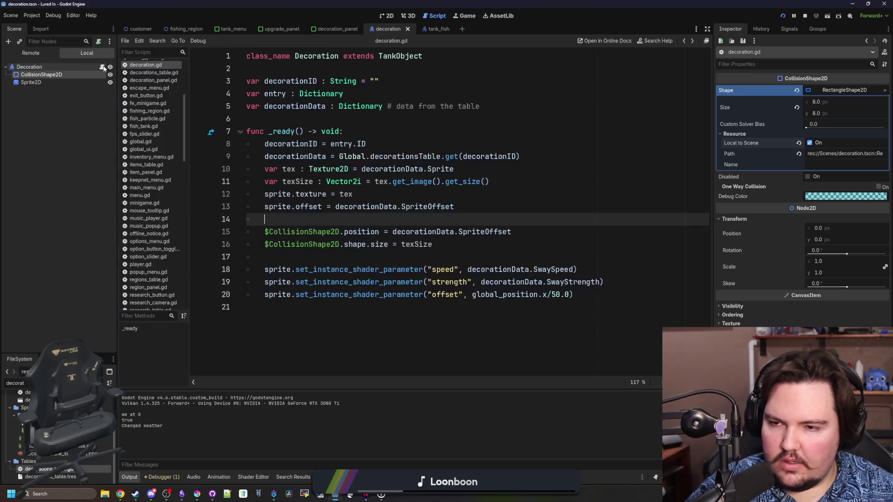
# Step: Make line 16 subtract one eighth of texSize from the collision size, and save
pyautogui.click(396, 261)
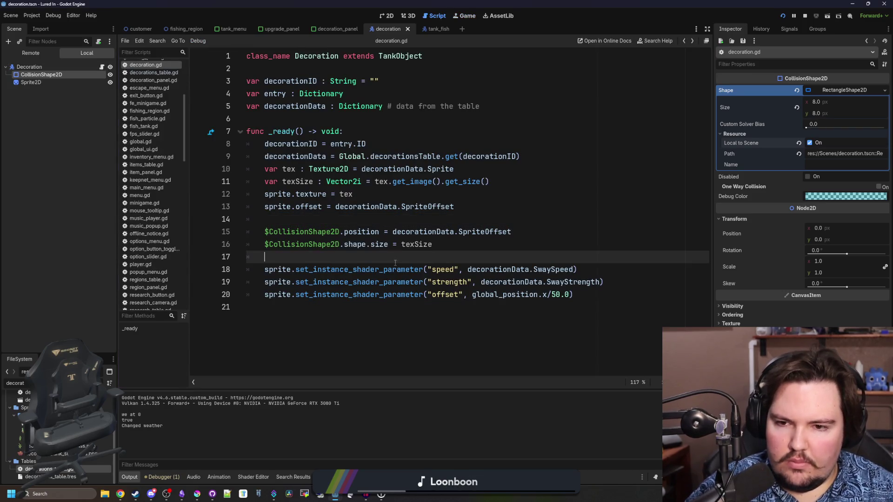
pyautogui.click(386, 221)
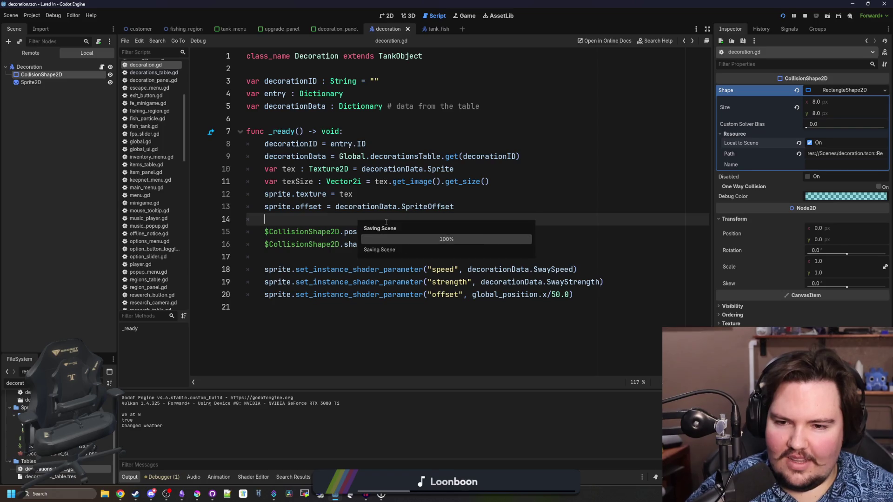
pyautogui.press('Up')
pyautogui.press('Up')
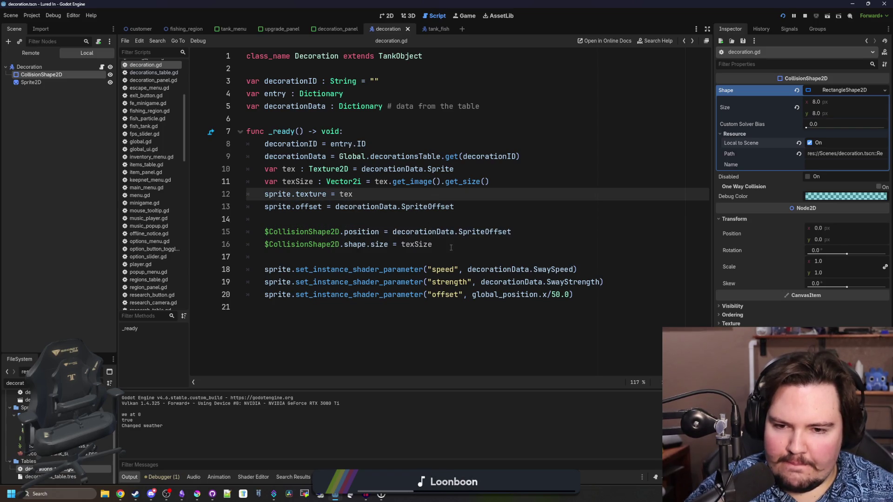
pyautogui.click(451, 247)
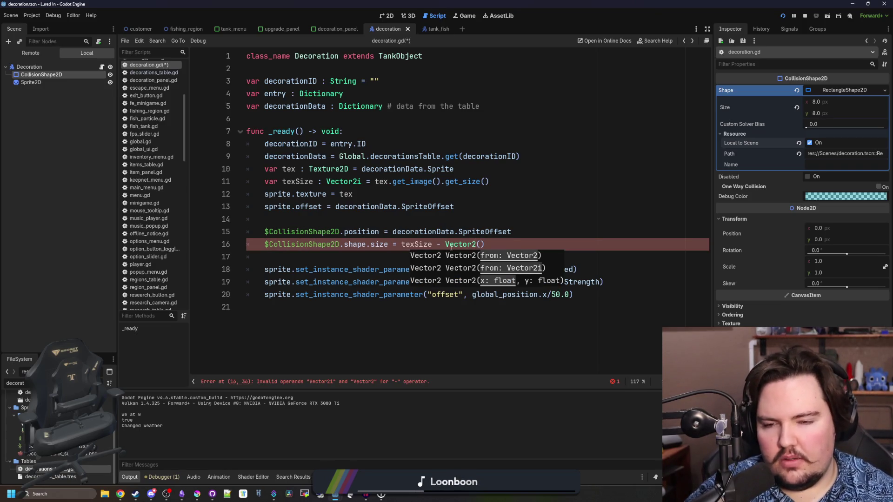
pyautogui.write('- tex')
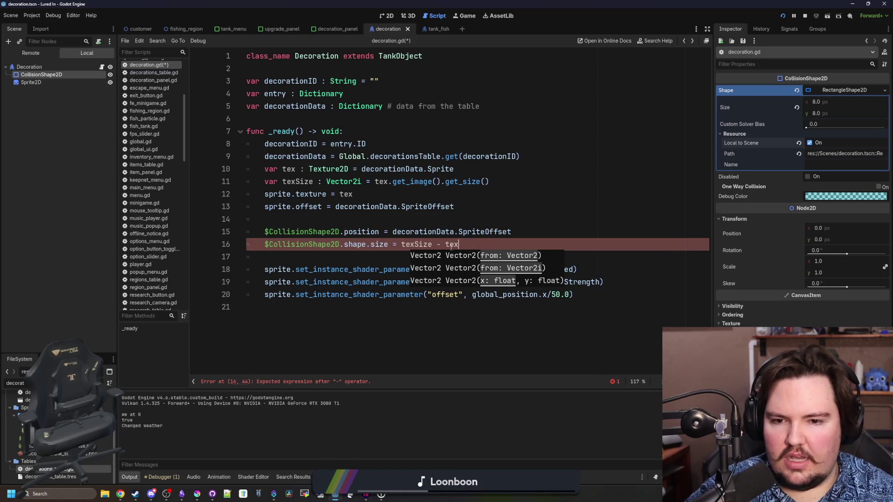
pyautogui.write('Size/16.0)')
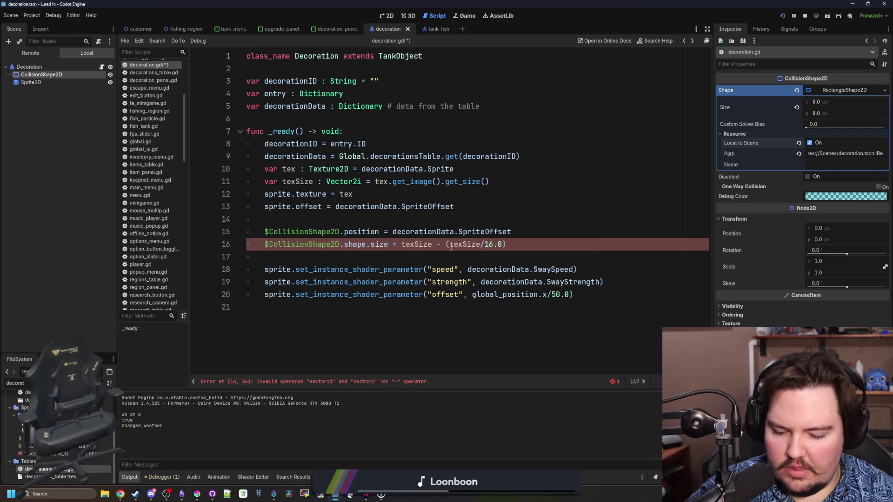
pyautogui.write('8')
pyautogui.click(508, 232)
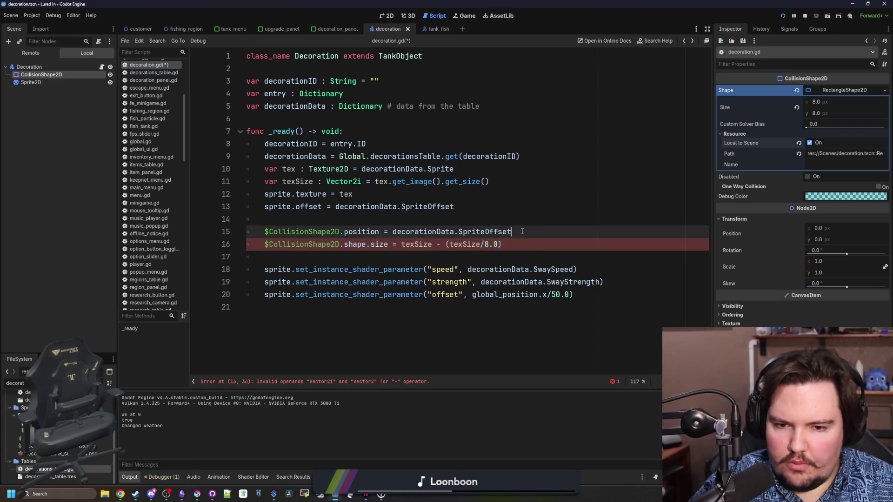
pyautogui.hotkey('ctrl', 's')
# Step: Wrap both texSize terms so line 16 reads Vector2(texSize) - Vector2(texSize)/8.0, and save
pyautogui.click(449, 244)
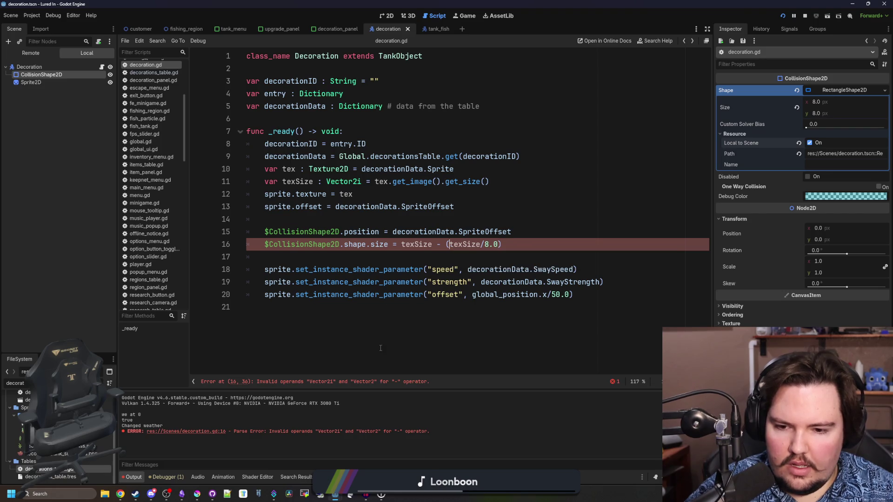
pyautogui.write('Vector2(')
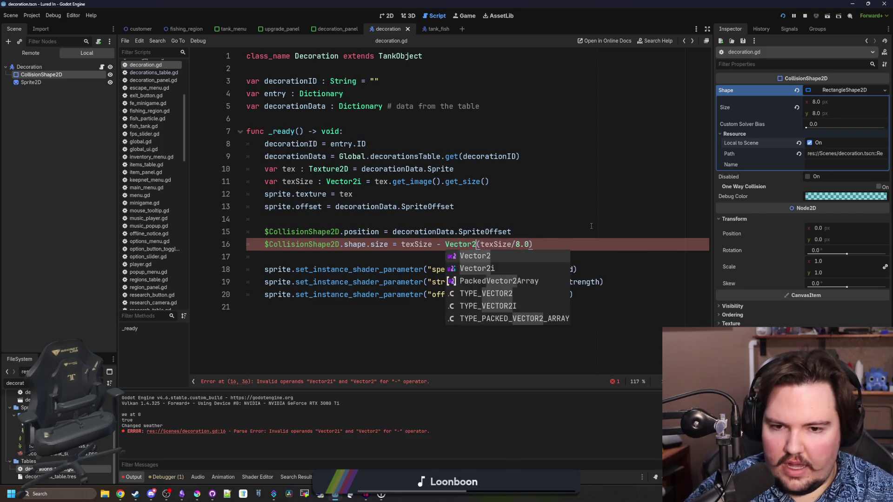
pyautogui.press('Right')
pyautogui.press('Delete')
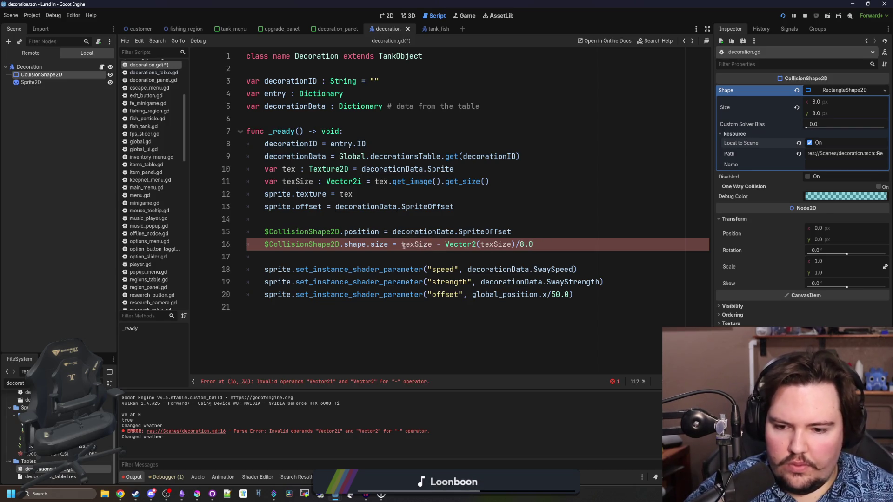
pyautogui.write('tor2(')
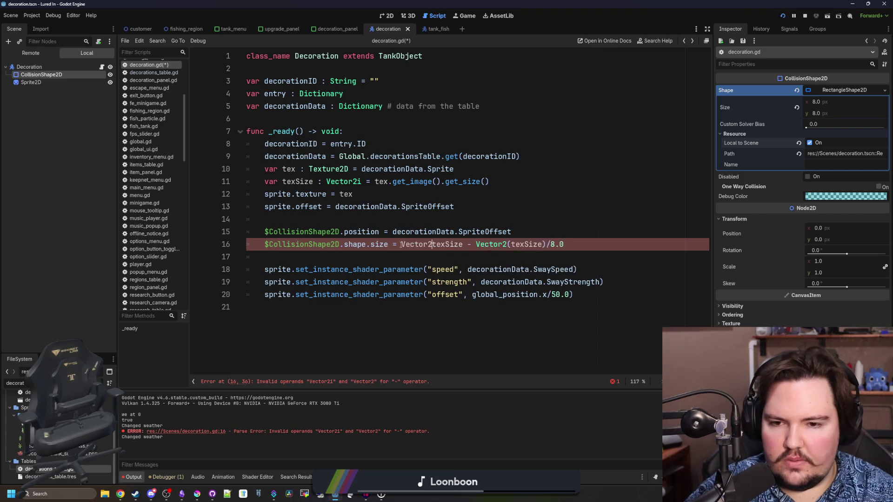
pyautogui.write(')')
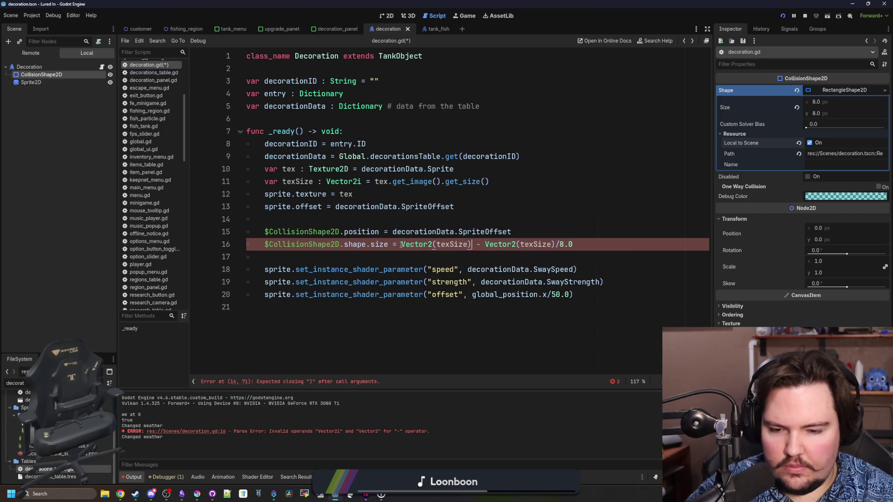
pyautogui.press('Up')
pyautogui.press('Up')
pyautogui.press('Up')
pyautogui.hotkey('ctrl', 's')
# Step: Relaunch the game, open Fish Tank 1, and click the carp, Super Red coral and kelp
pyautogui.click(781, 17)
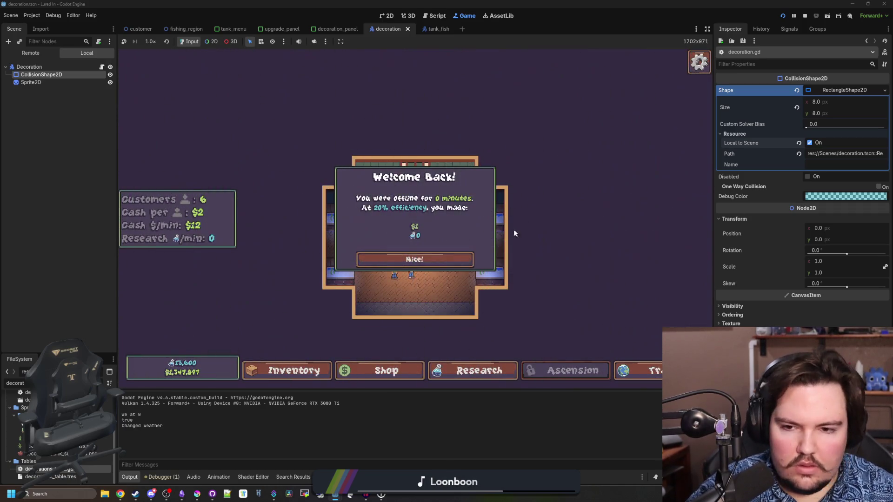
pyautogui.click(414, 259)
pyautogui.click(353, 228)
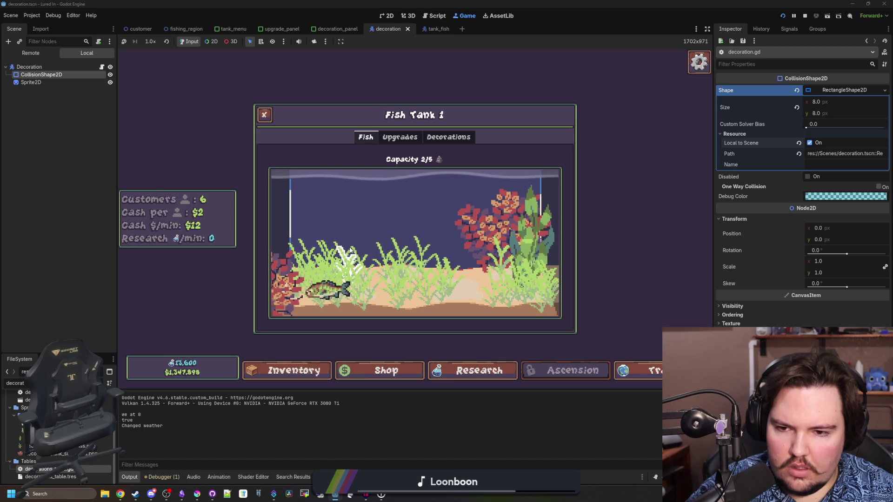
pyautogui.click(328, 290)
pyautogui.click(549, 244)
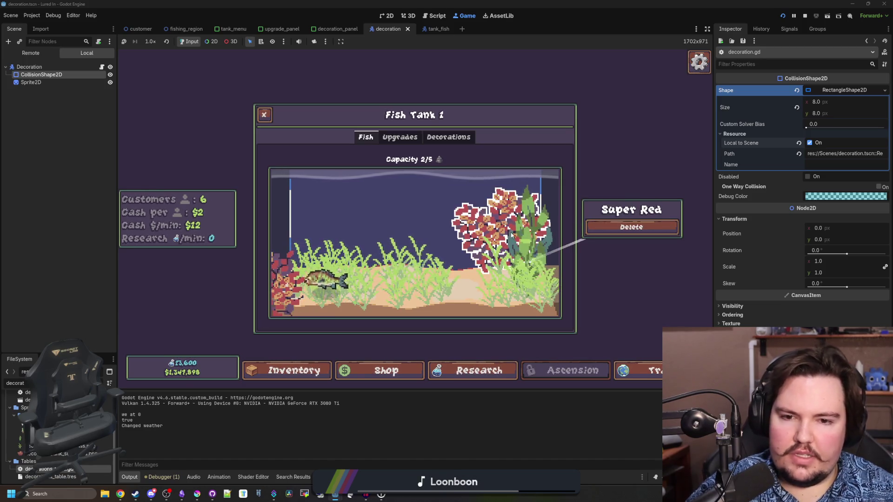
pyautogui.click(542, 235)
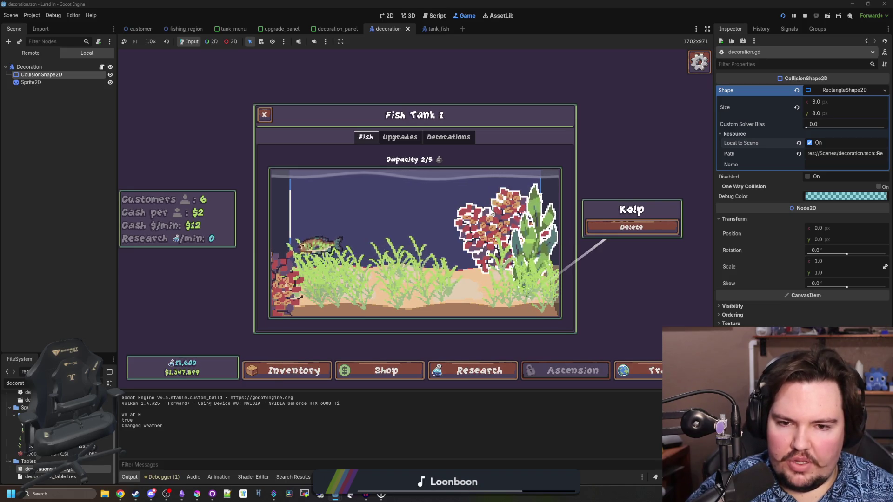
pyautogui.click(481, 194)
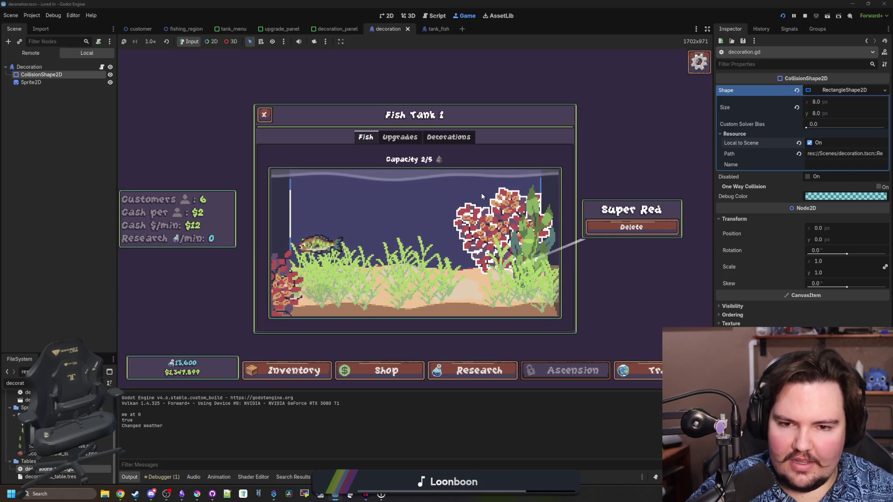
pyautogui.click(526, 261)
pyautogui.click(467, 214)
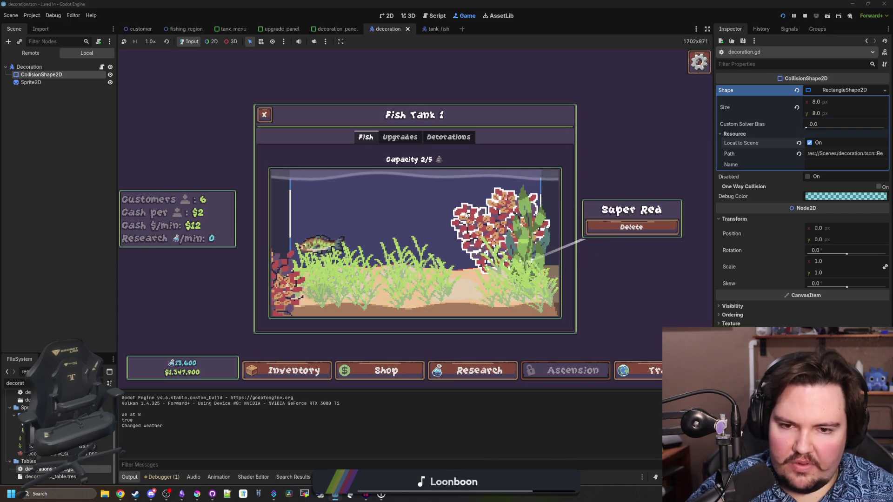
# Step: Click through the seagrass plants near the fish to test selecting each one
pyautogui.click(400, 294)
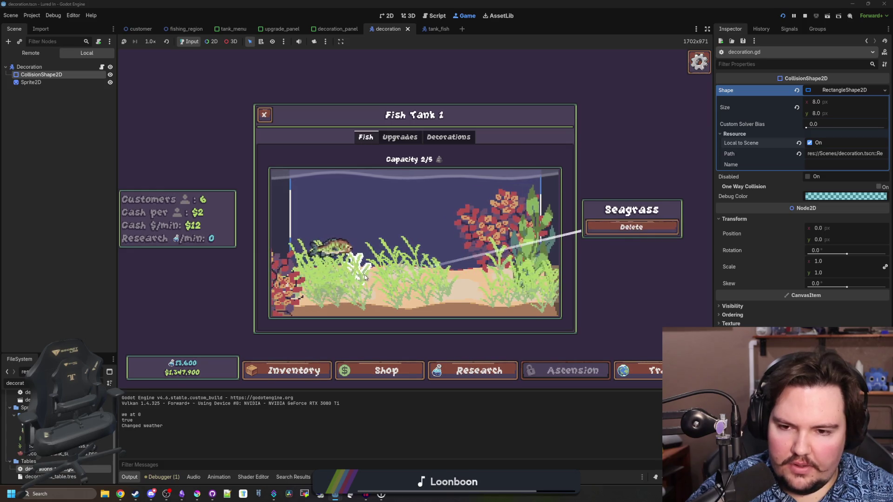
pyautogui.click(456, 292)
pyautogui.click(393, 270)
pyautogui.click(408, 274)
pyautogui.click(372, 267)
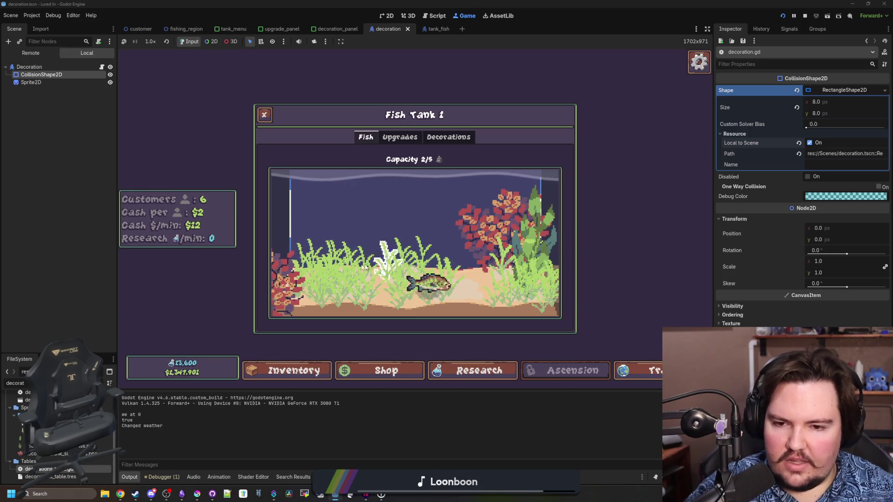
pyautogui.click(423, 278)
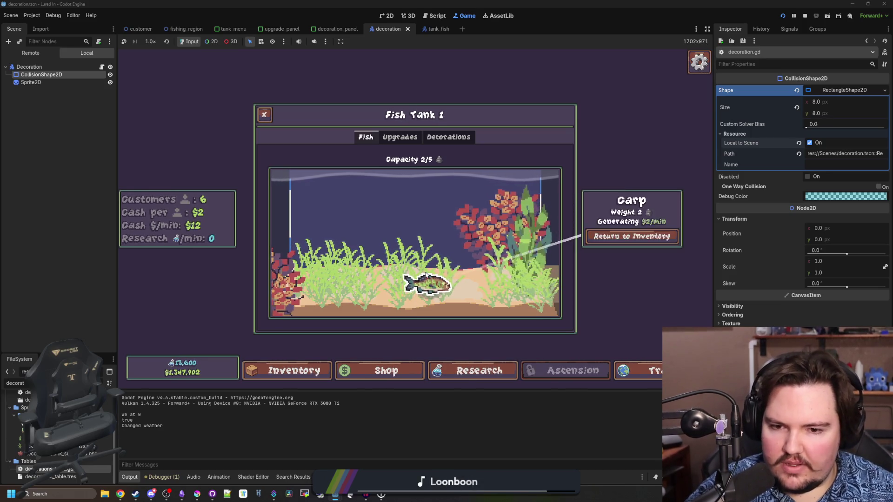
pyautogui.click(379, 256)
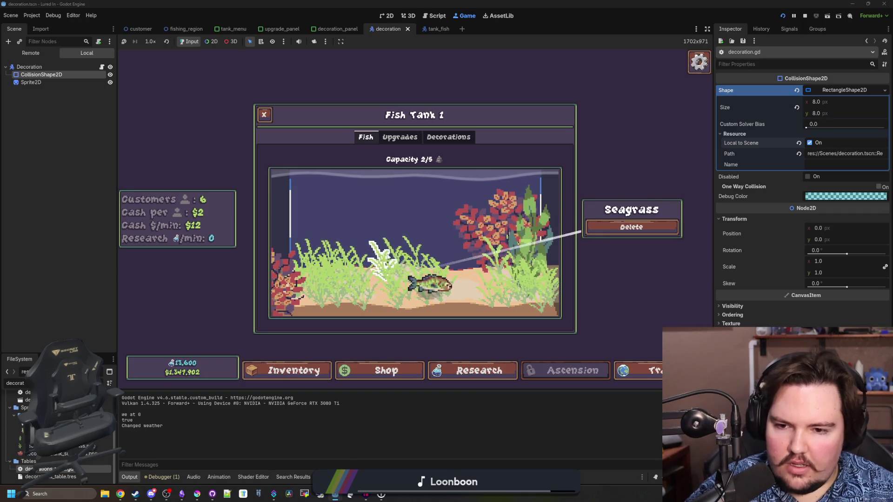
pyautogui.click(375, 264)
pyautogui.click(371, 269)
pyautogui.click(375, 266)
pyautogui.click(377, 265)
pyautogui.click(381, 262)
pyautogui.click(385, 262)
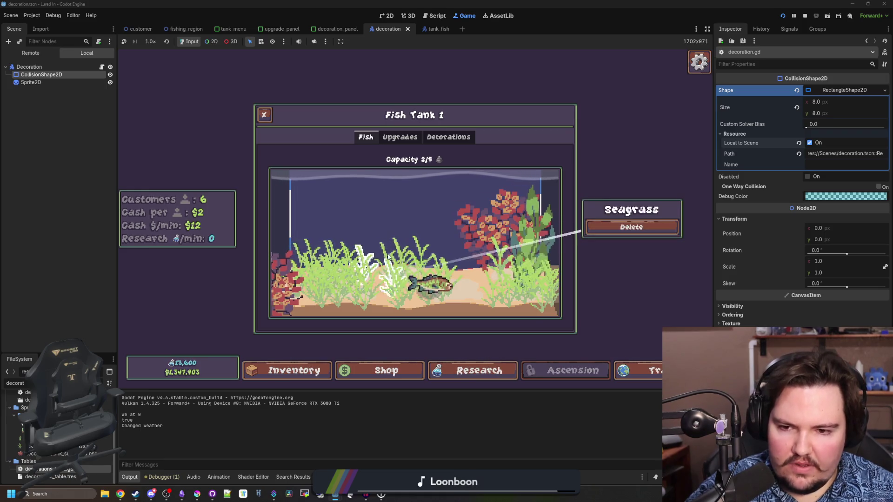
pyautogui.click(375, 195)
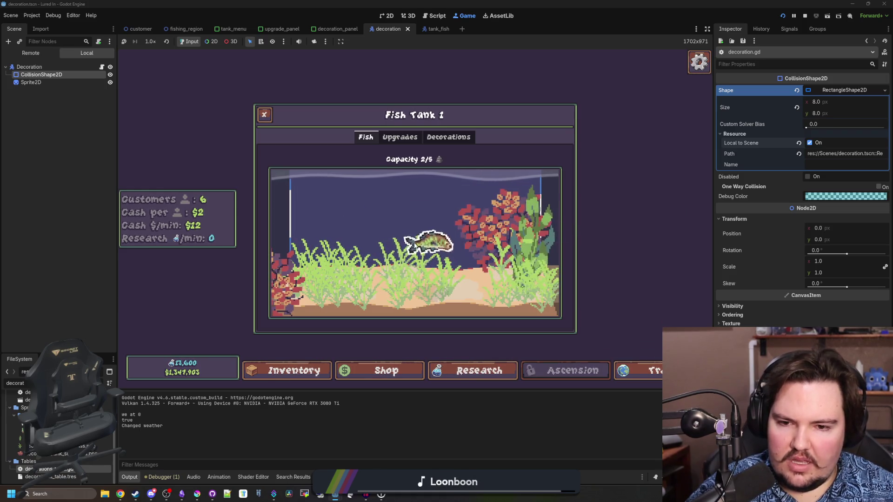
# Step: View and dismiss the carp's info card, then open the decorations list
pyautogui.click(421, 230)
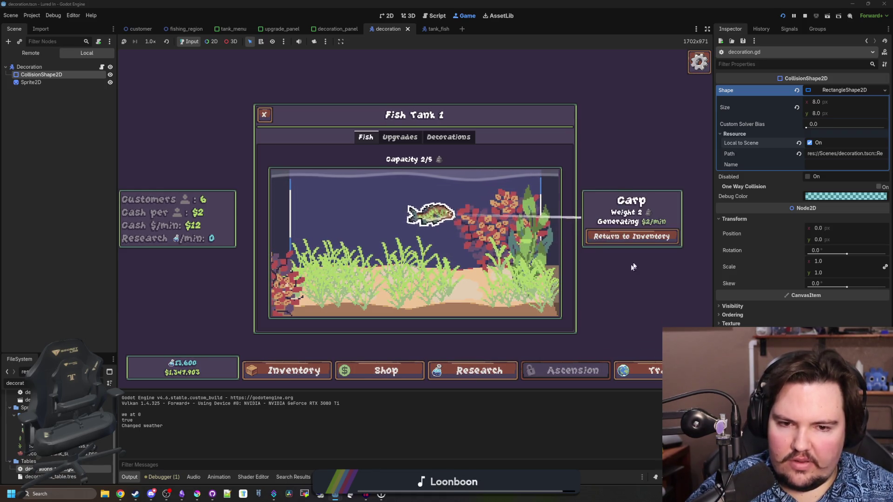
pyautogui.click(614, 294)
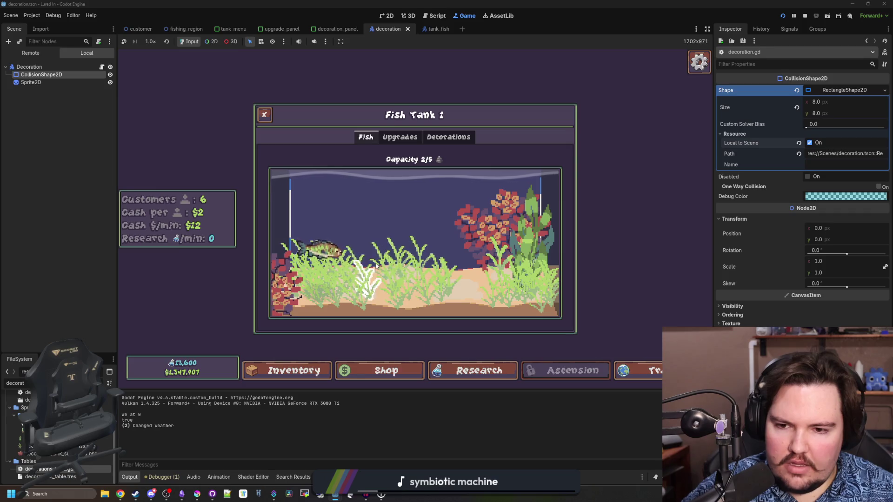
pyautogui.click(450, 142)
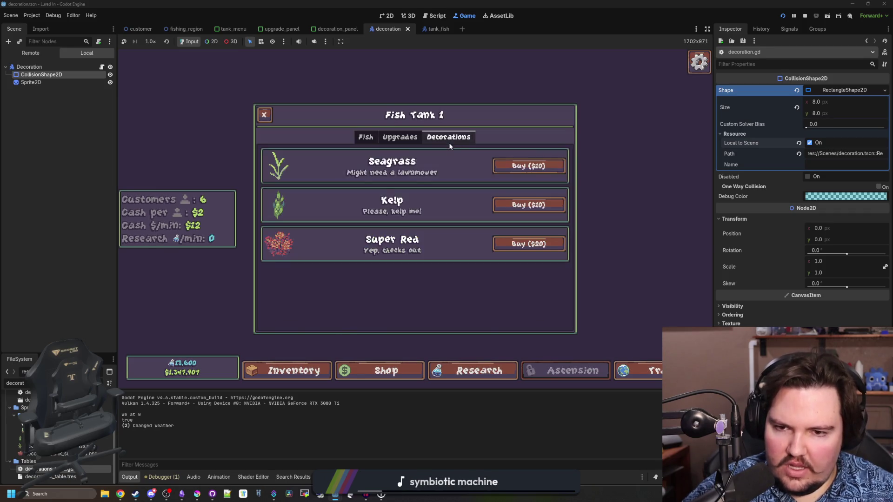
# Step: Place a bought Seagrass near the tank top, try the Super Red and Kelp previews, then switch to Krita
pyautogui.click(528, 166)
pyautogui.click(351, 210)
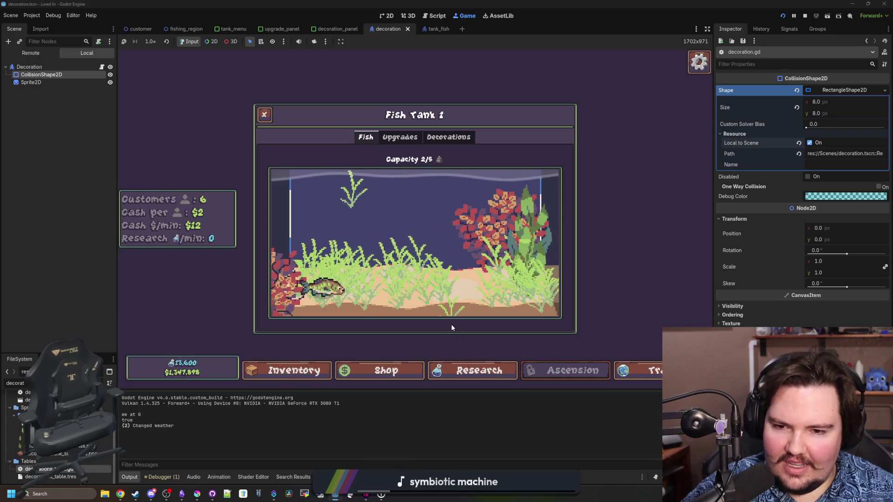
pyautogui.click(438, 138)
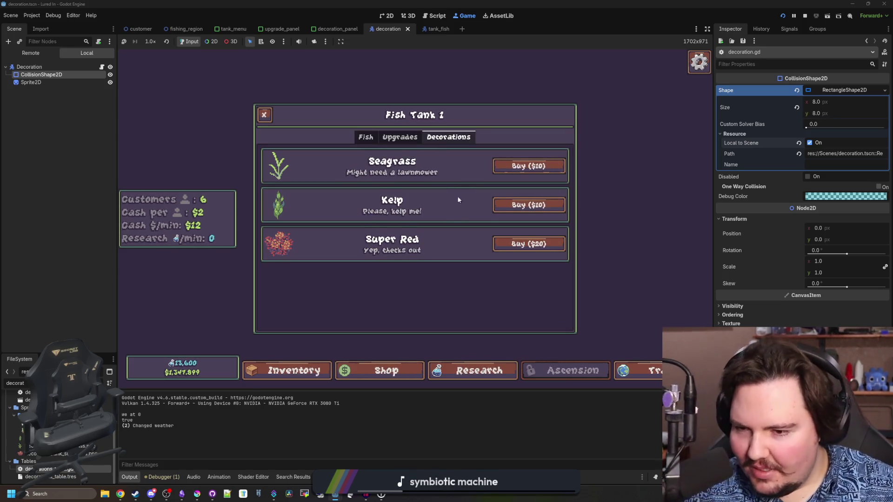
pyautogui.click(512, 243)
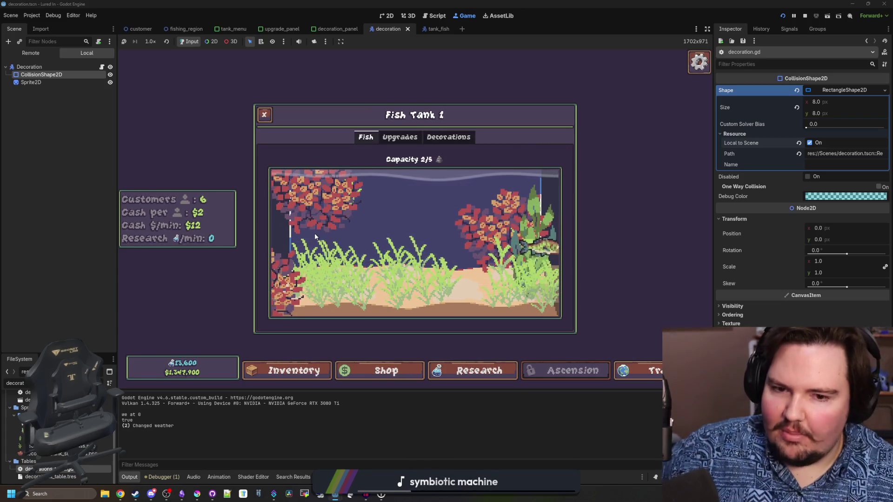
pyautogui.click(460, 139)
pyautogui.click(512, 166)
pyautogui.click(449, 137)
pyautogui.click(526, 203)
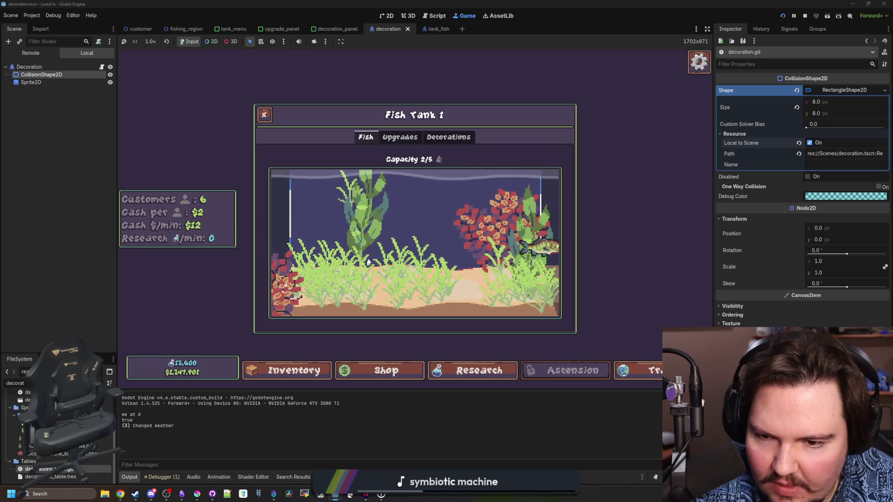
pyautogui.click(197, 494)
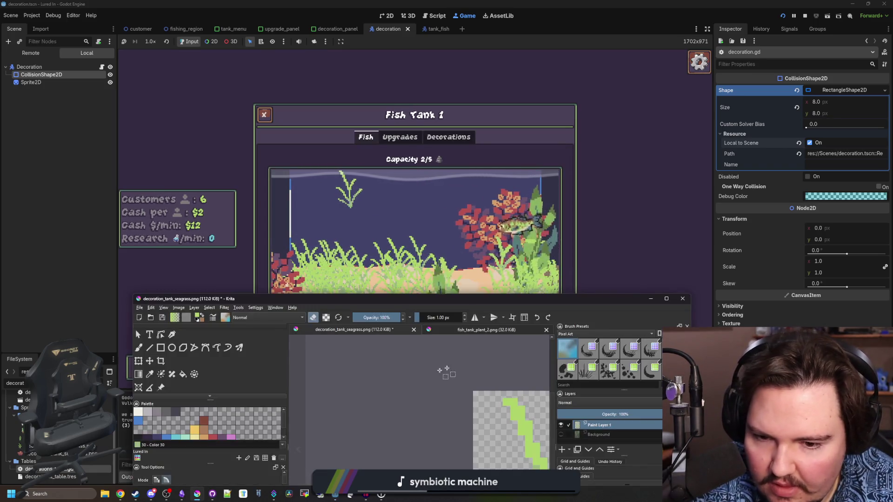
# Step: Maximise Krita and hide the seagrass layer to show the Background layer's tall kelp drawing
pyautogui.doubleClick(279, 296)
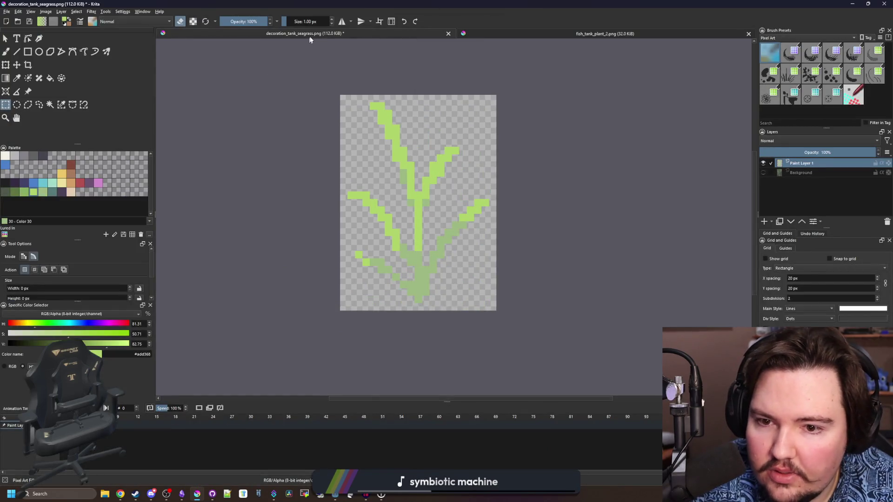
pyautogui.click(628, 37)
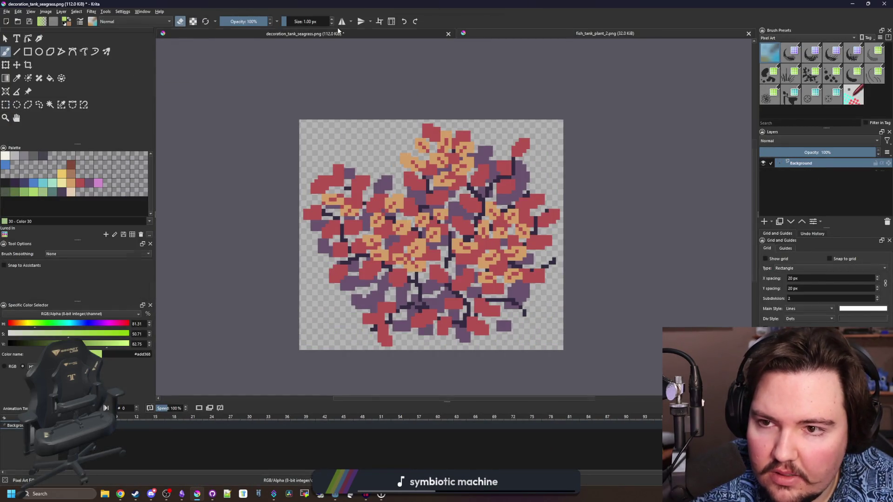
pyautogui.click(338, 31)
pyautogui.click(763, 163)
pyautogui.click(763, 173)
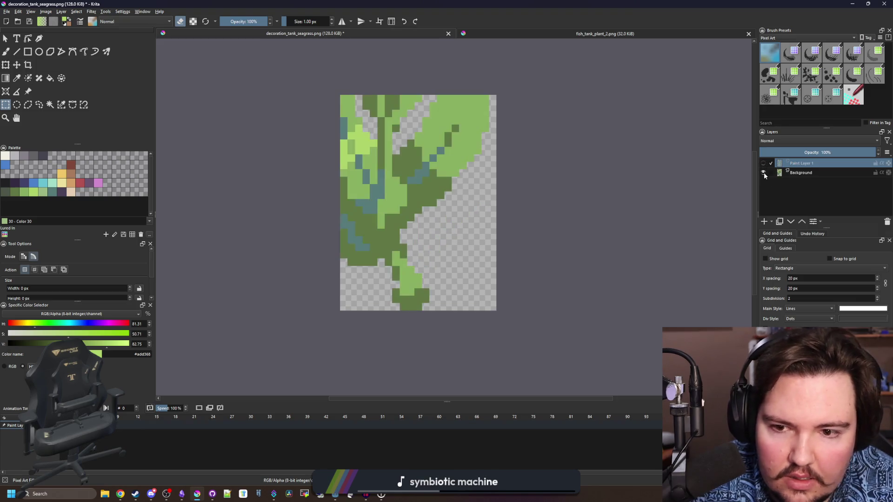
pyautogui.scroll(-2, 411, 285)
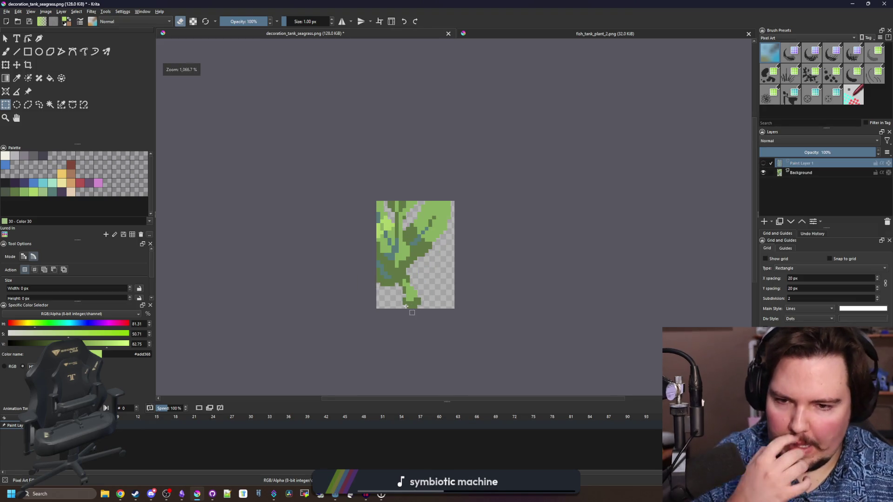
pyautogui.press('h')
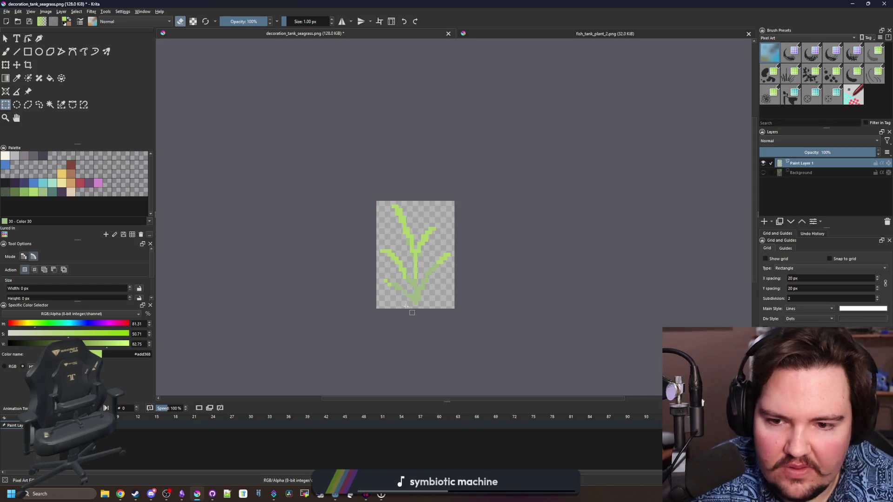
pyautogui.hotkey('ctrl', 'z')
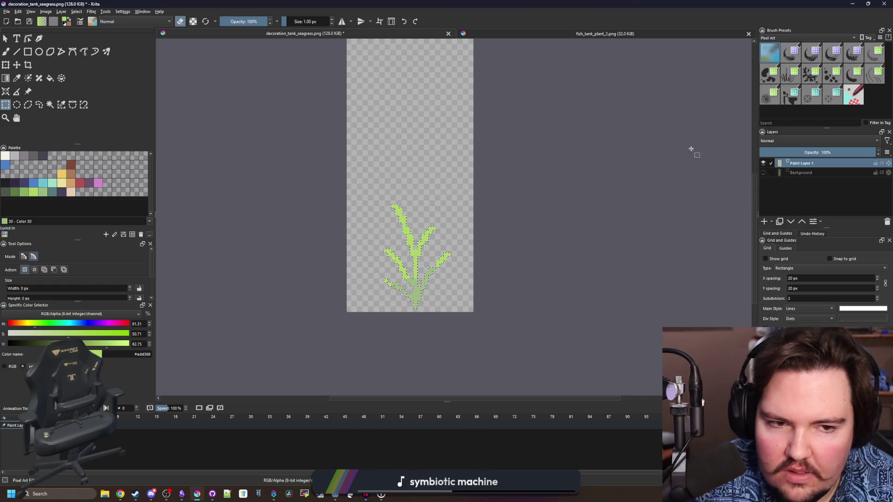
pyautogui.click(763, 163)
pyautogui.click(762, 173)
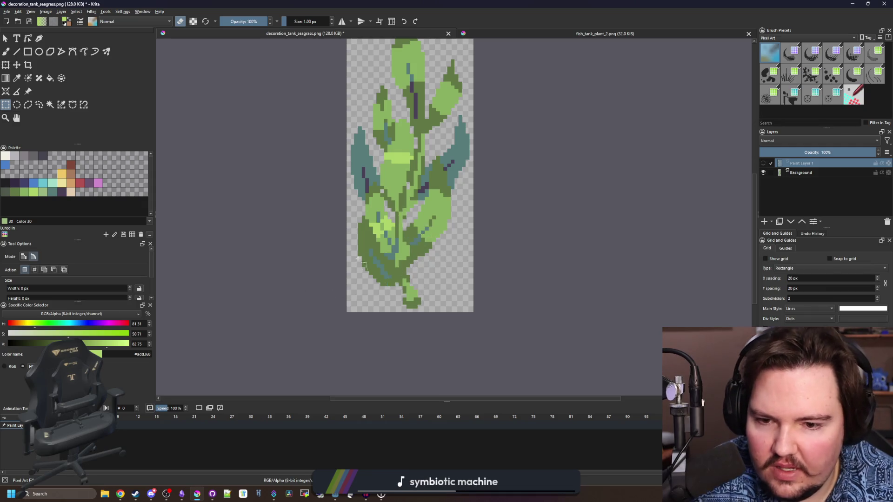
pyautogui.scroll(-3, 358, 257)
# Step: Save the image over decoration_tank_kelp.png with default PNG settings, then return to the game
pyautogui.click(6, 11)
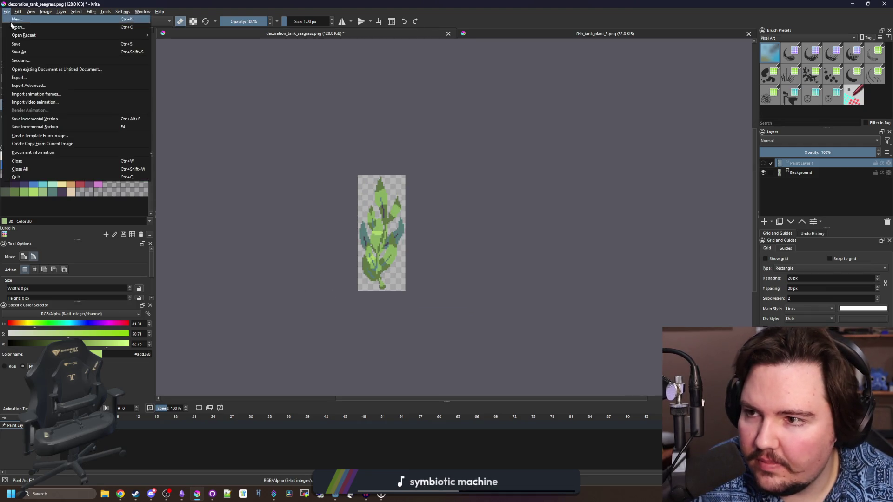
pyautogui.click(27, 53)
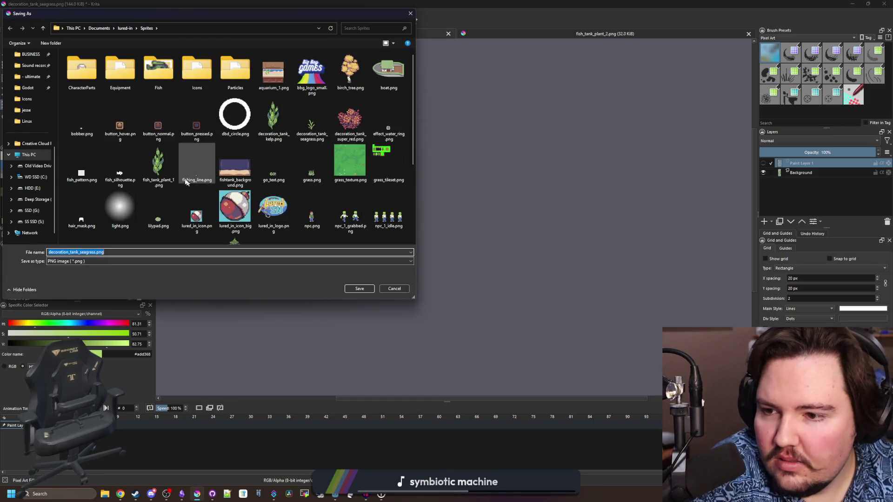
pyautogui.click(360, 288)
pyautogui.click(462, 246)
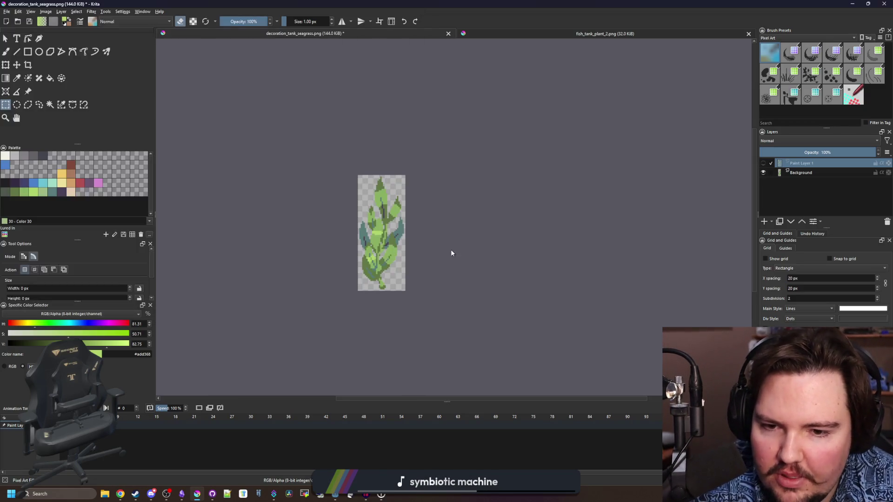
pyautogui.click(484, 324)
pyautogui.moveTo(493, 4); pyautogui.dragTo(274, 390)
pyautogui.click(439, 384)
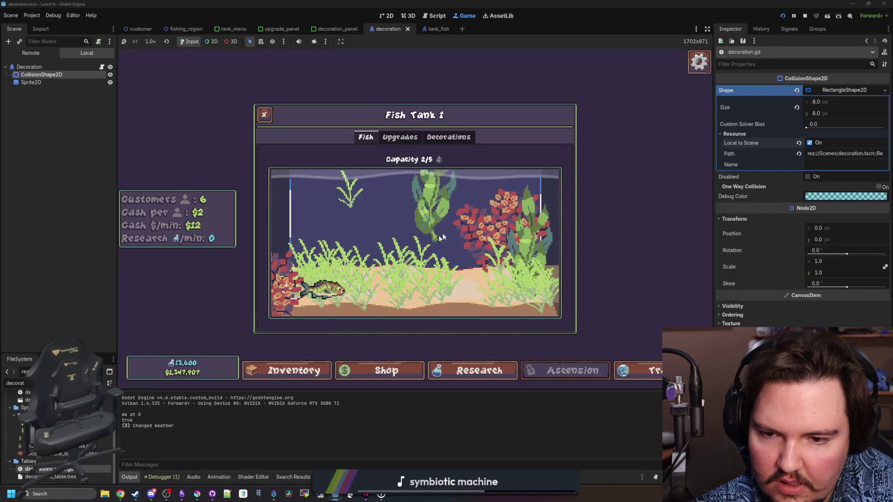
# Step: Place the taller redrawn kelp in the tank and delete the floating seagrass near the top
pyautogui.click(462, 282)
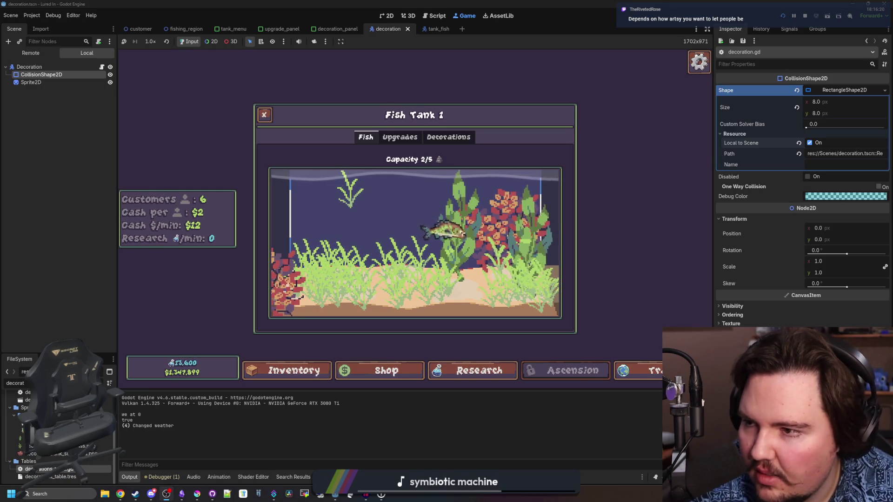
pyautogui.click(358, 195)
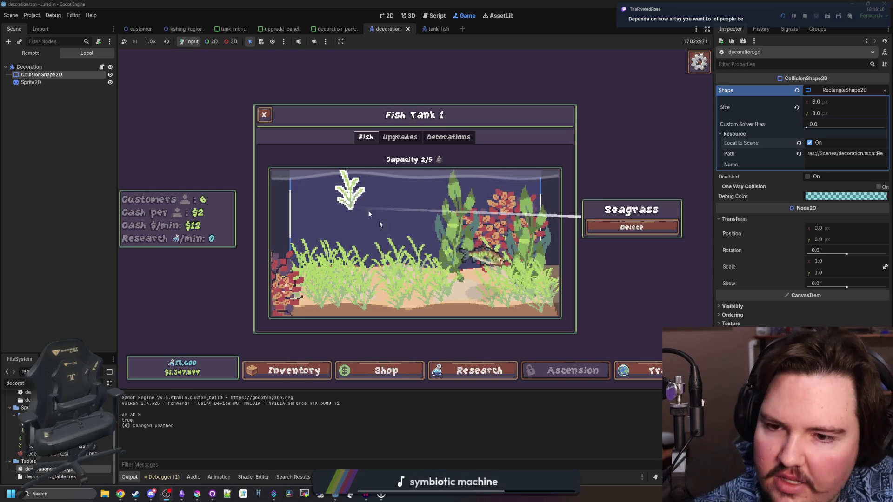
pyautogui.click(660, 233)
# Step: Buy a Super Red coral and place it on the left, then buy another seagrass and kelp
pyautogui.click(457, 138)
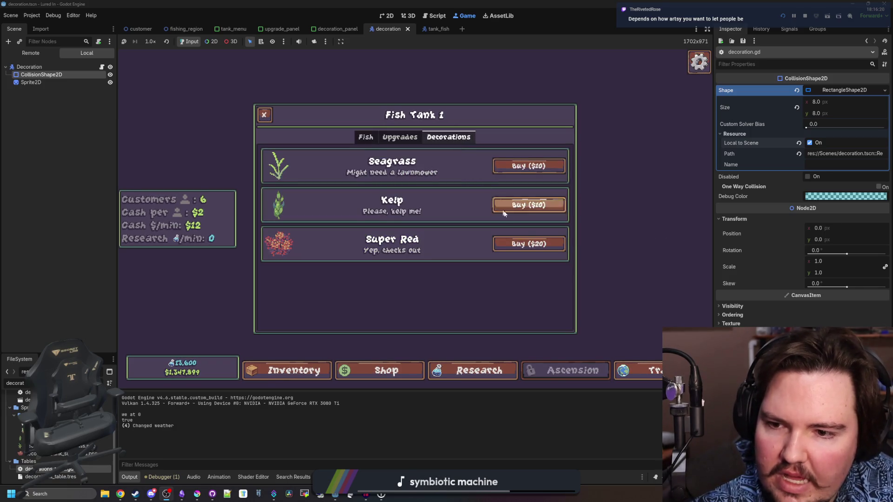
pyautogui.click(537, 240)
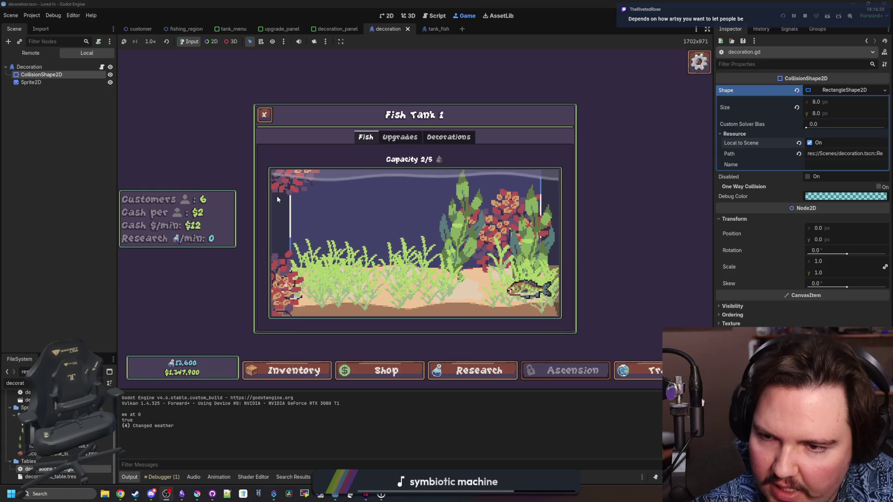
pyautogui.click(278, 290)
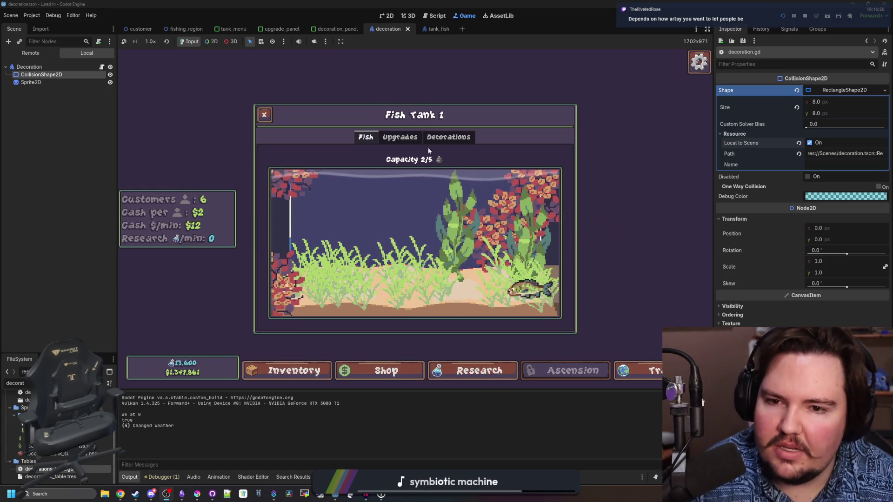
pyautogui.click(448, 137)
pyautogui.click(512, 168)
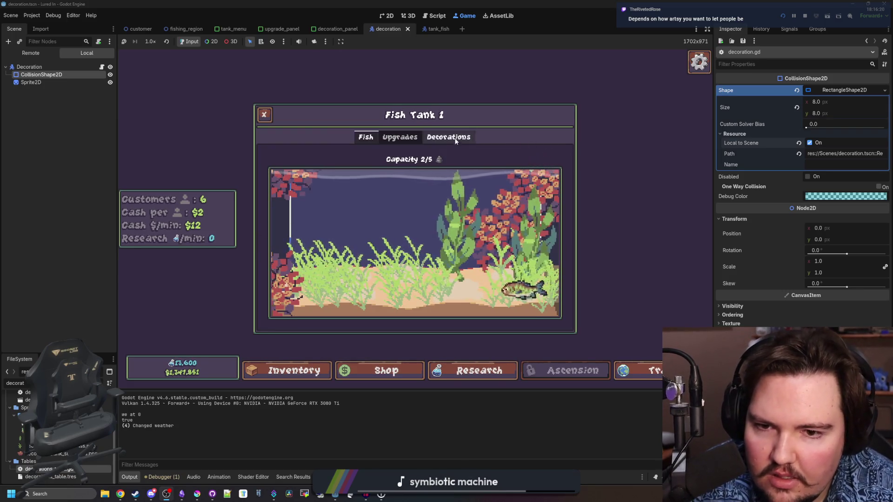
pyautogui.click(455, 139)
pyautogui.click(535, 204)
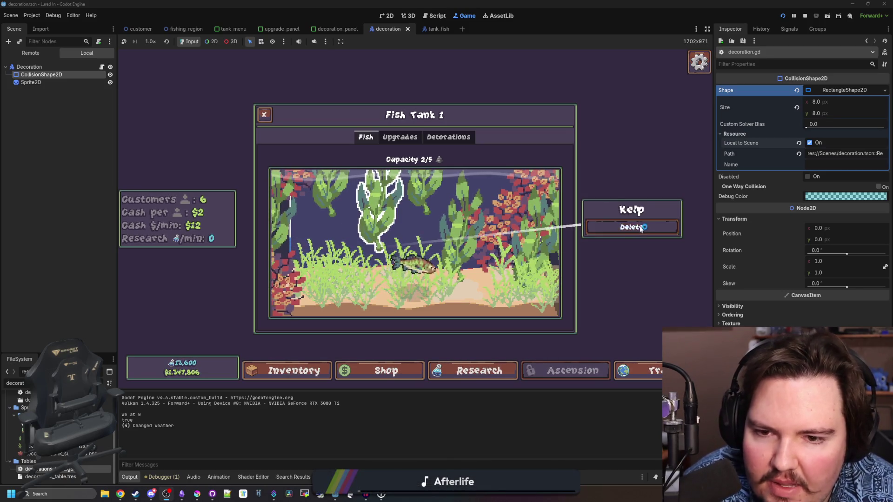
# Step: Delete the top-left Super Red, preview a new Super Red without placing it, then open a browser window
pyautogui.moveTo(302, 187)
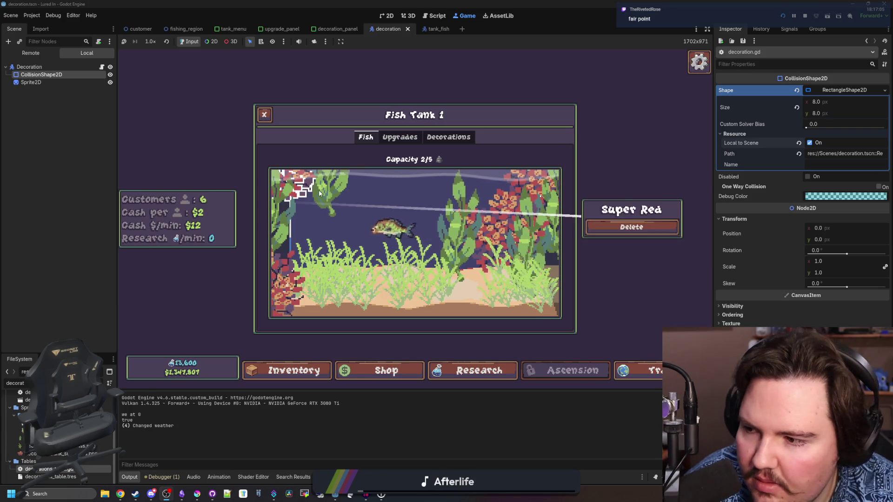
pyautogui.click(623, 227)
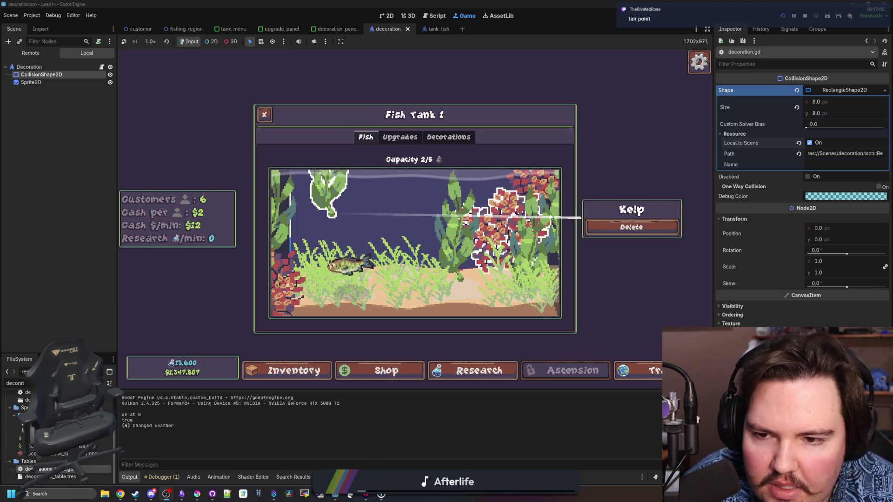
pyautogui.moveTo(380, 294)
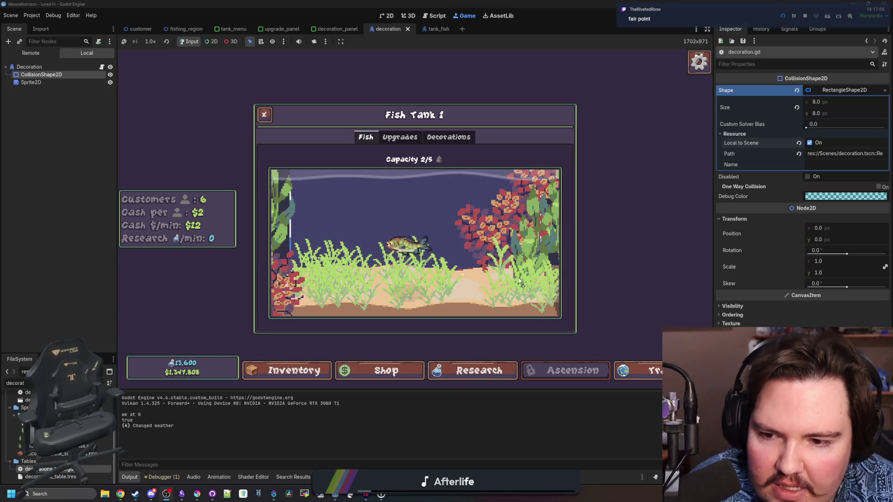
pyautogui.moveTo(379, 213)
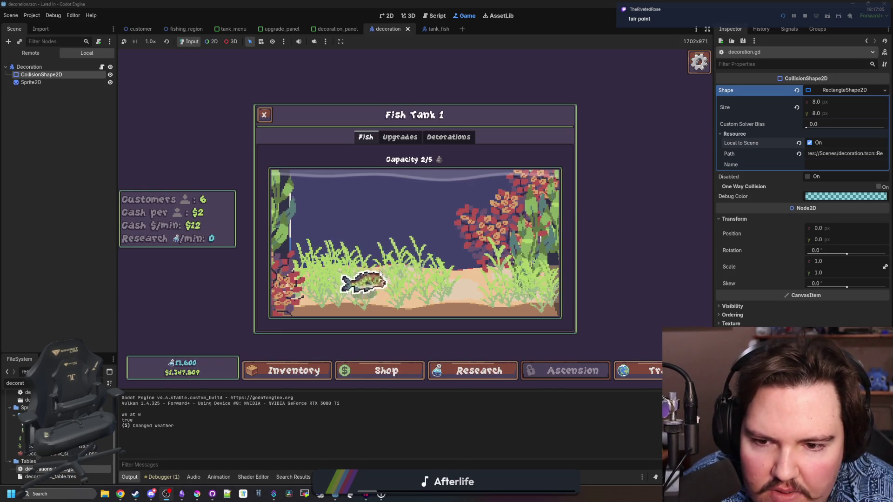
pyautogui.click(453, 138)
pyautogui.click(458, 240)
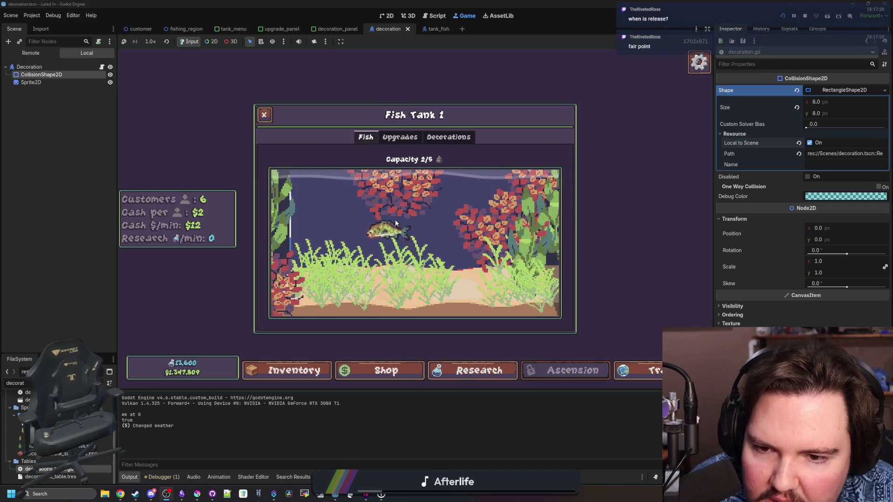
pyautogui.rightClick(395, 220)
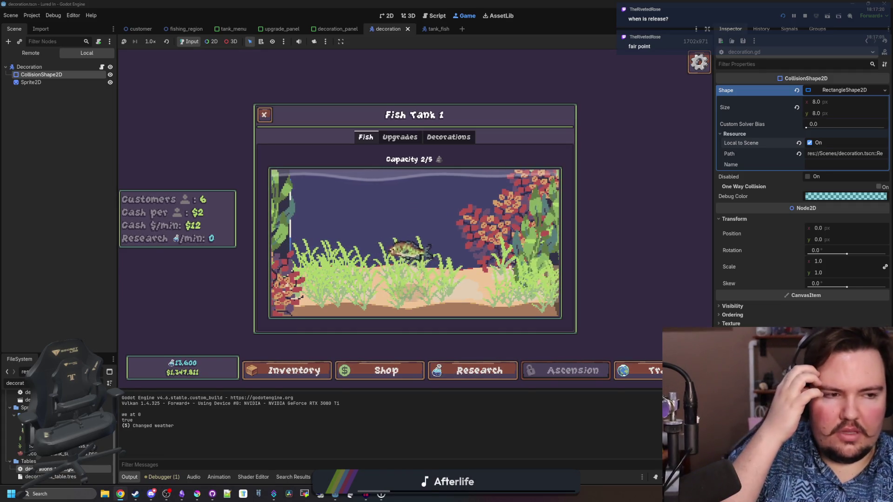
pyautogui.press('super+2')
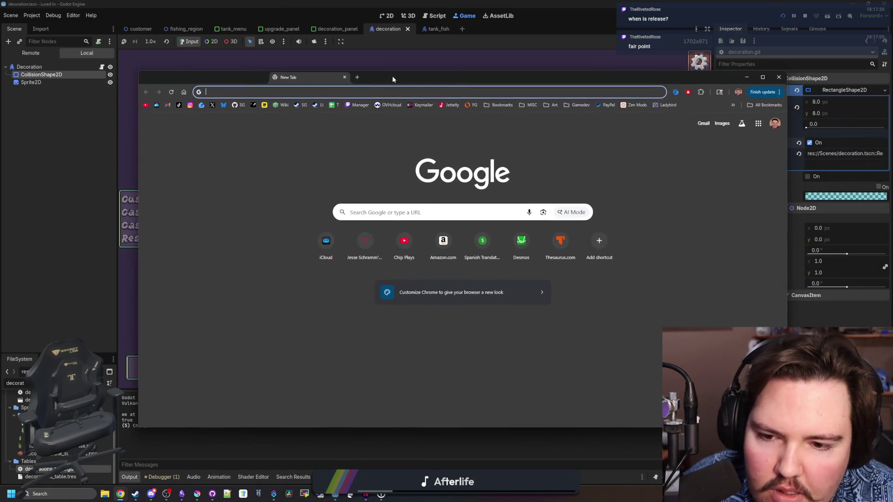
# Step: Open the Lured In Steam page from the LI bookmark, scroll through it, and move Chrome aside
pyautogui.click(319, 105)
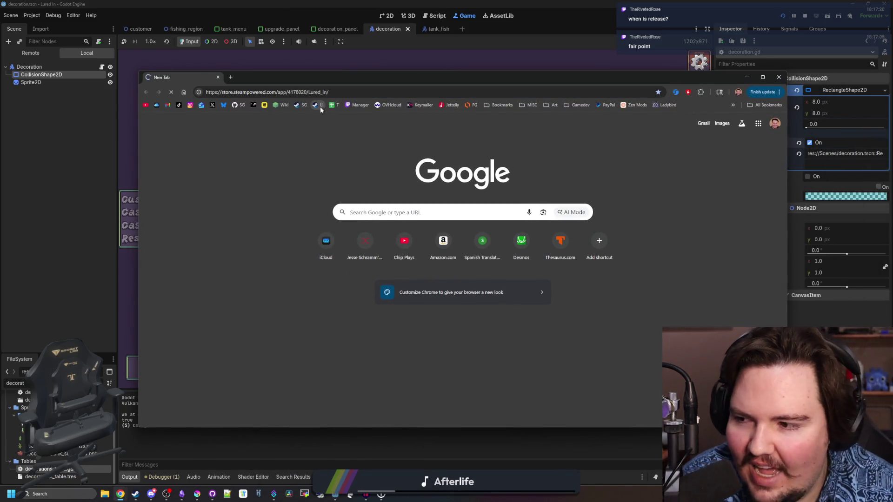
pyautogui.scroll(-15, 580, 256)
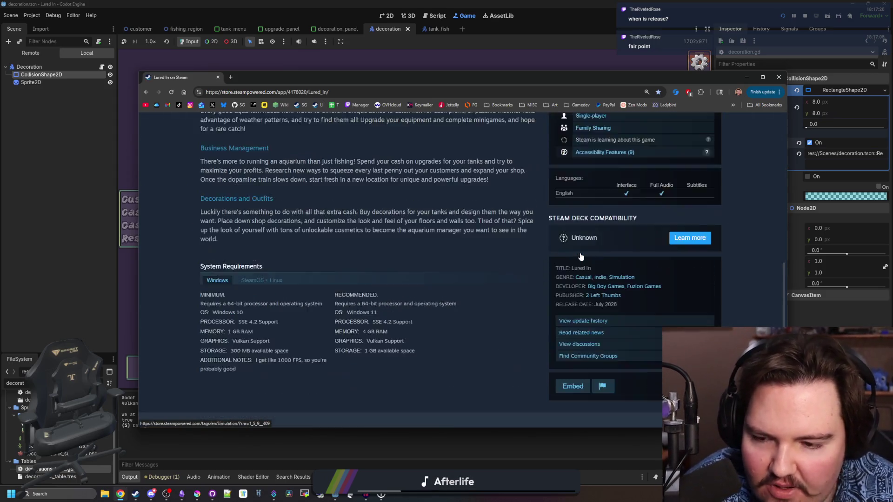
pyautogui.scroll(-5, 580, 257)
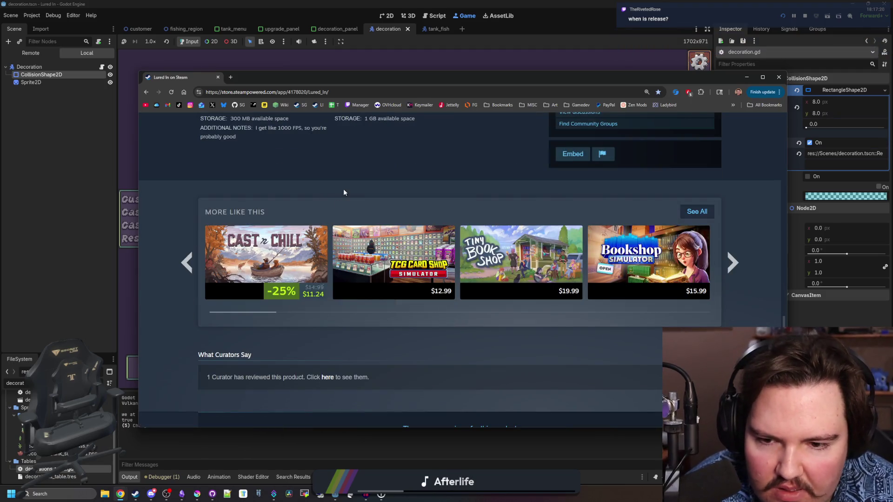
pyautogui.scroll(-5, 415, 180)
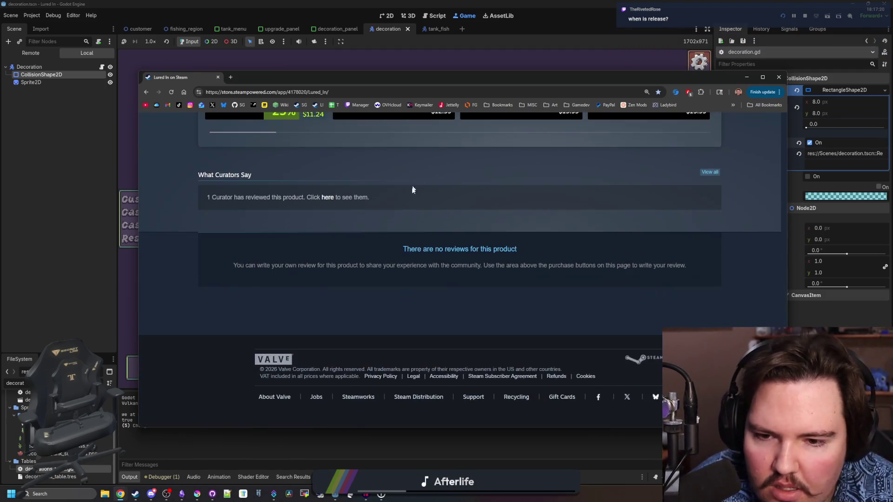
pyautogui.press('Home')
pyautogui.scroll(-2, 631, 347)
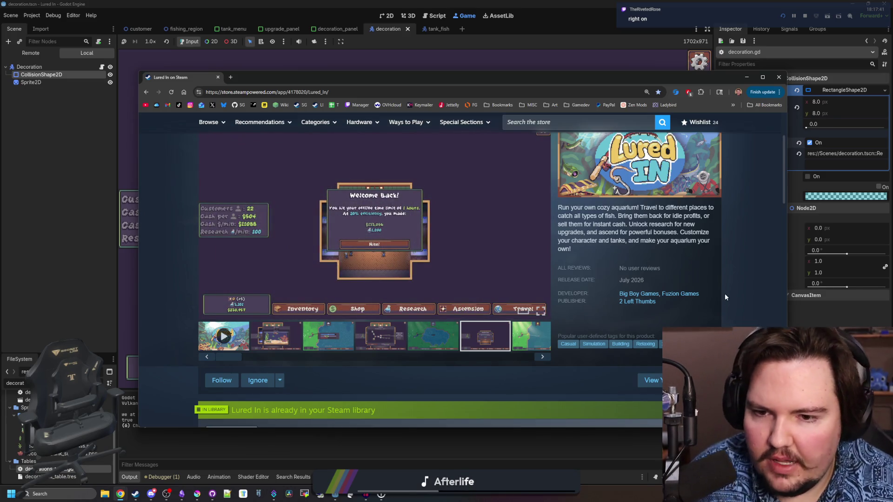
pyautogui.moveTo(229, 81); pyautogui.dragTo(534, 269)
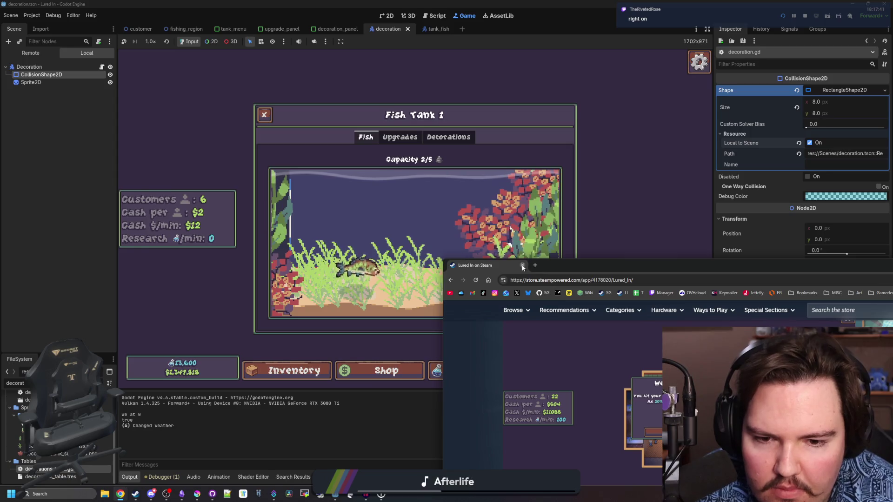
# Step: Select Super Red and set its SpriteOffset on line 42 of decorations_table.gd to Vector2(0, -24)
pyautogui.click(486, 254)
pyautogui.click(486, 254)
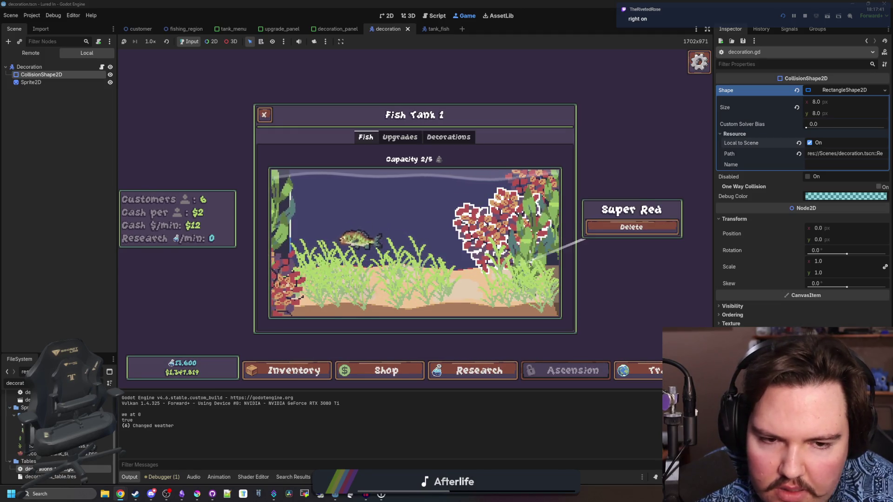
pyautogui.hotkey('ctrl', 'F3')
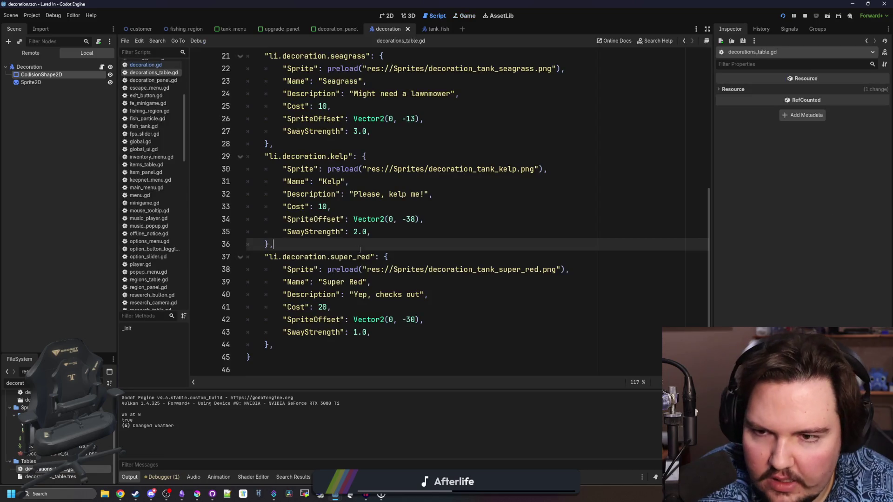
pyautogui.click(416, 320)
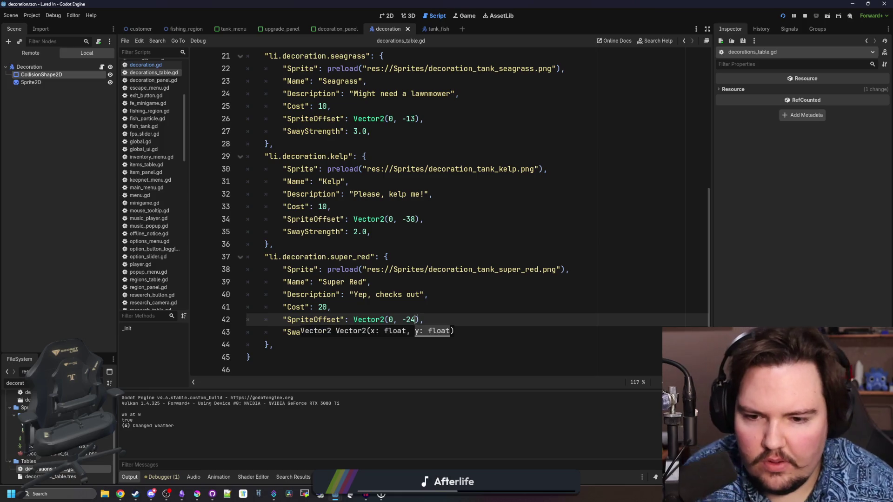
pyautogui.click(424, 304)
pyautogui.click(465, 16)
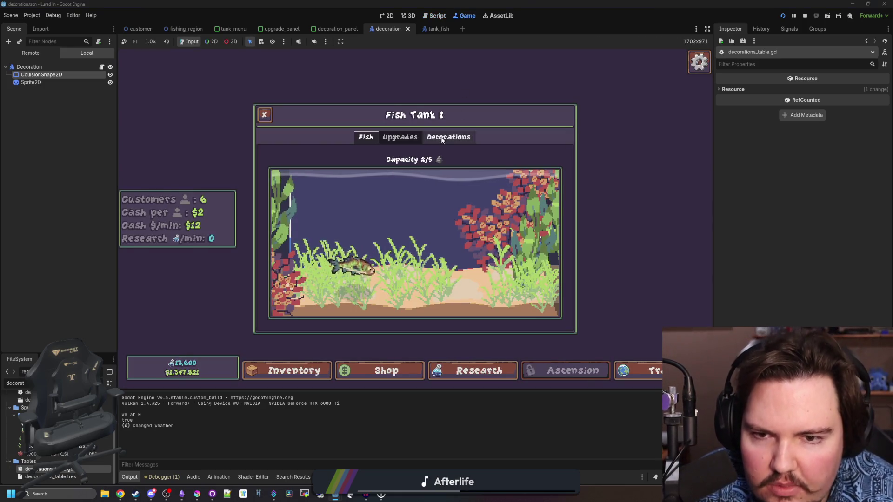
# Step: Relaunch the game with F5, dismiss the welcome back notice, and move the green-shirted customer
pyautogui.click(804, 16)
pyautogui.press('F5')
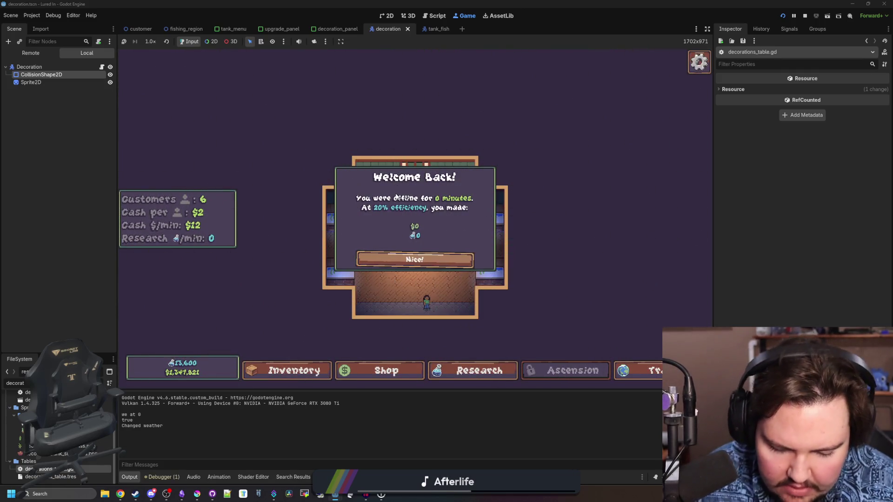
pyautogui.press('Return')
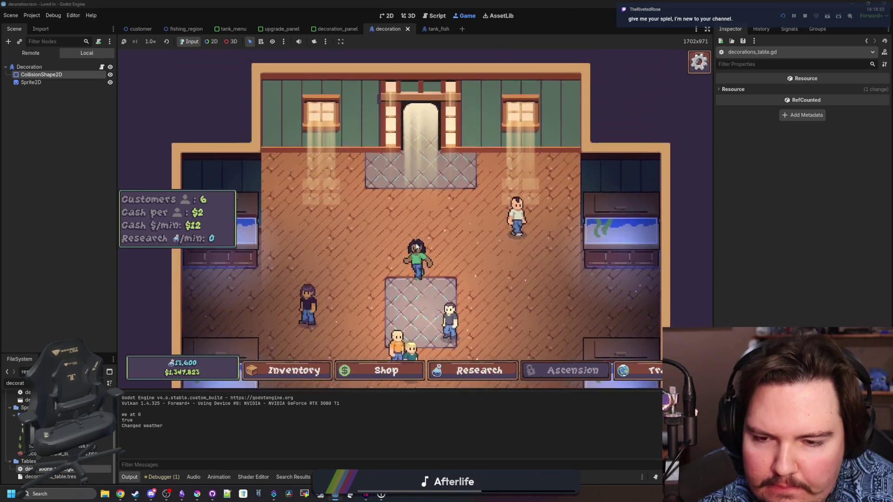
pyautogui.moveTo(417, 247)
pyautogui.mouseDown()
pyautogui.moveTo(399, 272)
pyautogui.moveTo(281, 285)
pyautogui.moveTo(297, 288)
pyautogui.mouseUp()
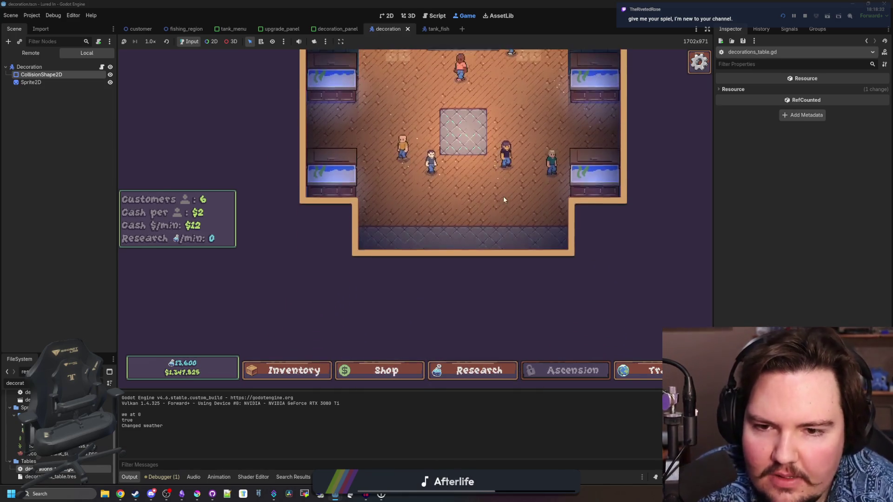
pyautogui.scroll(3, 437, 216)
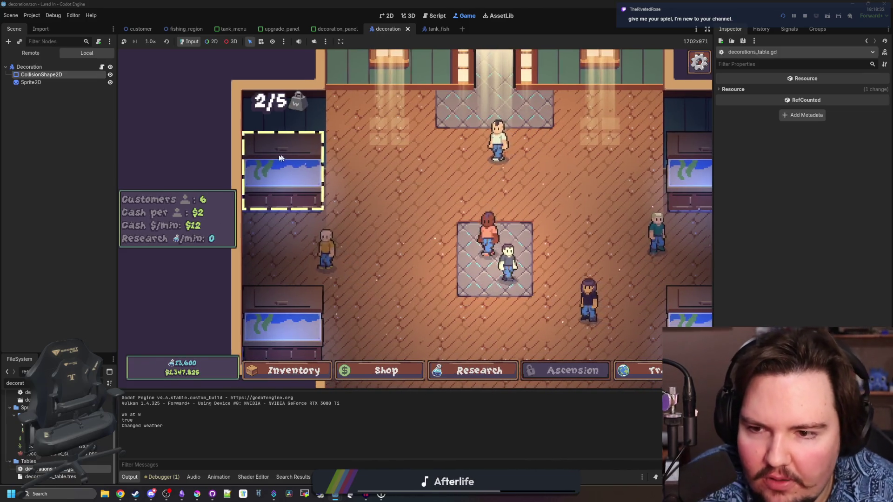
pyautogui.scroll(-3, 395, 158)
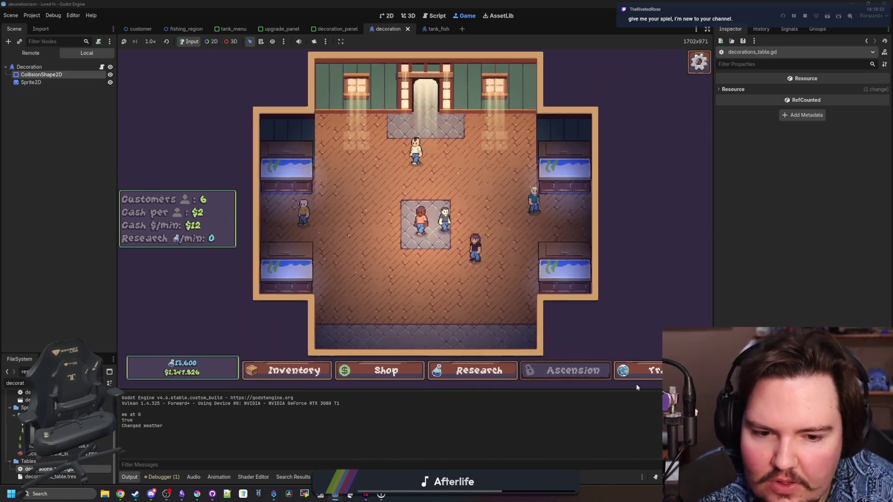
# Step: Travel from the shop to the fishing pond, cast a line, and open a new browser window
pyautogui.click(642, 375)
pyautogui.click(550, 155)
pyautogui.moveTo(500, 180)
pyautogui.mouseDown()
pyautogui.moveTo(461, 150)
pyautogui.moveTo(444, 228)
pyautogui.mouseUp()
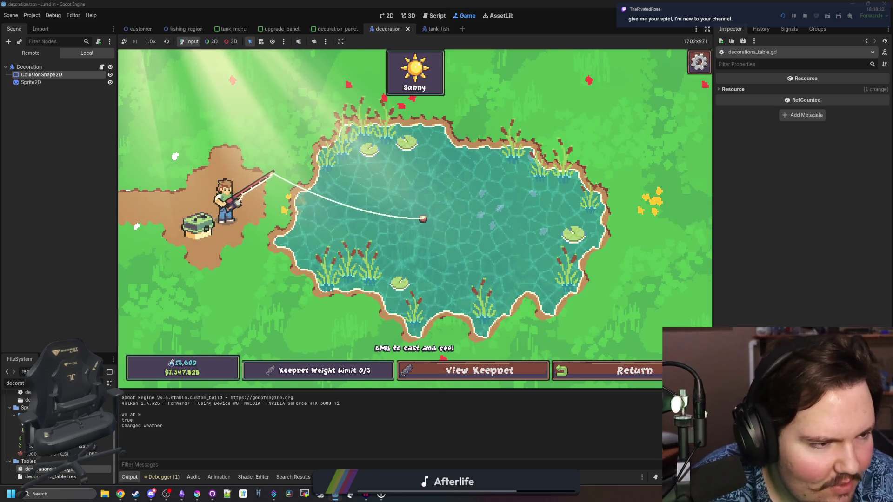
pyautogui.press('super+2')
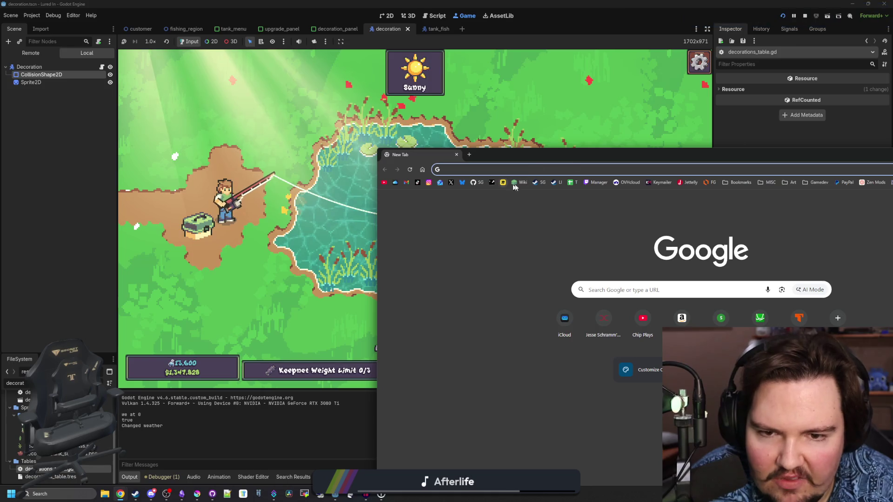
# Step: Open the Starground Steam store page, reposition the window, and open its screenshot gallery
pyautogui.click(544, 183)
pyautogui.moveTo(559, 156)
pyautogui.mouseDown()
pyautogui.moveTo(467, 149)
pyautogui.moveTo(676, 127)
pyautogui.moveTo(352, 140)
pyautogui.moveTo(359, 1)
pyautogui.mouseUp()
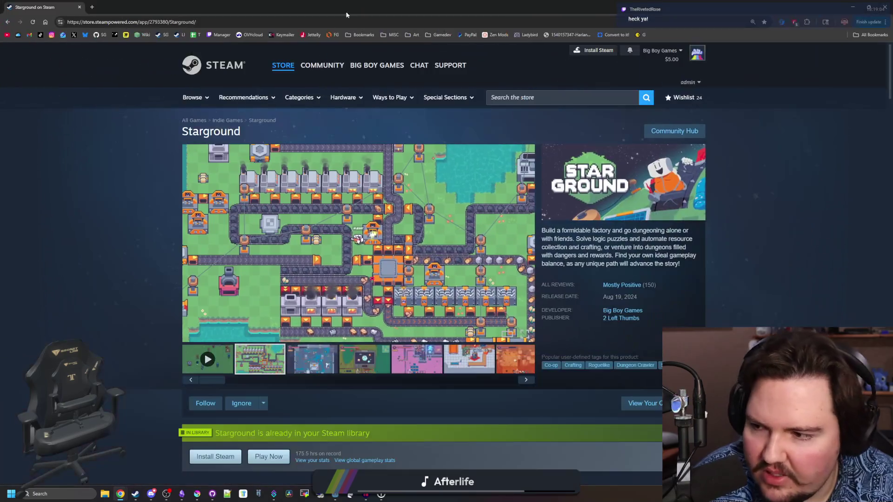
pyautogui.click(360, 273)
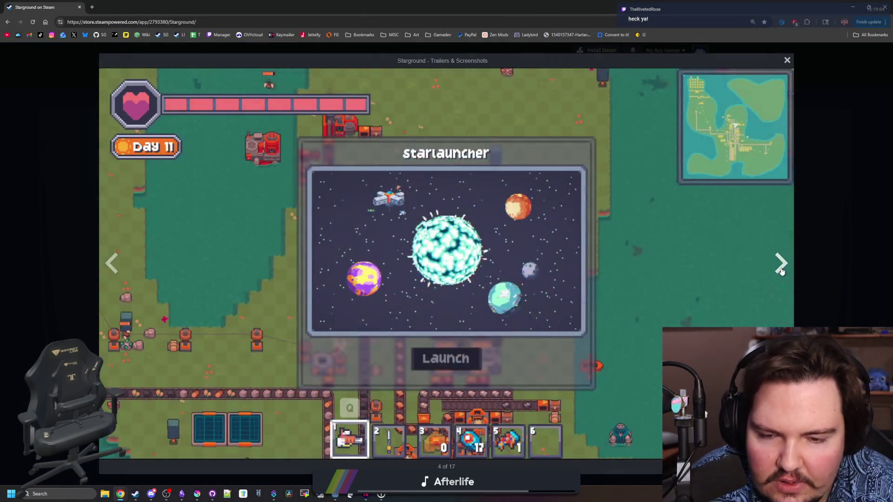
# Step: Flip through four Starground screenshots, close the gallery, and return to the running game
pyautogui.click(782, 266)
pyautogui.click(781, 266)
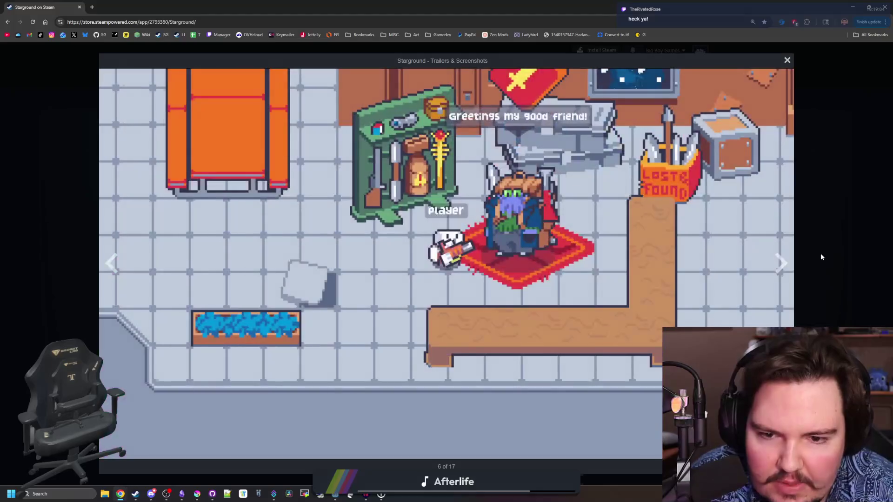
pyautogui.click(781, 266)
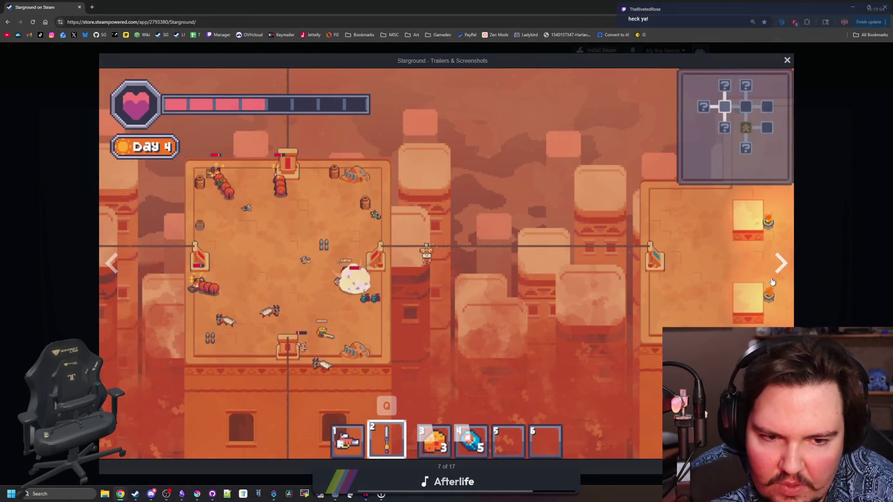
pyautogui.click(784, 276)
pyautogui.click(846, 252)
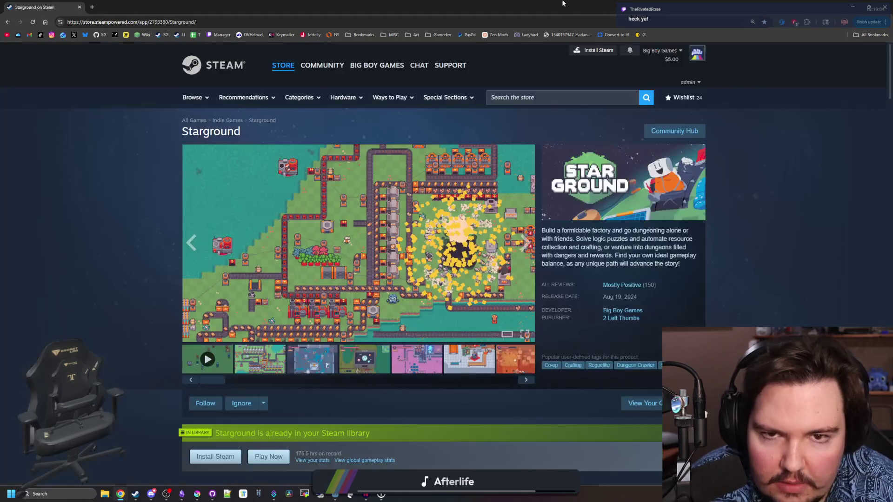
pyautogui.hotkey('alt', 'Tab')
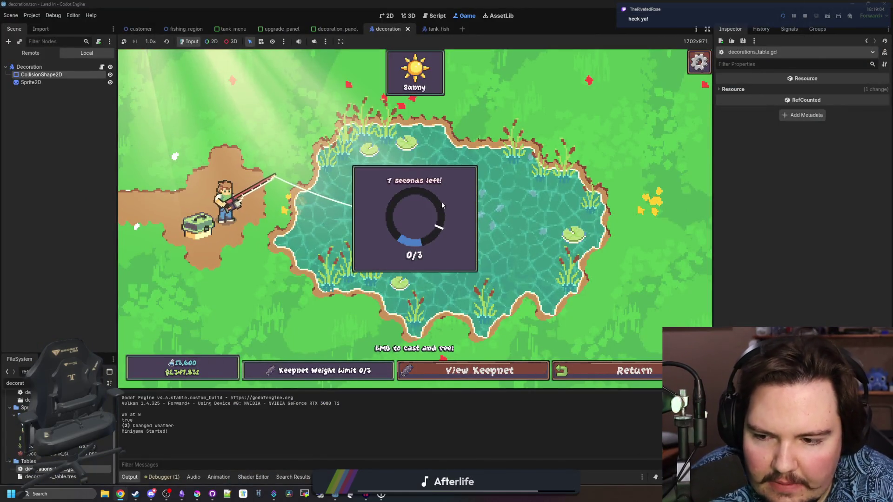
# Step: Hit the three target zones in the fishing minigame to land the fish
pyautogui.click(445, 206)
pyautogui.click(446, 208)
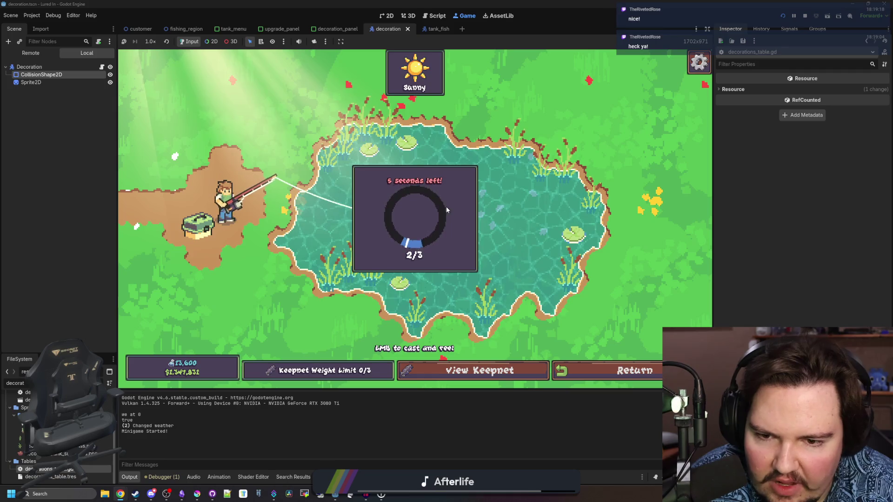
pyautogui.click(446, 208)
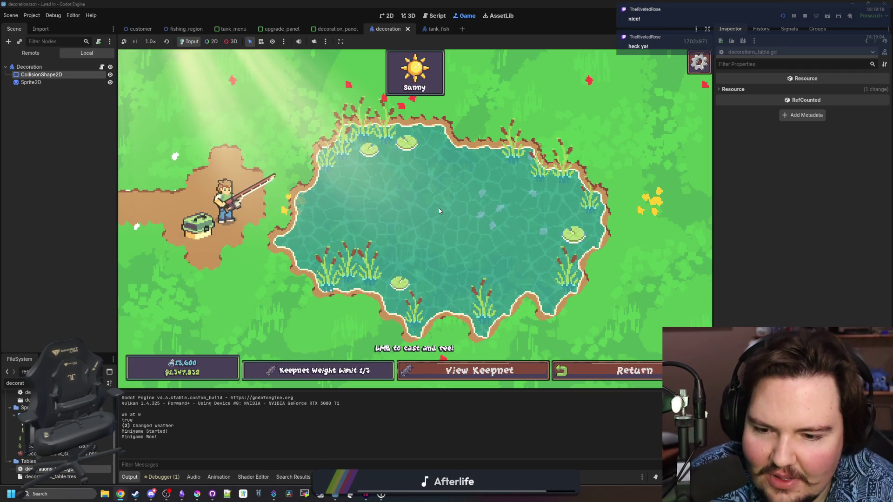
# Step: Return to the shop and move the goldfish into the top-left fish tank
pyautogui.click(618, 374)
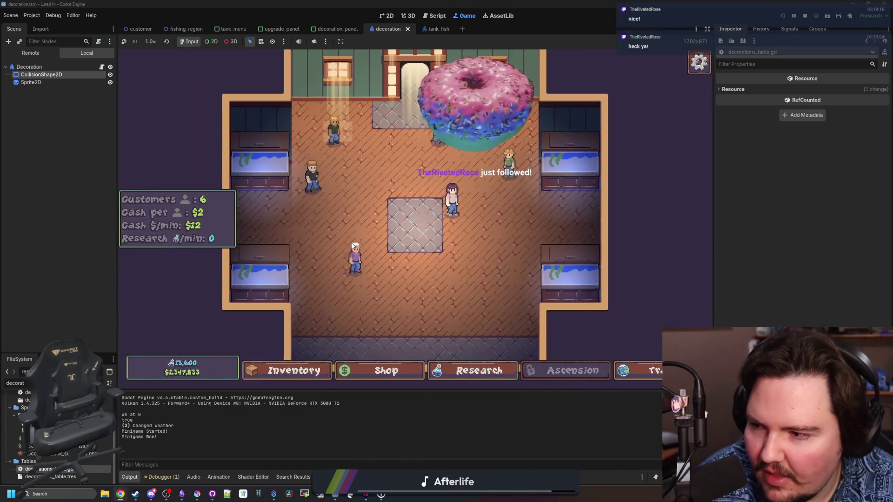
pyautogui.click(280, 374)
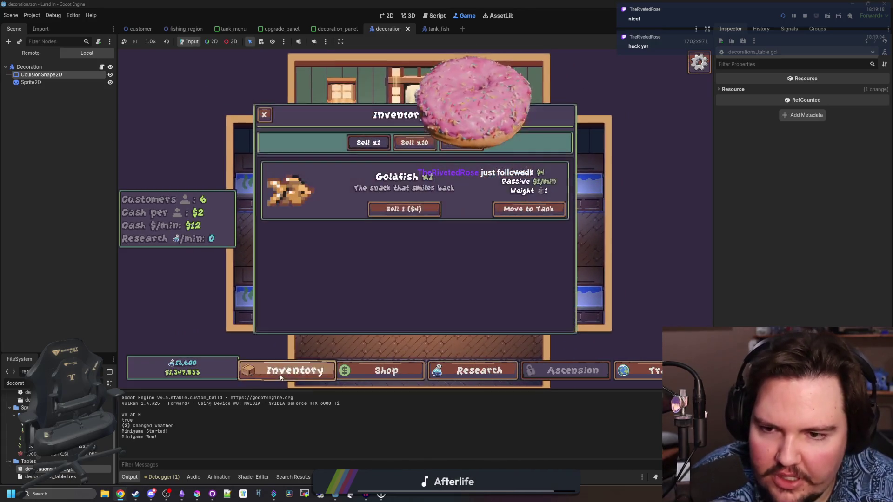
pyautogui.click(552, 210)
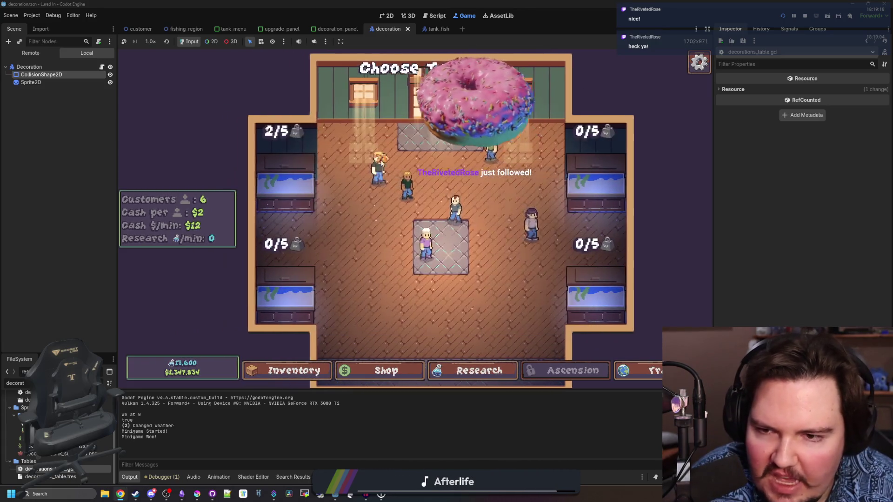
pyautogui.click(287, 370)
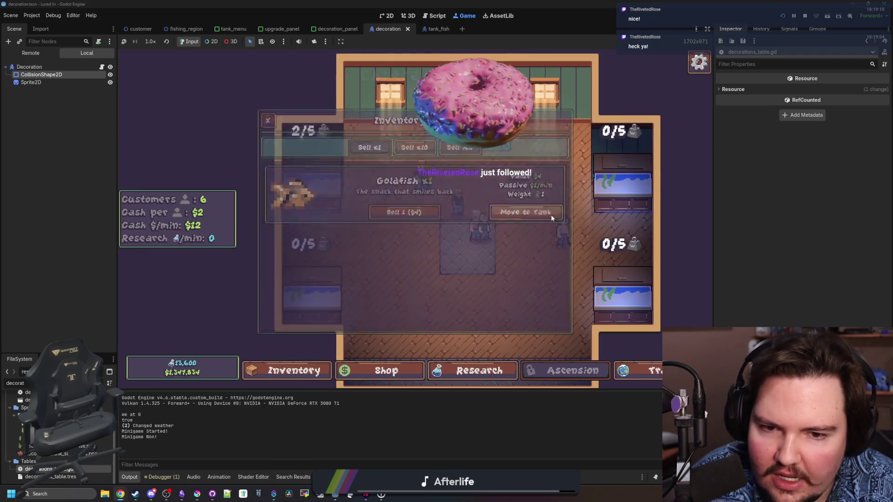
pyautogui.click(550, 211)
pyautogui.click(306, 159)
pyautogui.click(321, 207)
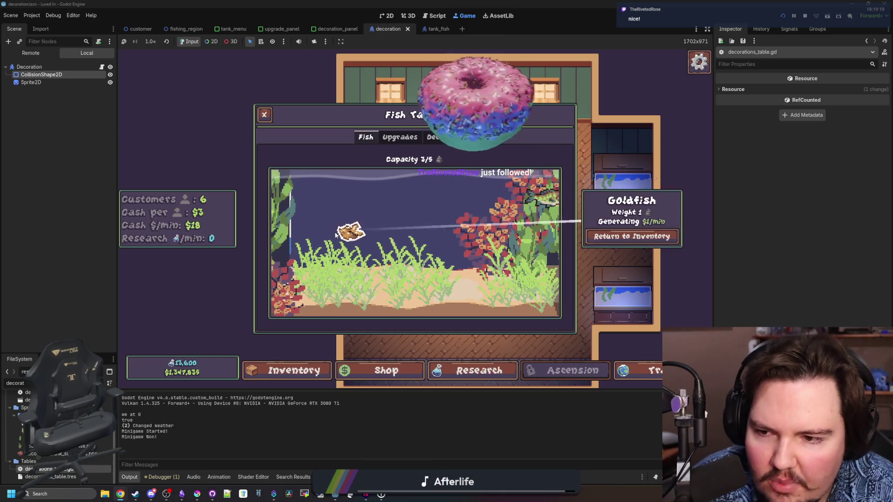
# Step: Hire the first Researcher from the shop's aquarium upgrades
pyautogui.click(381, 371)
pyautogui.click(465, 138)
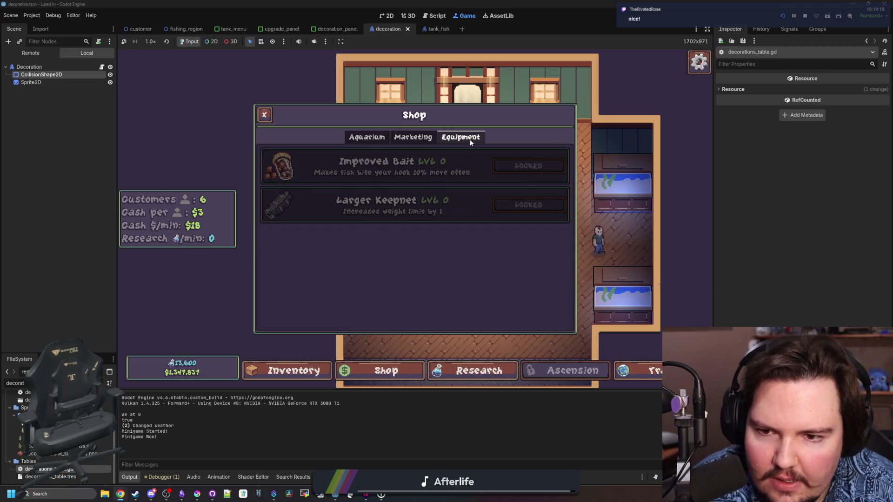
pyautogui.click(354, 138)
pyautogui.click(535, 245)
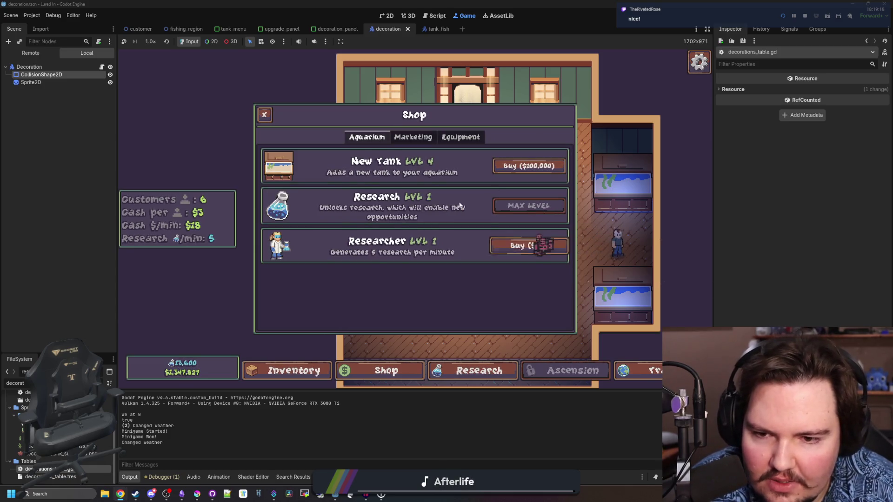
pyautogui.click(414, 136)
# Step: Unlock the Marketing and River research nodes, then look over the Ascension skill tree
pyautogui.click(479, 370)
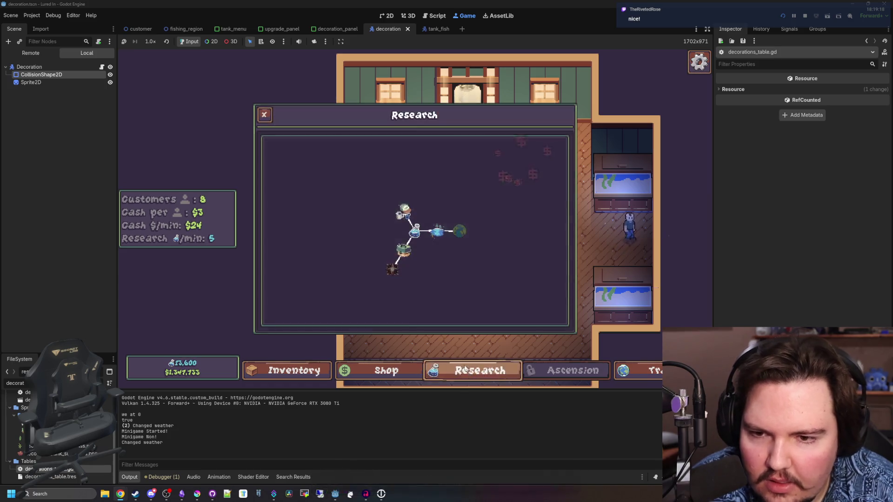
pyautogui.click(394, 185)
pyautogui.click(394, 185)
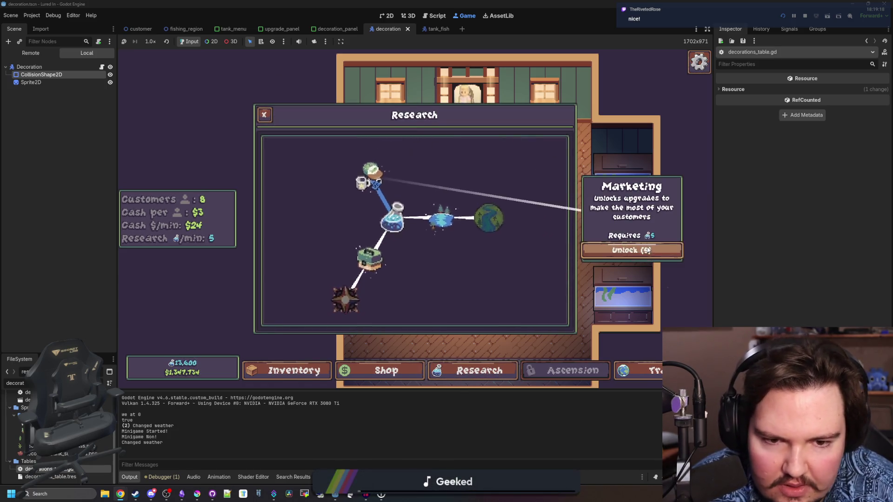
pyautogui.click(368, 261)
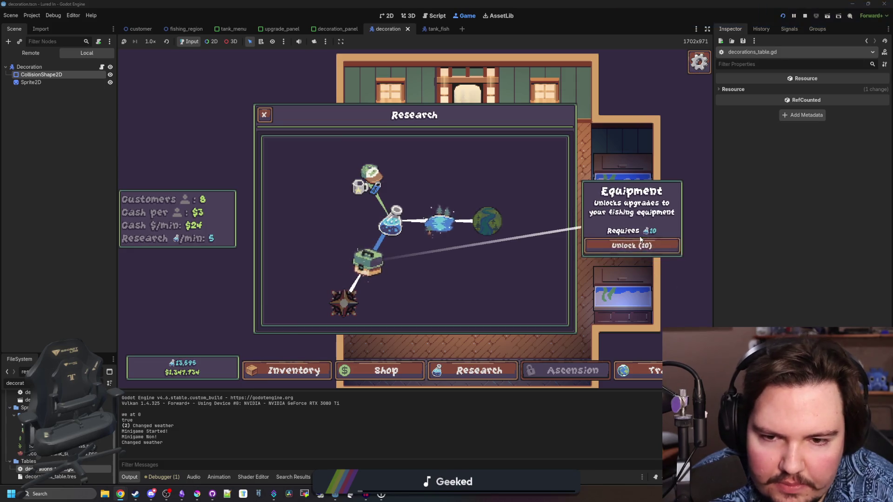
pyautogui.click(487, 221)
pyautogui.click(631, 246)
pyautogui.click(344, 271)
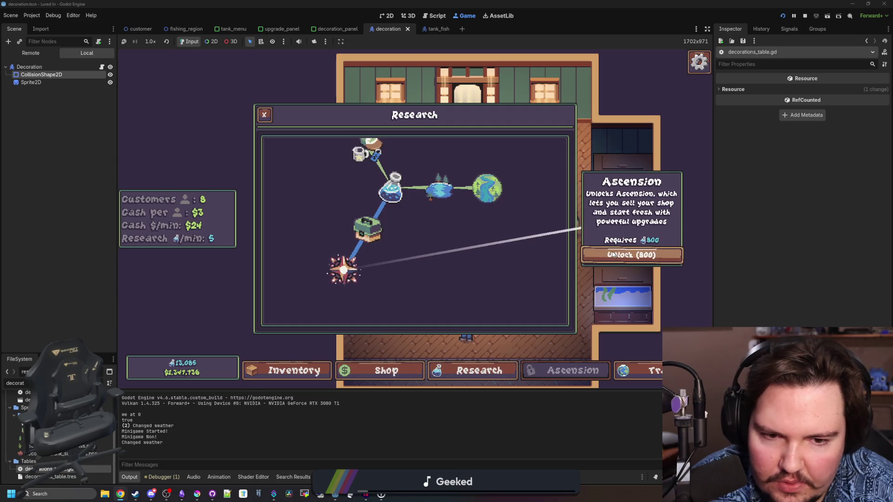
pyautogui.click(573, 370)
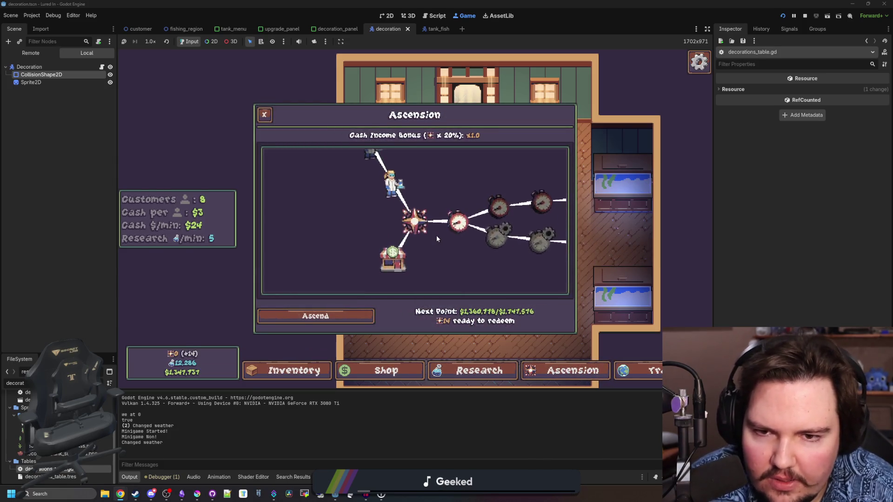
pyautogui.click(634, 370)
# Step: Travel to the River, cast, hook and reel in a Largemouth Bass, then return to the shop
pyautogui.click(558, 255)
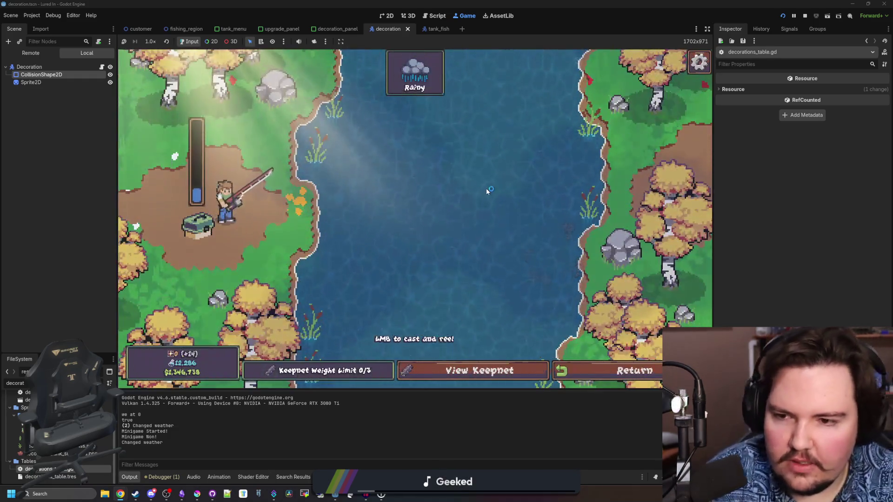
pyautogui.moveTo(474, 180); pyautogui.dragTo(388, 137)
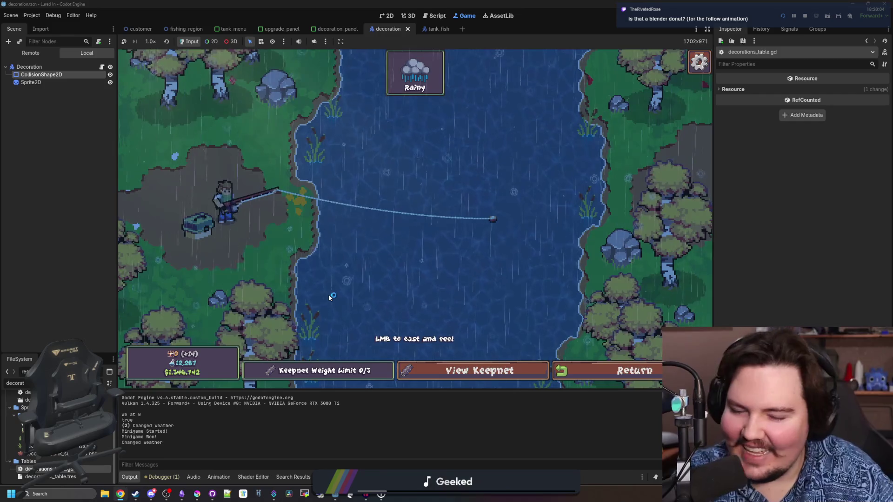
pyautogui.click(433, 265)
pyautogui.moveTo(431, 263); pyautogui.dragTo(442, 245)
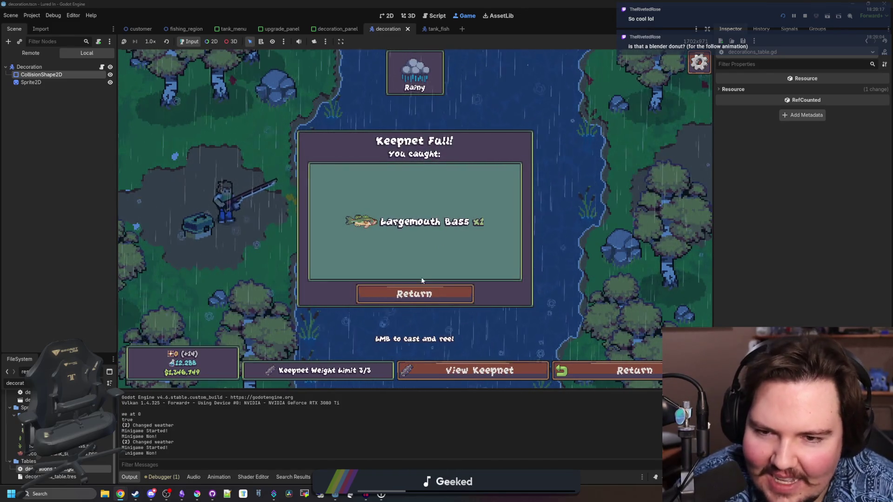
pyautogui.click(456, 294)
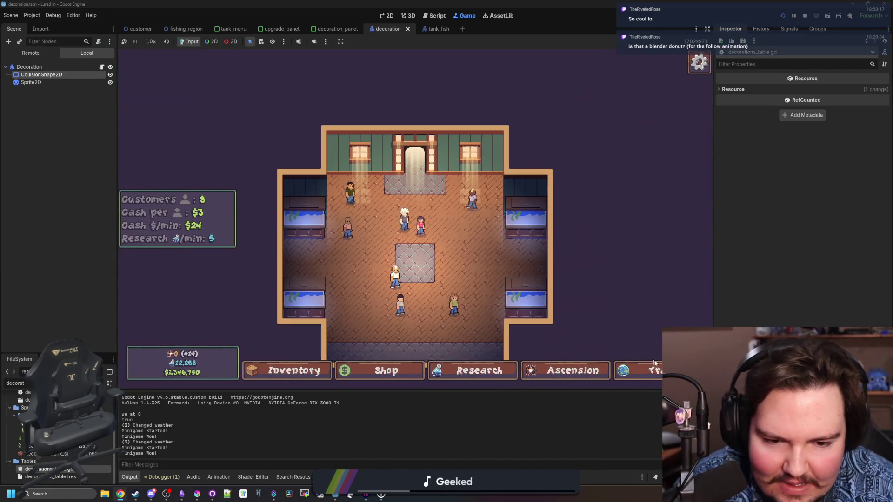
# Step: Make a $1,000 trip to the river and back, then open Fish Tank 1 and the fish inventory
pyautogui.click(653, 368)
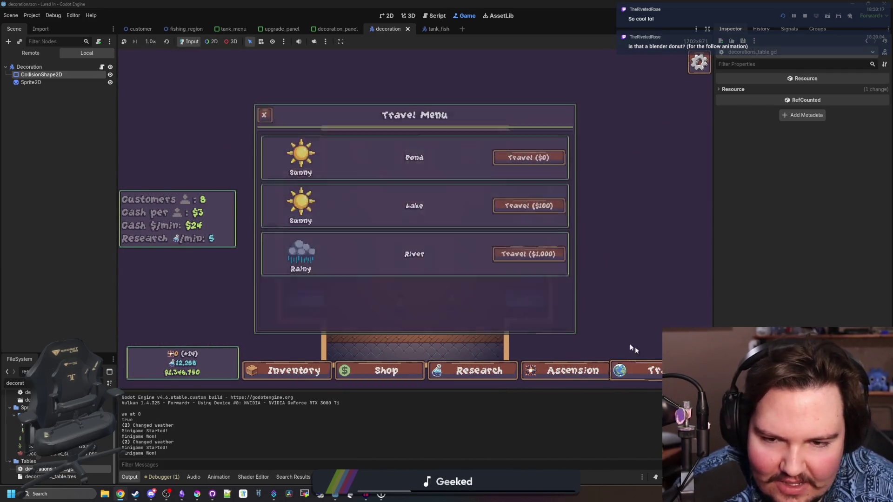
pyautogui.click(535, 258)
pyautogui.click(422, 231)
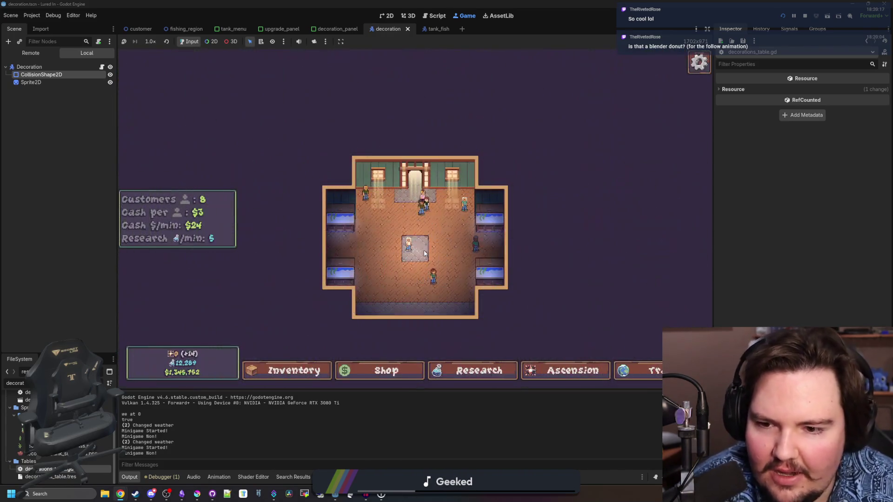
pyautogui.click(286, 161)
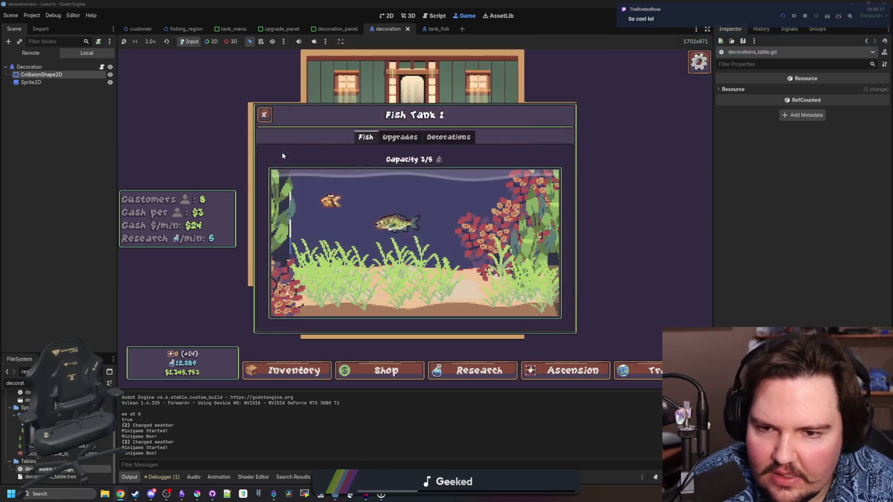
pyautogui.click(400, 136)
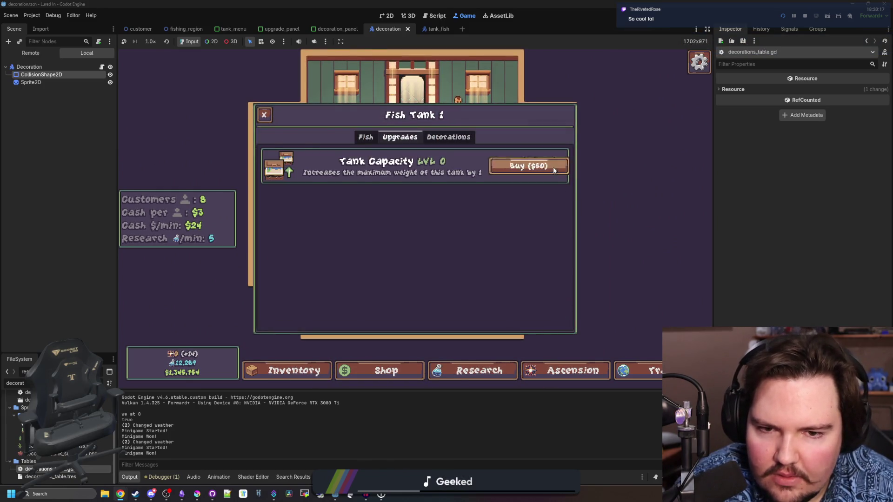
pyautogui.click(264, 114)
# Step: Place the Largemouth Bass into the top-left Fish Tank 1 and check its details card
pyautogui.click(287, 370)
pyautogui.click(528, 207)
pyautogui.click(307, 175)
pyautogui.click(250, 102)
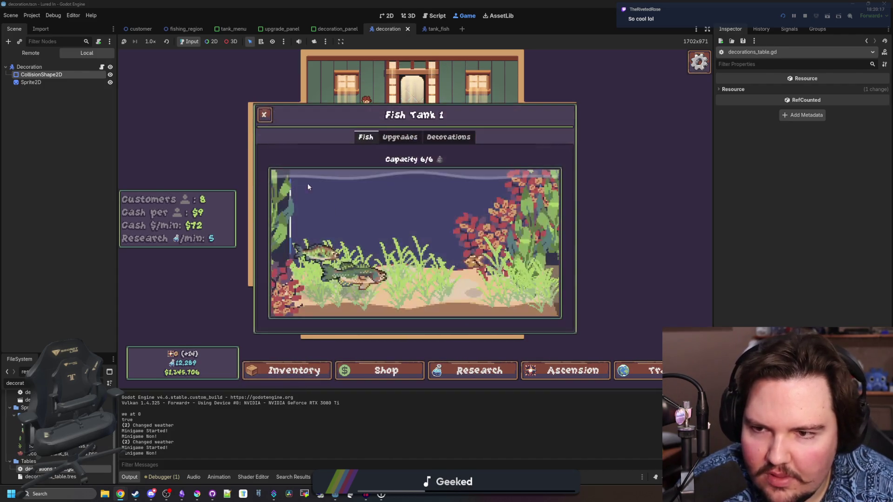
pyautogui.click(392, 255)
pyautogui.click(446, 188)
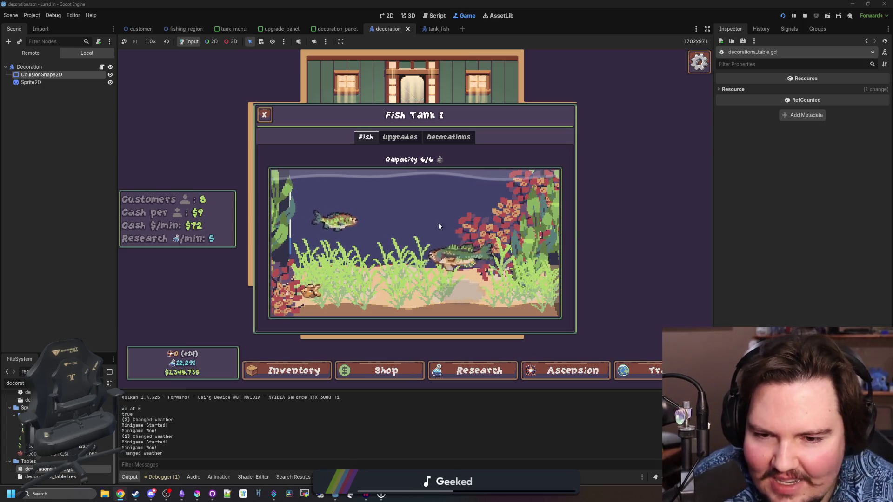
pyautogui.moveTo(372, 238)
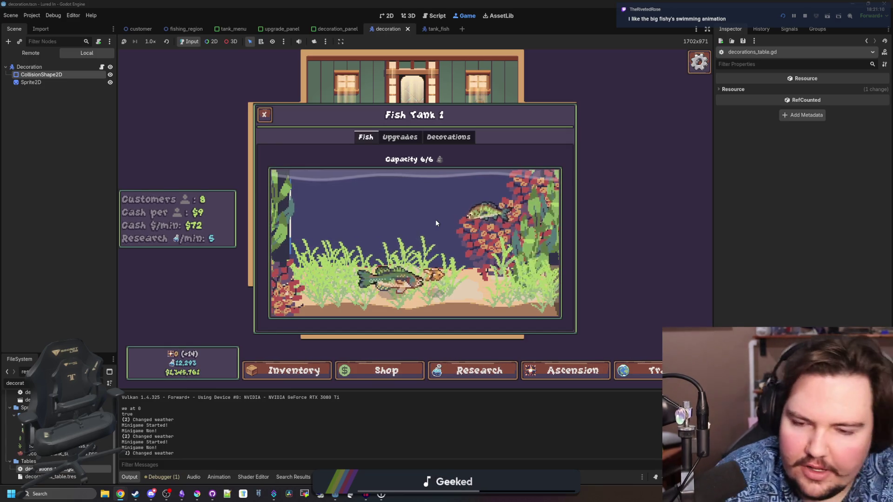
pyautogui.click(429, 29)
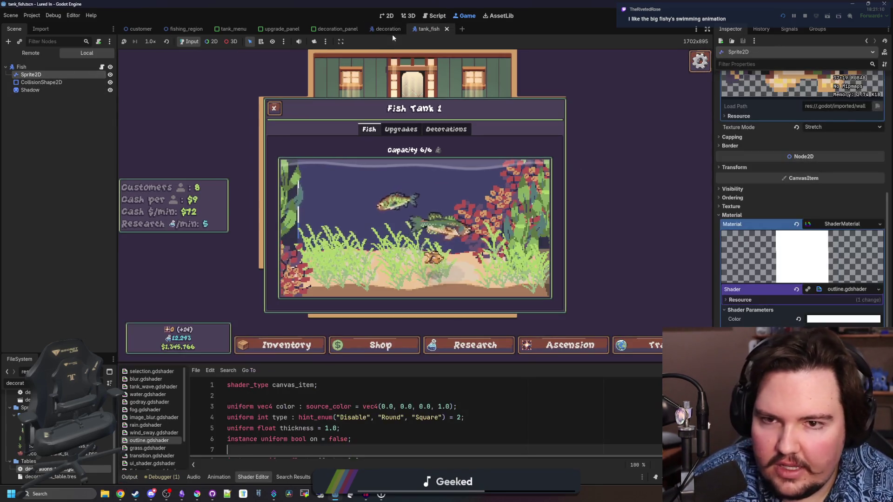
# Step: View the tank_fish scene in the 2D editor, zooming on the fish's collision circle, then return to the game
pyautogui.click(406, 17)
pyautogui.click(388, 15)
pyautogui.scroll(-6, 363, 200)
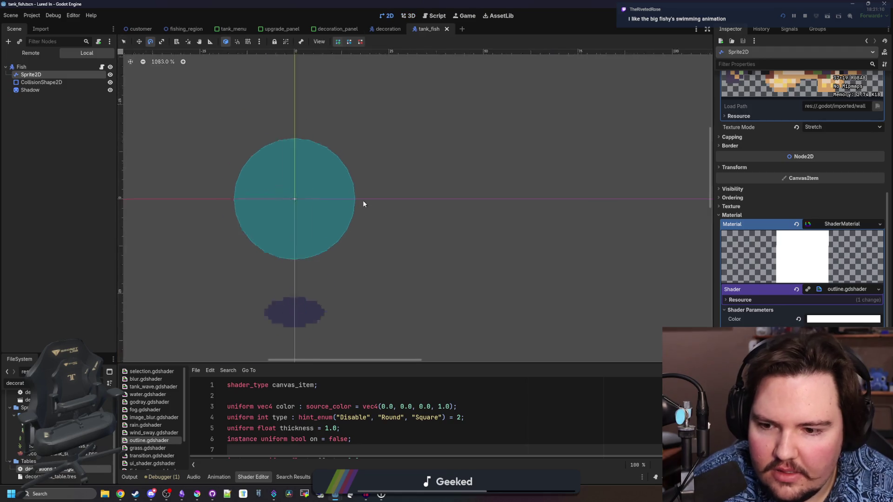
pyautogui.scroll(3, 818, 203)
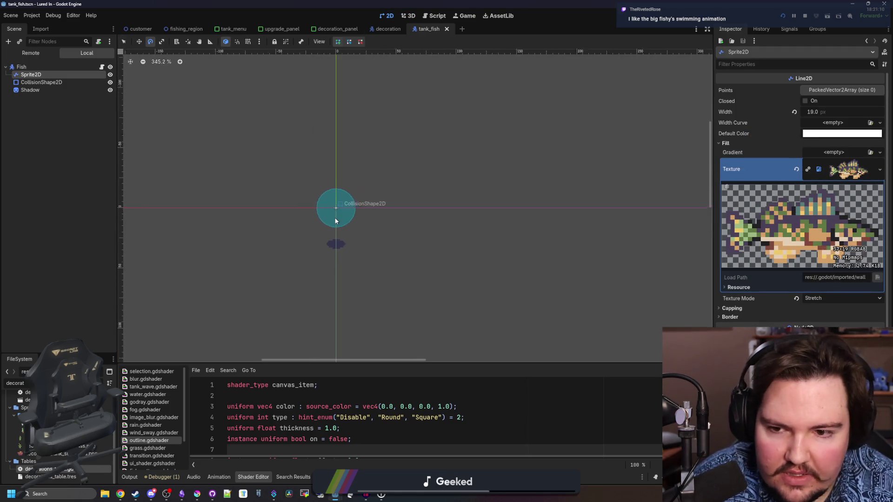
pyautogui.scroll(6, 335, 218)
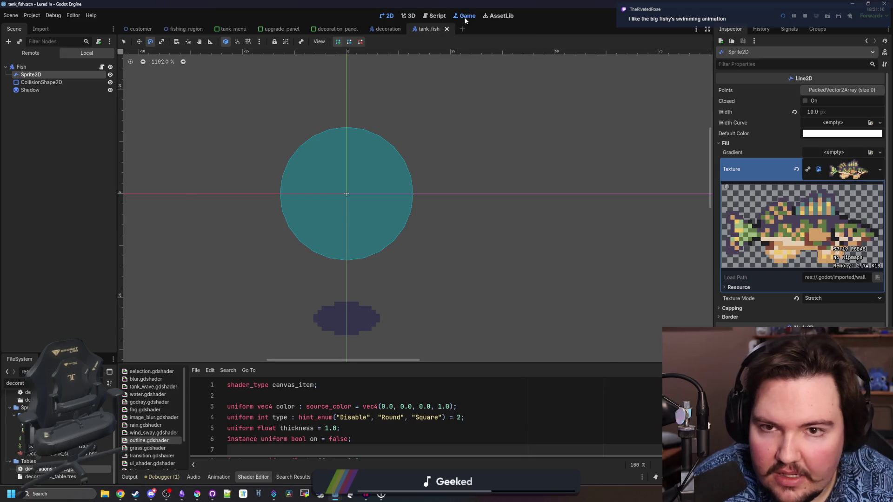
pyautogui.click(466, 18)
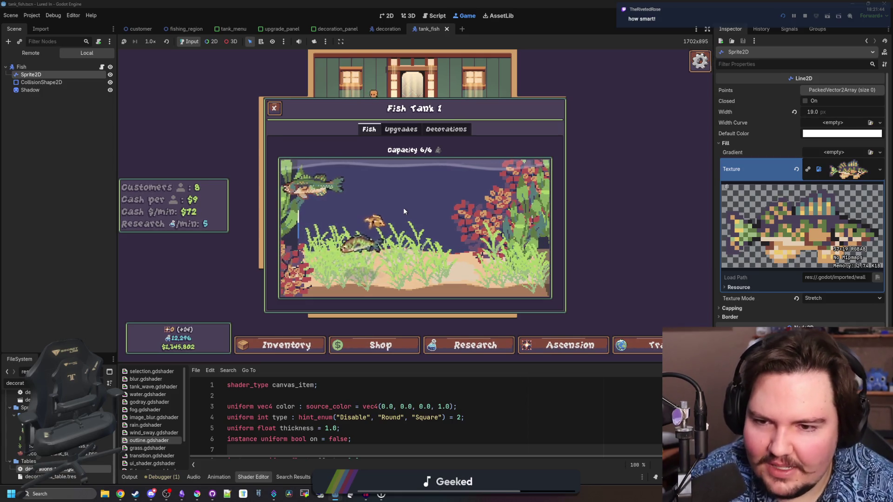
# Step: View and close the goldfish and Largemouth Bass details cards in Fish Tank 1
pyautogui.click(403, 211)
pyautogui.click(403, 210)
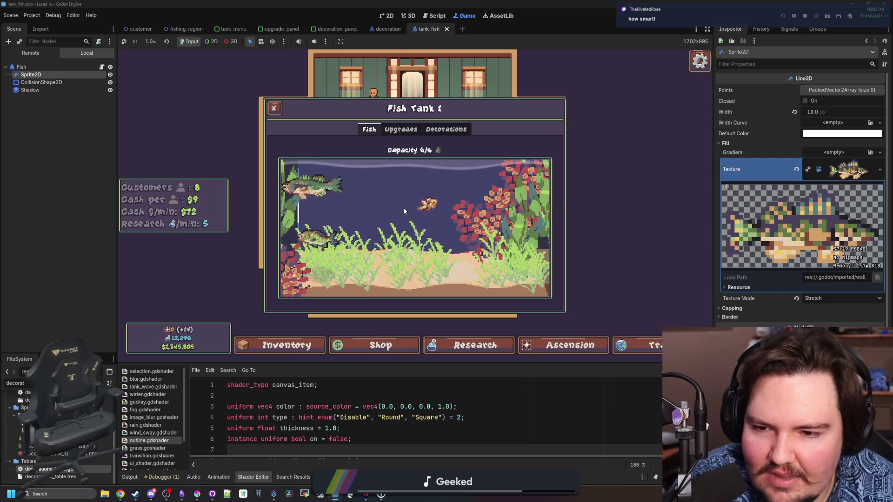
pyautogui.click(339, 188)
pyautogui.click(468, 179)
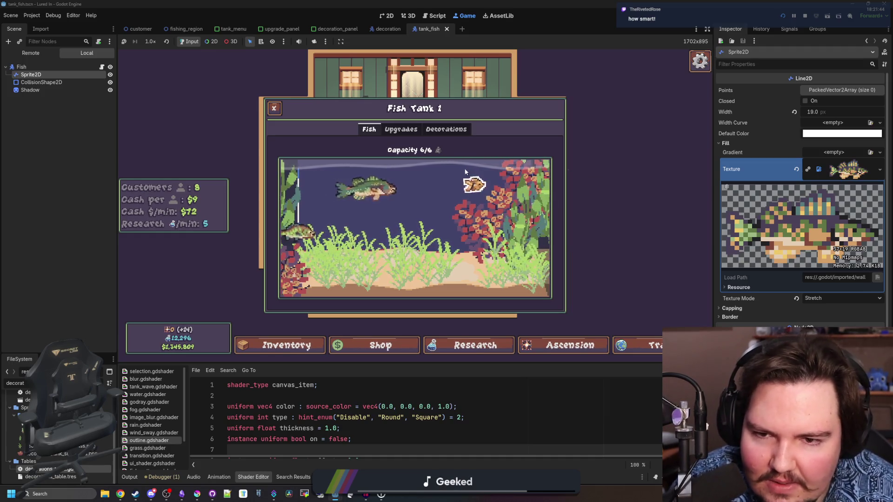
# Step: Check the tank's decorations for sale, inspect the seagrass, and bring up Krita
pyautogui.click(416, 128)
pyautogui.click(428, 130)
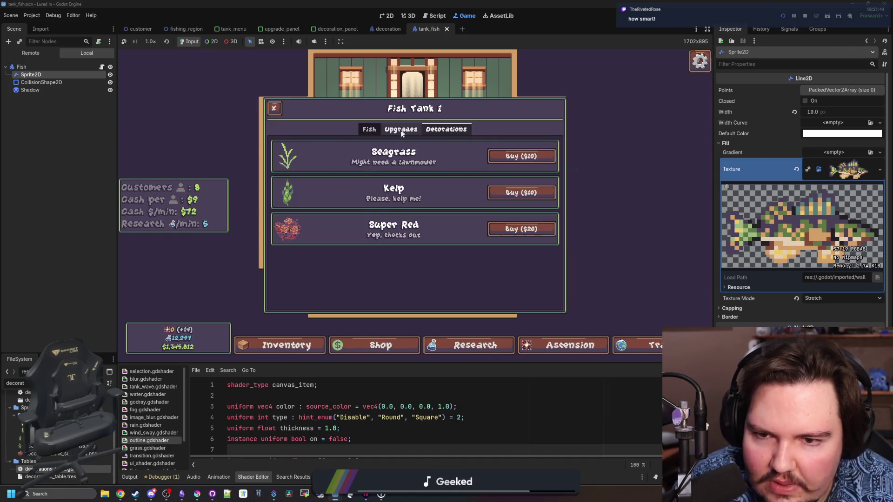
pyautogui.click(371, 132)
pyautogui.moveTo(514, 275)
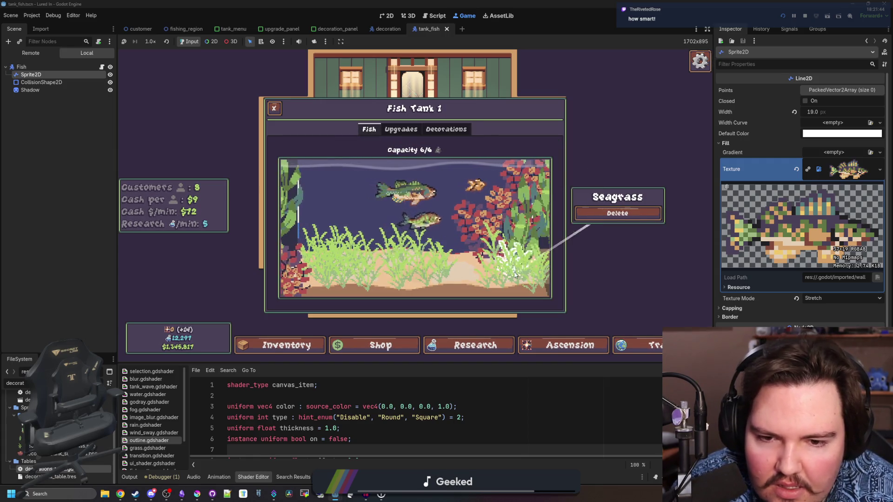
pyautogui.click(371, 220)
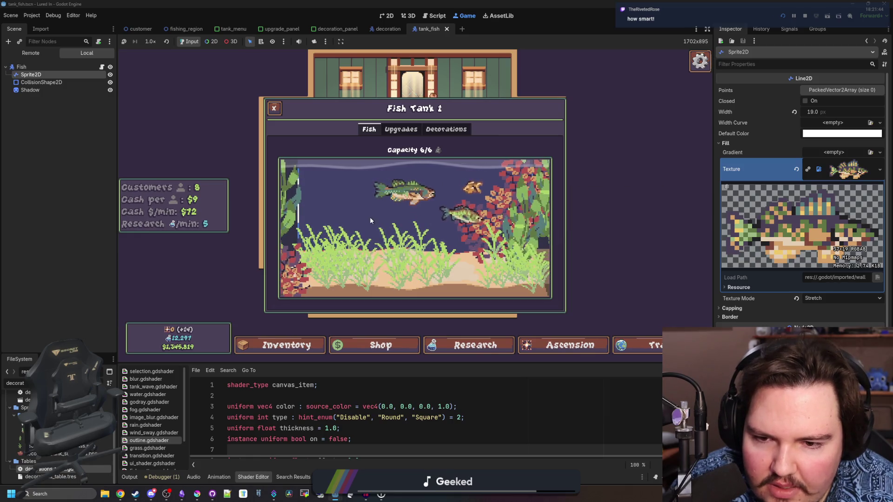
pyautogui.click(197, 494)
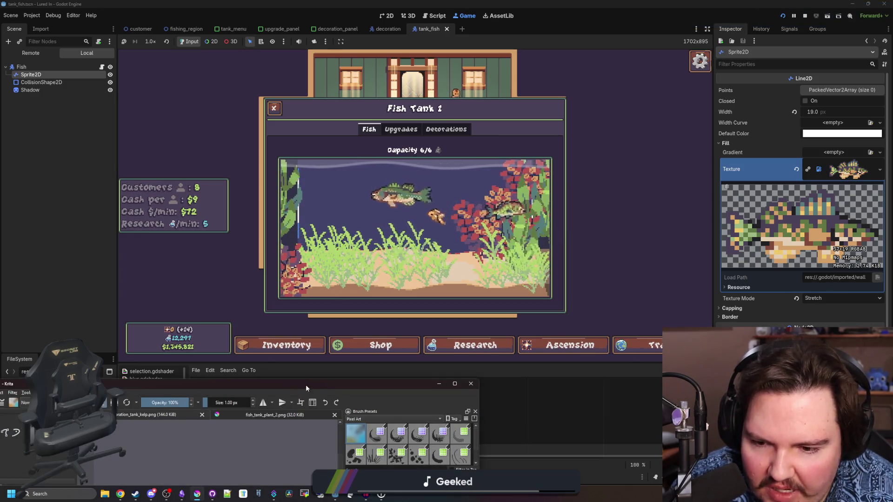
# Step: Maximise Krita, open decoration_tank_seagrass.png, and widen its canvas from 21 to 32 px
pyautogui.doubleClick(305, 384)
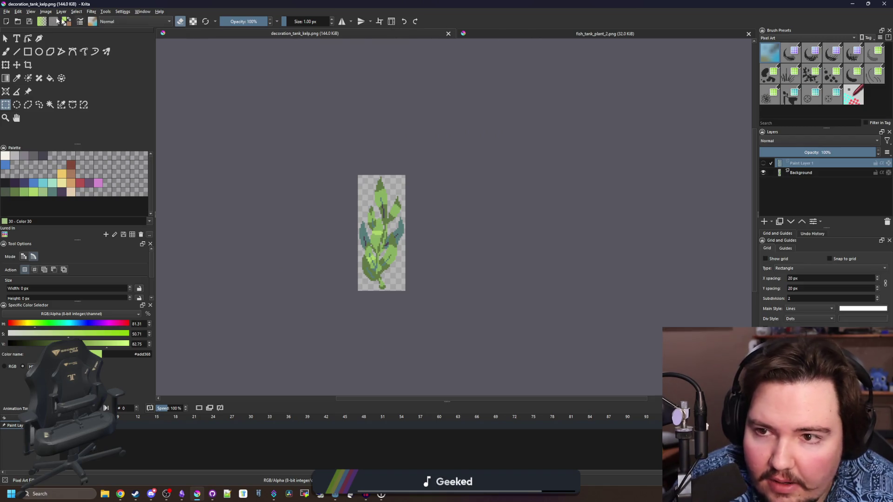
pyautogui.click(7, 11)
pyautogui.click(20, 25)
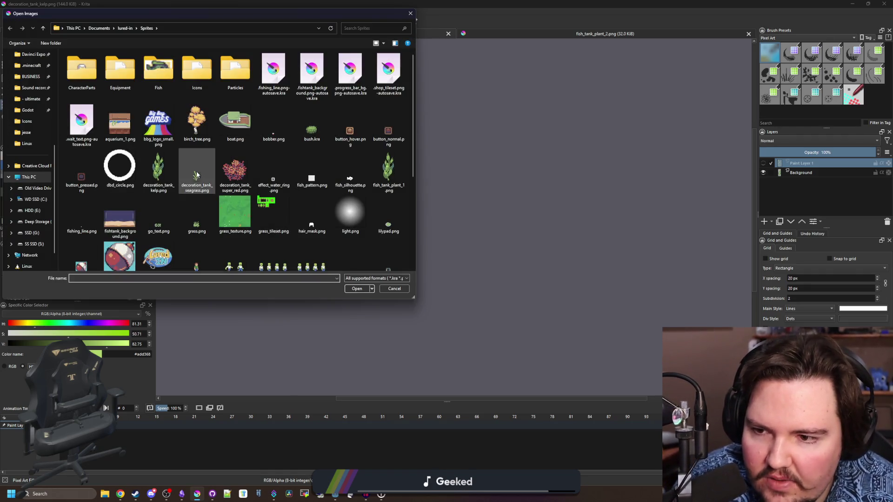
pyautogui.doubleClick(196, 175)
pyautogui.scroll(-2, 385, 258)
pyautogui.click(46, 11)
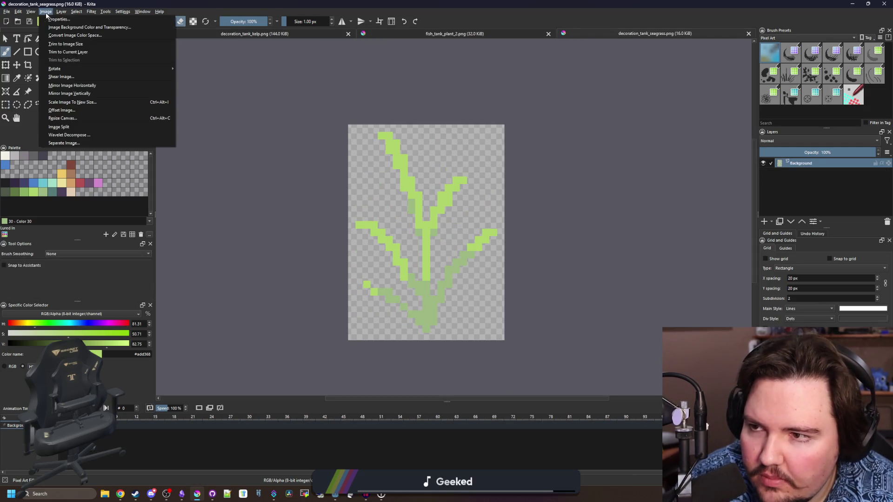
pyautogui.click(69, 118)
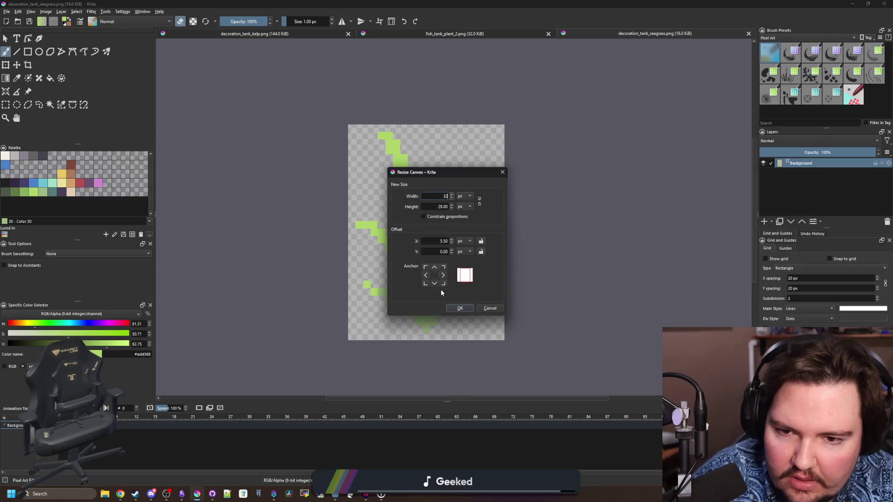
pyautogui.click(463, 308)
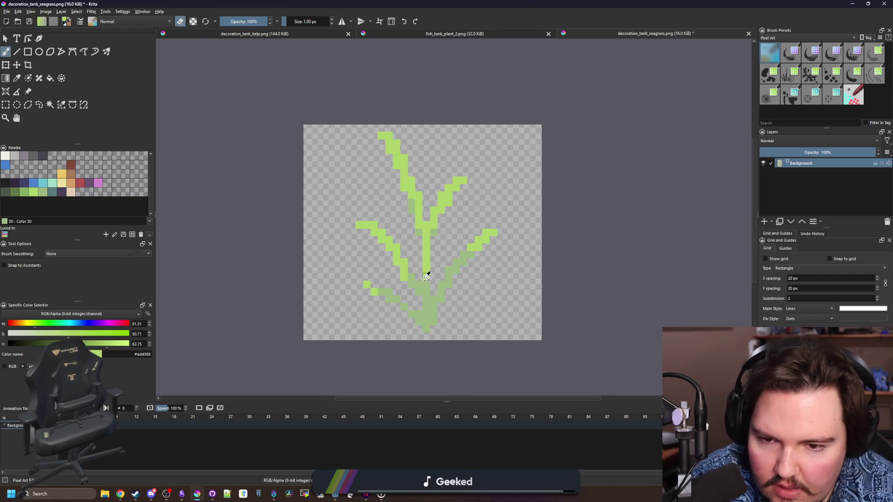
# Step: Paint extra dark teal stalks on the left, centre and right of the seagrass
pyautogui.press('p')
pyautogui.scroll(1, 433, 281)
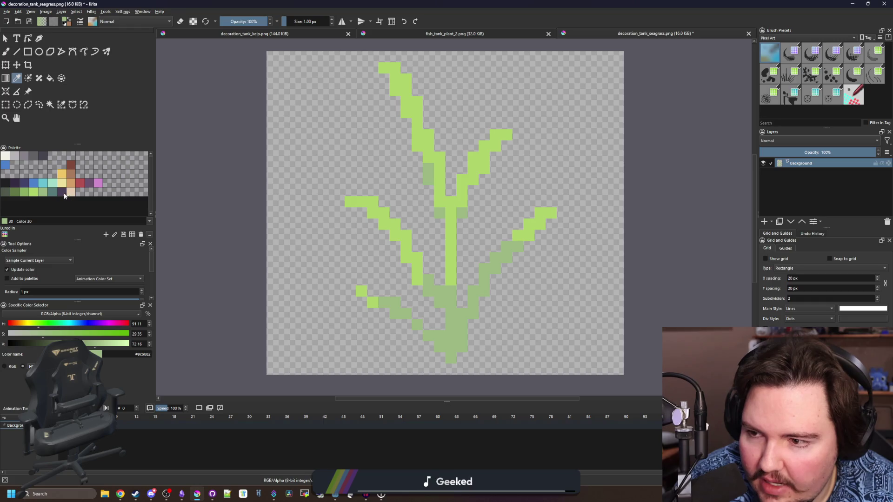
pyautogui.press('b')
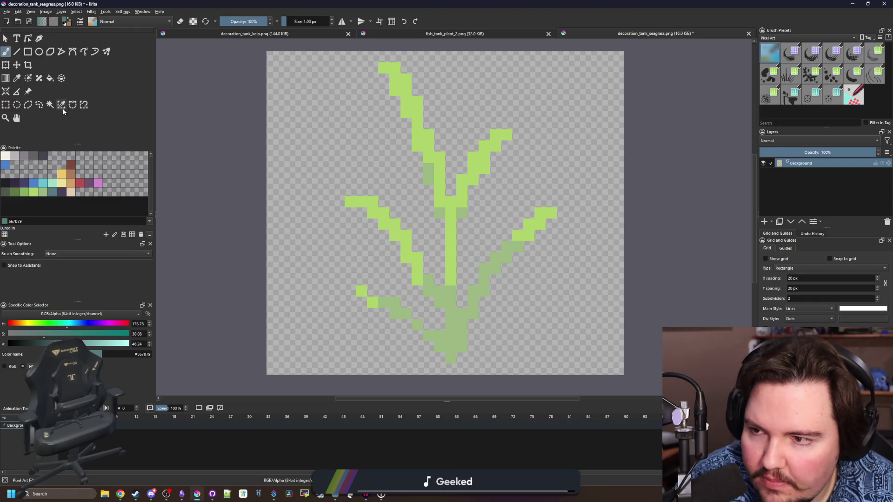
pyautogui.press('b')
pyautogui.moveTo(372, 314)
pyautogui.mouseDown()
pyautogui.moveTo(321, 235)
pyautogui.moveTo(269, 224)
pyautogui.mouseUp()
pyautogui.moveTo(389, 191); pyautogui.dragTo(305, 122)
pyautogui.moveTo(440, 221); pyautogui.dragTo(417, 317)
pyautogui.click(472, 201)
pyautogui.moveTo(540, 326); pyautogui.dragTo(597, 235)
pyautogui.moveTo(528, 247); pyautogui.dragTo(506, 213)
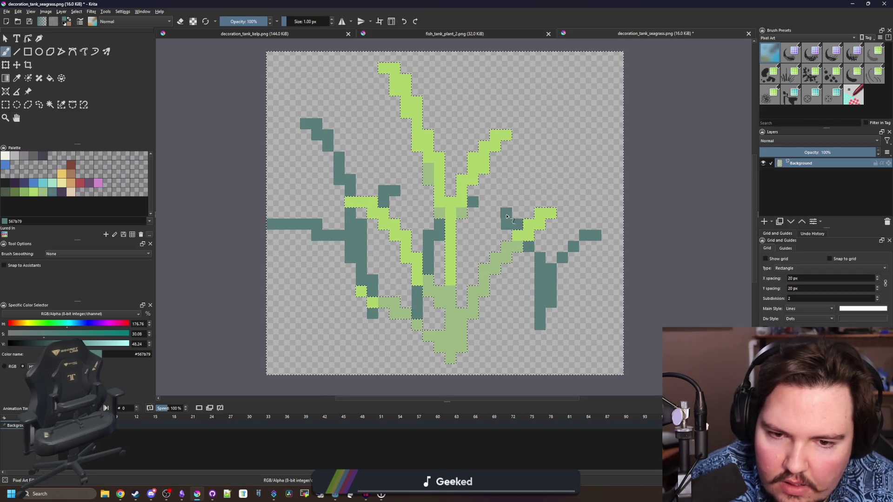
pyautogui.moveTo(545, 266); pyautogui.dragTo(573, 136)
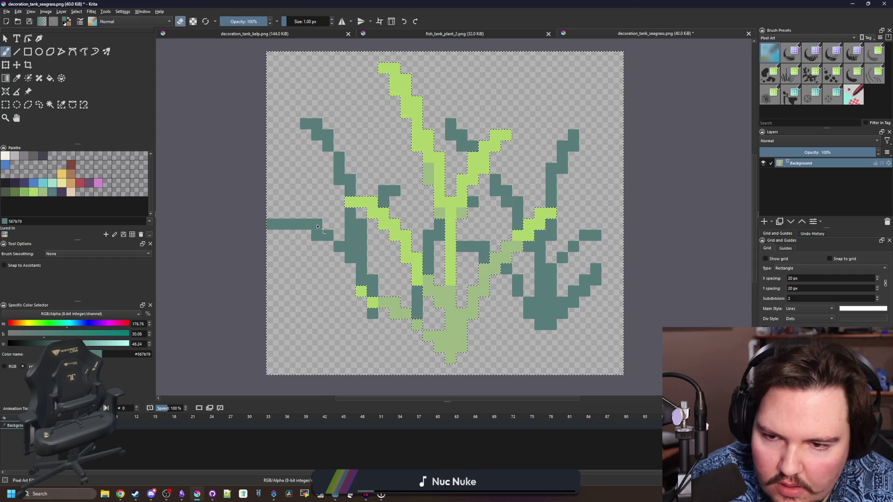
# Step: Erase stray pixels from the left stalk and try an olive-green fill, undoing it
pyautogui.moveTo(340, 242); pyautogui.dragTo(303, 235)
pyautogui.scroll(-5, 464, 252)
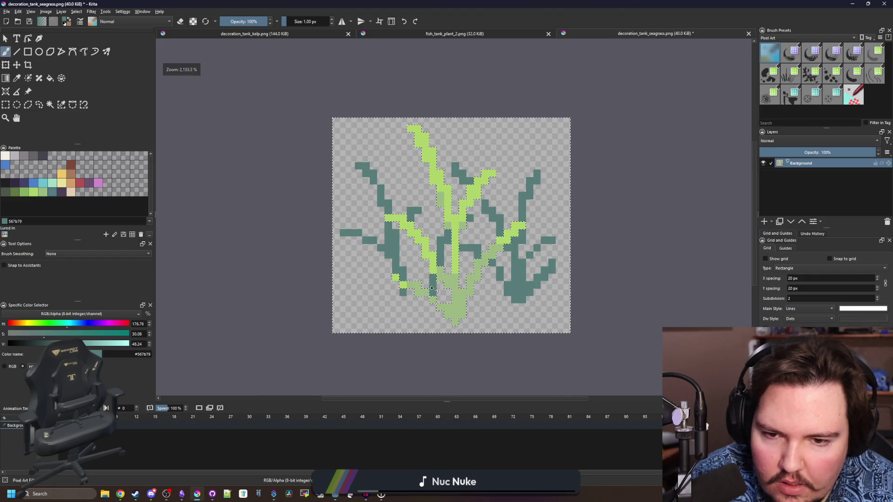
pyautogui.press('e')
pyautogui.scroll(10, 421, 275)
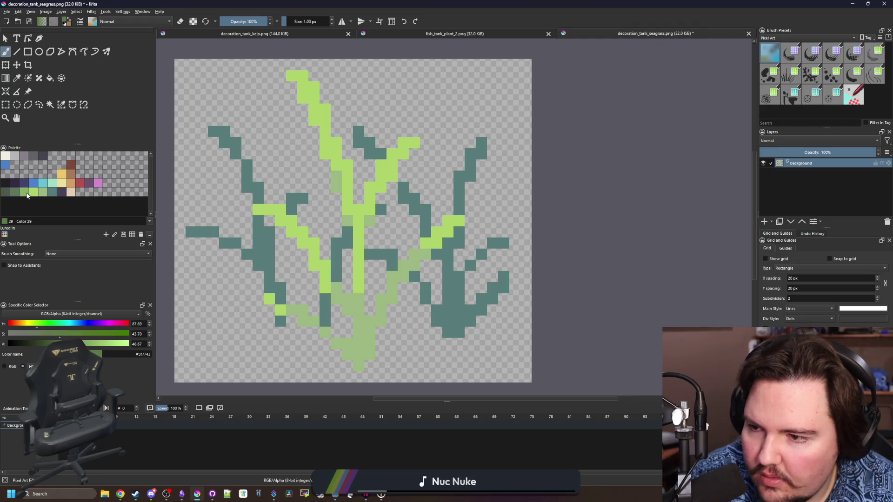
pyautogui.click(445, 305)
pyautogui.hotkey('ctrl', 'z')
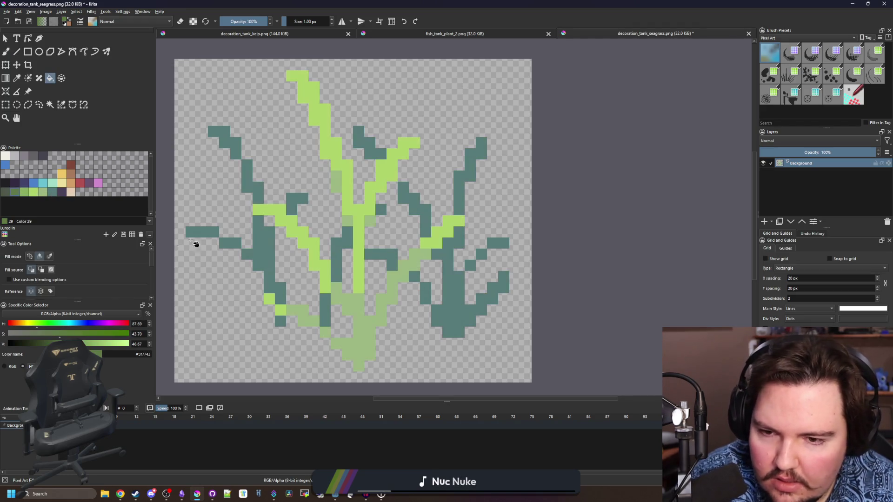
pyautogui.click(455, 316)
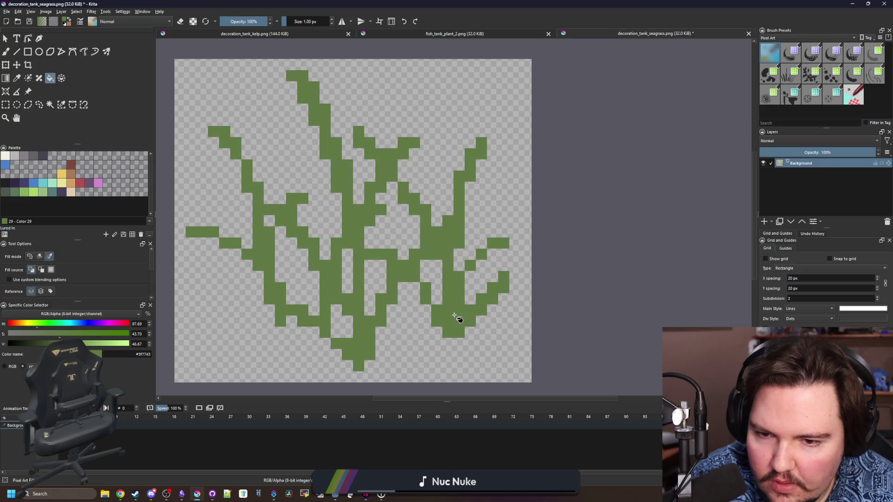
pyautogui.hotkey('ctrl', 'z')
# Step: Fill the lower stem light green and recolour the dark stalks pale green
pyautogui.scroll(-2, 81, 272)
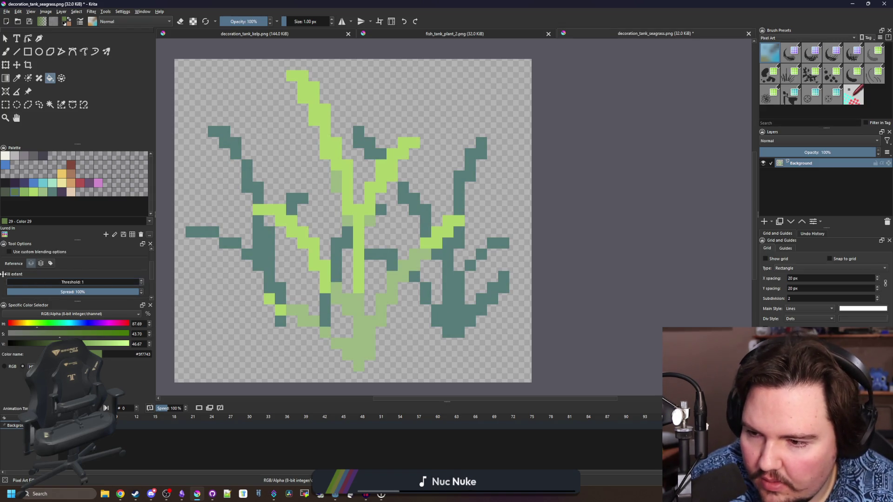
pyautogui.scroll(-6, 450, 325)
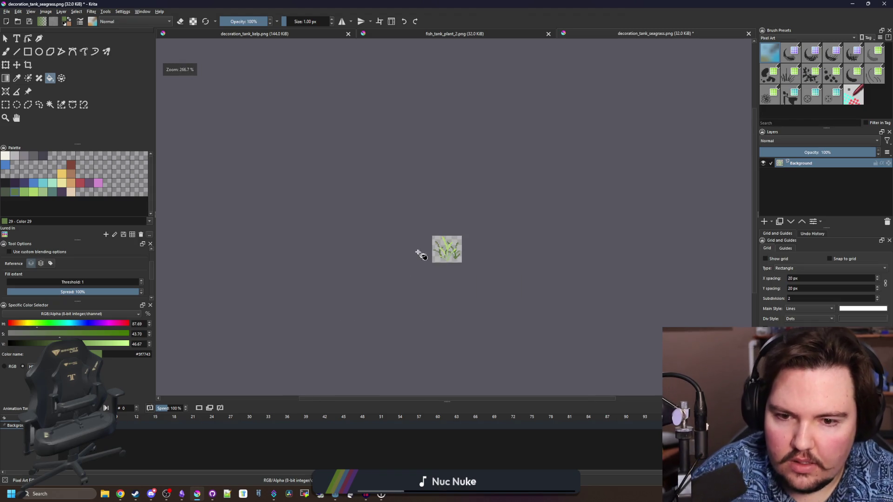
pyautogui.scroll(6, 447, 279)
pyautogui.moveTo(485, 316); pyautogui.dragTo(458, 292)
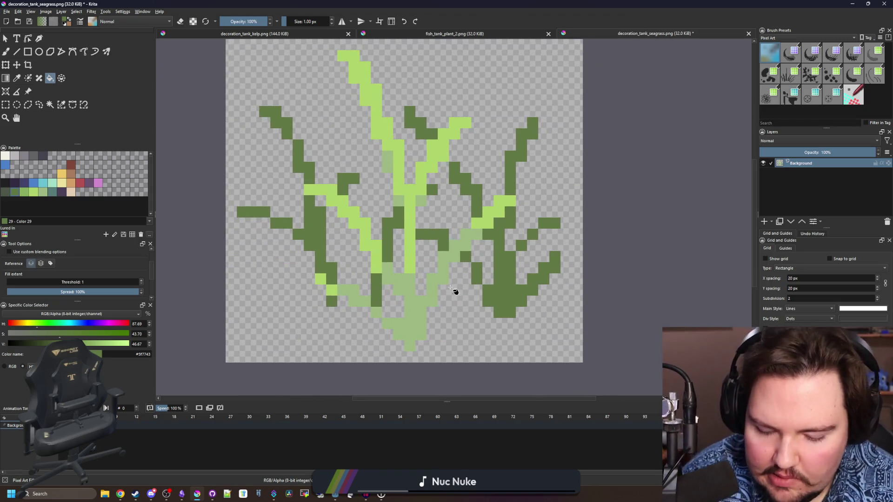
pyautogui.keyDown('ctrl'); pyautogui.click(409, 235); pyautogui.keyUp('ctrl')
pyautogui.click(415, 307)
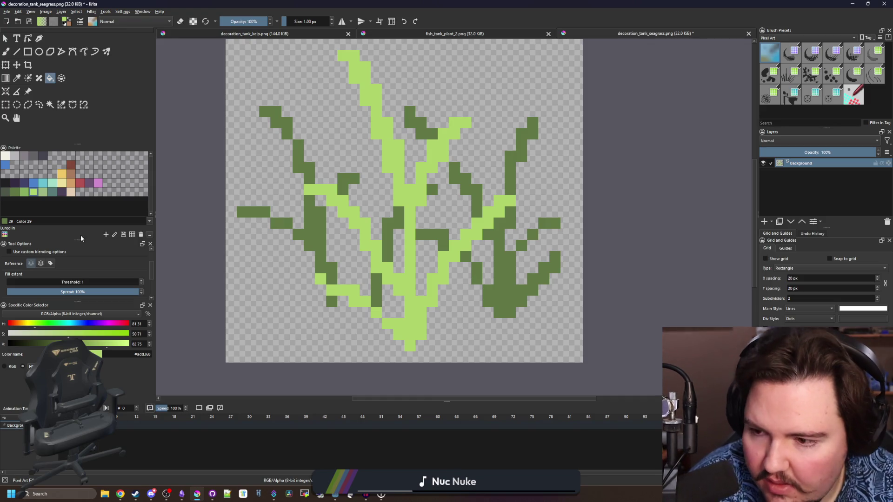
pyautogui.click(318, 225)
# Step: Save the seagrass PNG, confirm the export options, and return to the running game
pyautogui.scroll(-5, 351, 239)
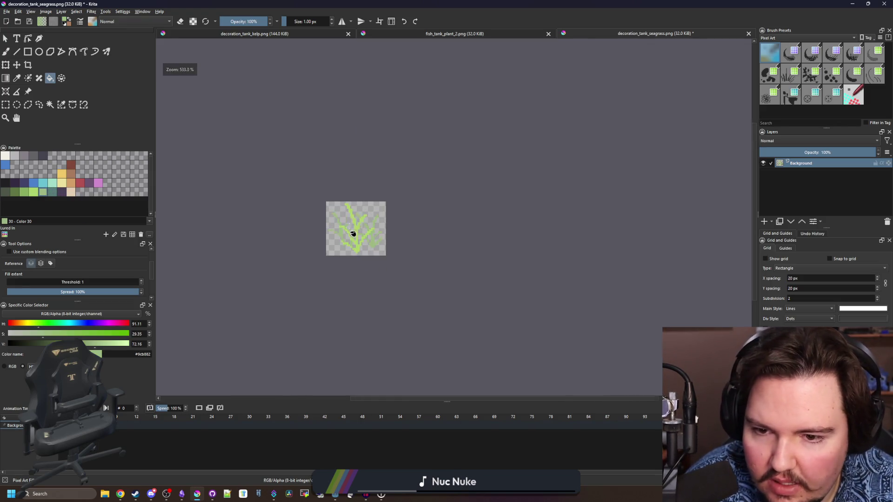
pyautogui.scroll(4, 353, 219)
pyautogui.scroll(1, 367, 233)
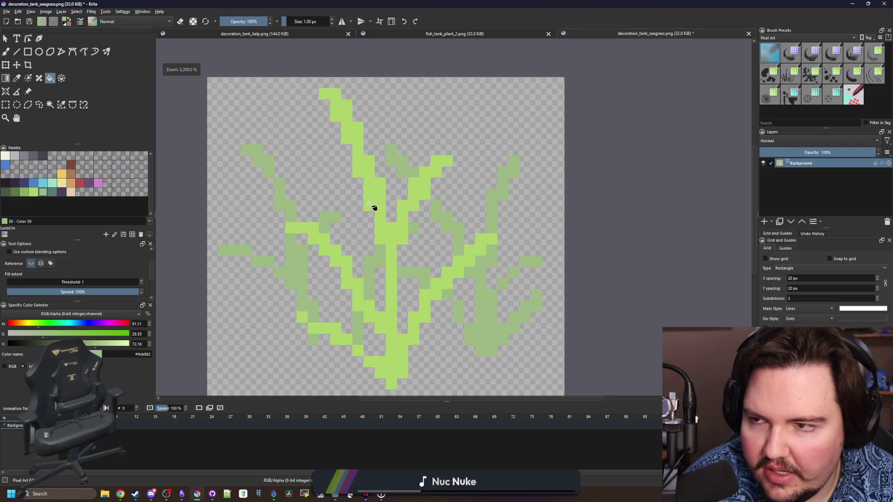
pyautogui.scroll(-1, 358, 242)
pyautogui.scroll(1, 348, 266)
pyautogui.hotkey('ctrl', 's')
pyautogui.click(482, 309)
pyautogui.hotkey('alt', 'Tab')
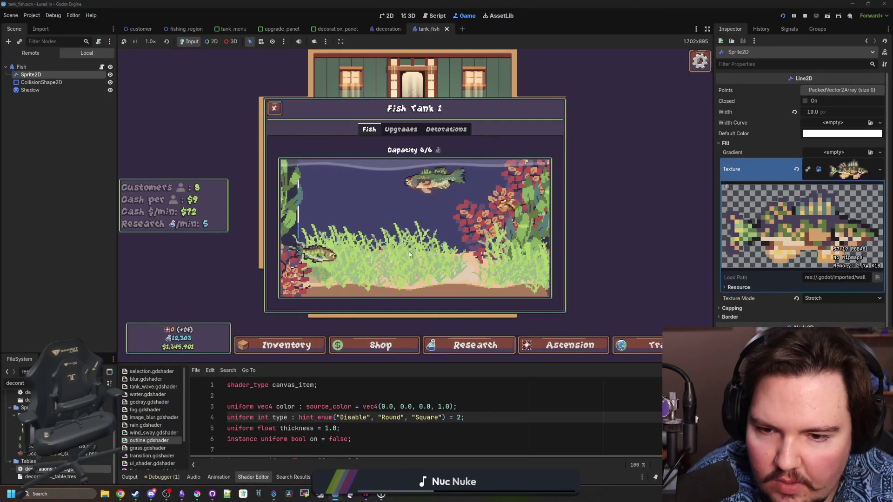
# Step: Inspect the tank's seagrass plants and delete four of the old white seagrass decorations
pyautogui.click(429, 266)
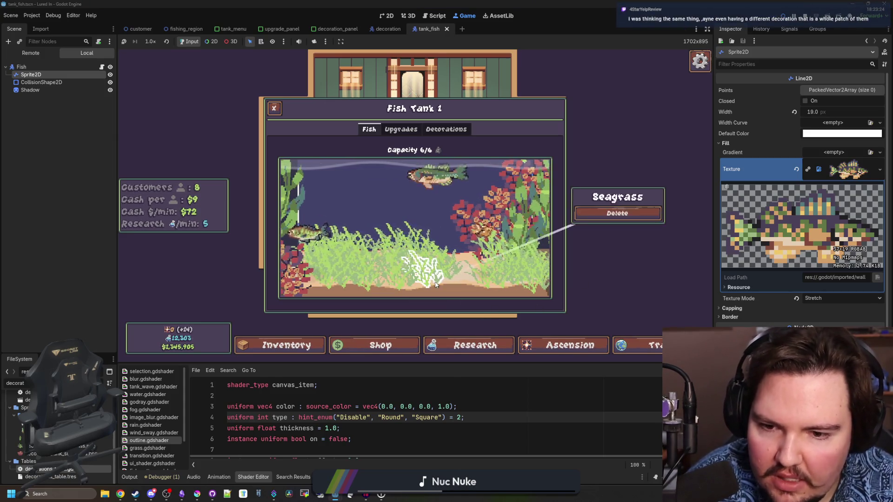
pyautogui.click(530, 277)
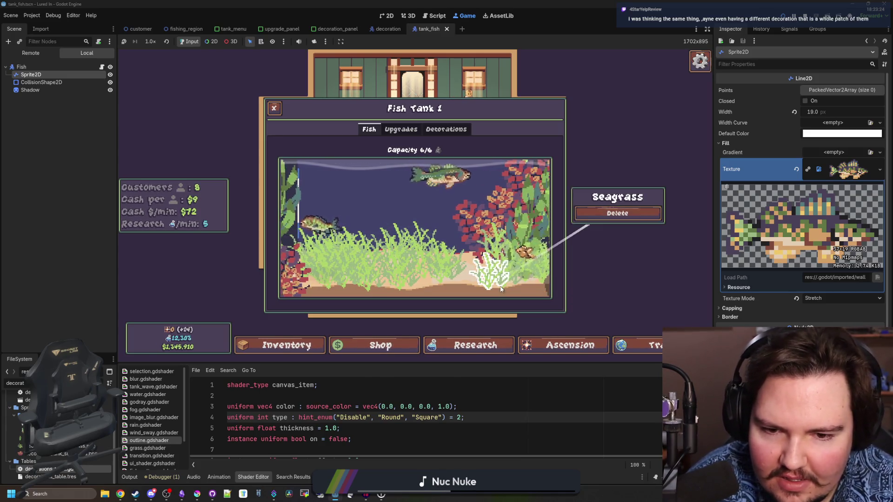
pyautogui.click(612, 213)
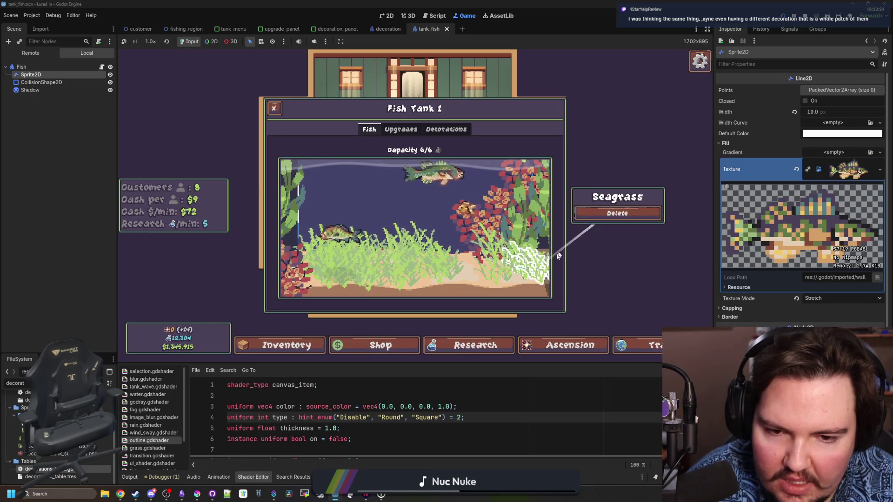
pyautogui.moveTo(547, 274)
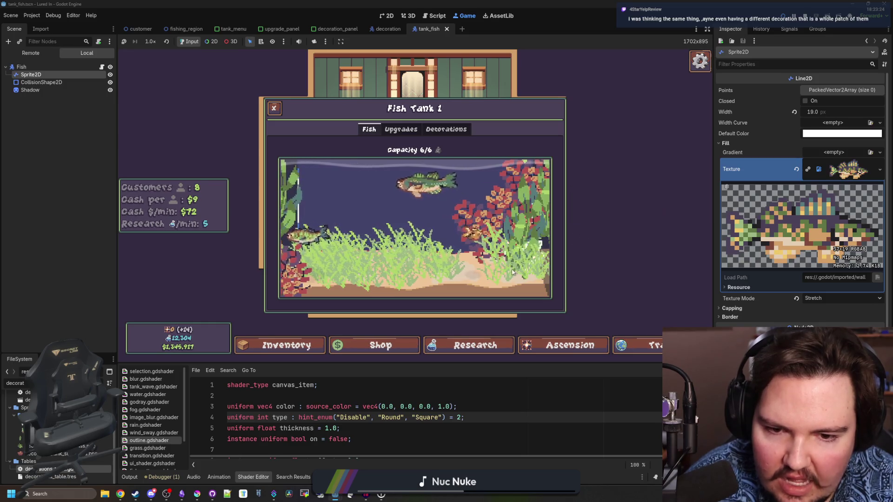
pyautogui.click(591, 219)
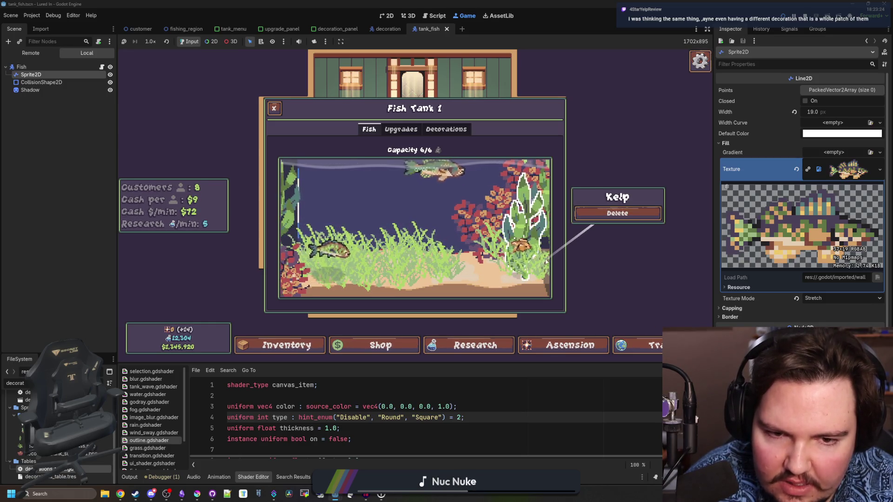
pyautogui.moveTo(543, 280)
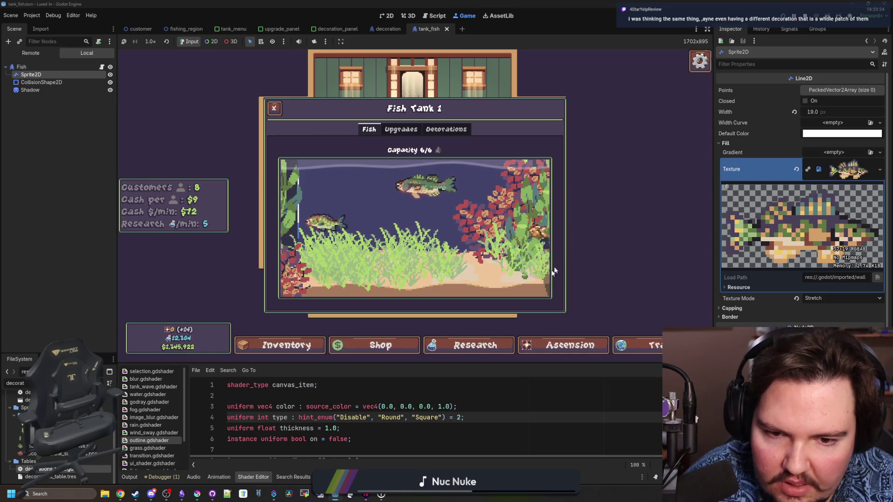
pyautogui.click(600, 214)
pyautogui.moveTo(509, 270)
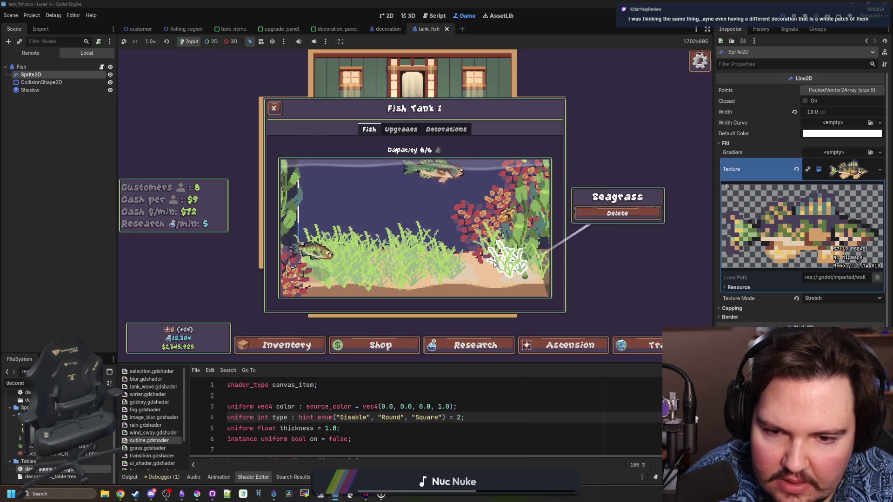
pyautogui.click(609, 210)
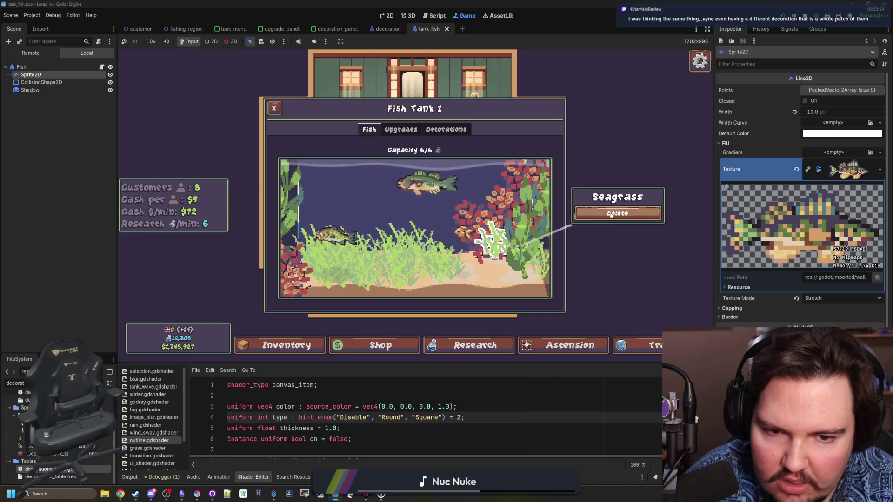
pyautogui.moveTo(540, 239)
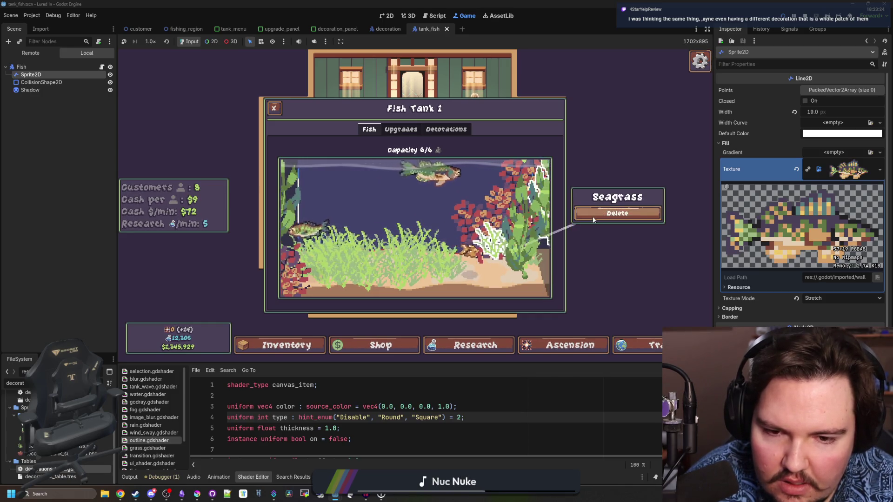
pyautogui.moveTo(451, 274)
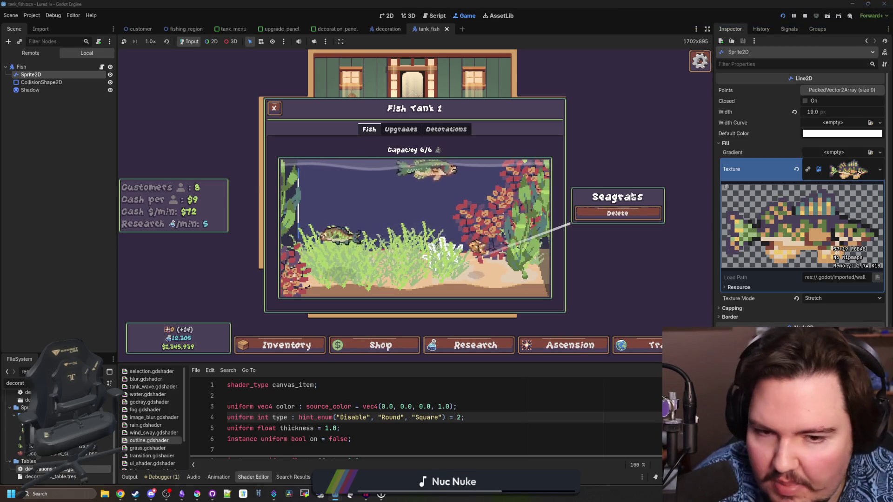
# Step: Reposition the seagrass plant down-left toward the tank floor
pyautogui.click(400, 253)
pyautogui.click(399, 254)
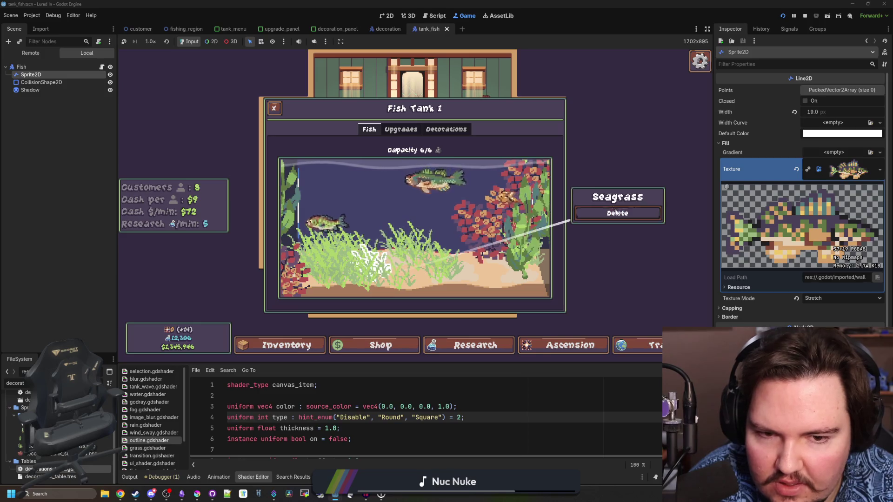
pyautogui.click(571, 220)
pyautogui.moveTo(412, 246); pyautogui.dragTo(436, 260)
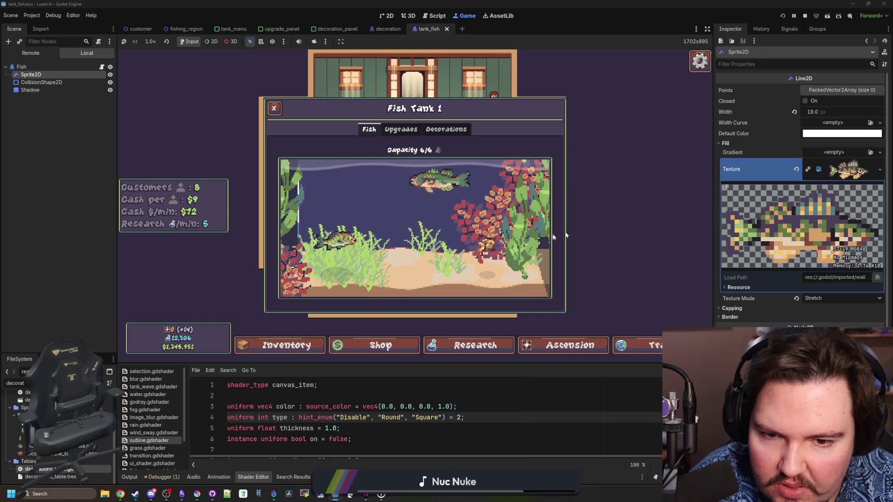
pyautogui.click(617, 215)
pyautogui.moveTo(418, 240)
pyautogui.mouseDown()
pyautogui.moveTo(449, 262)
pyautogui.moveTo(383, 275)
pyautogui.mouseUp()
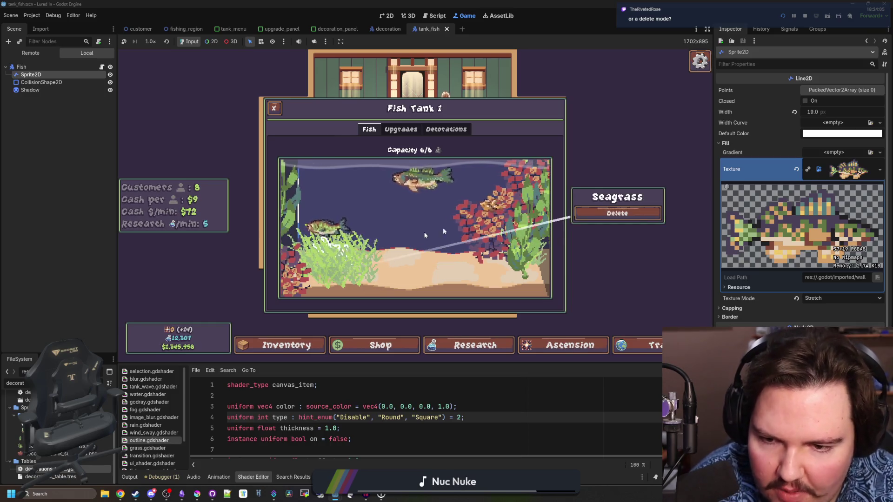
# Step: Try removing the outlined seagrass, then select the left seagrass to show its card
pyautogui.click(650, 180)
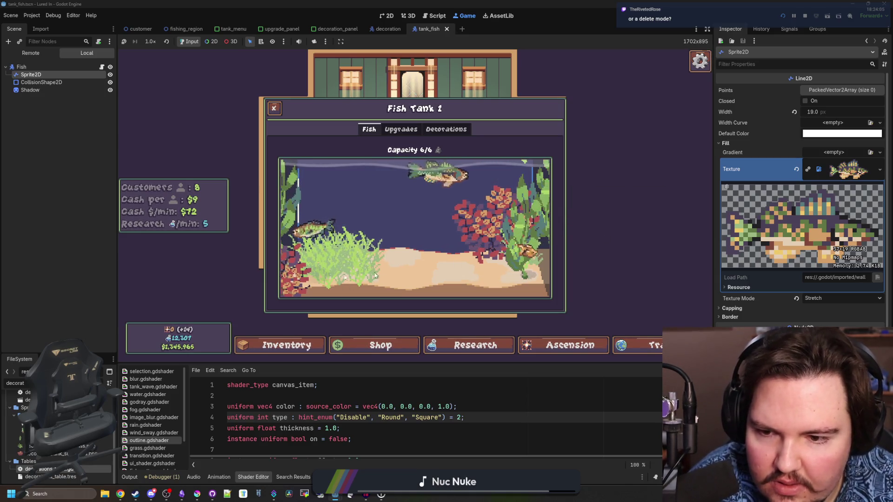
pyautogui.click(593, 217)
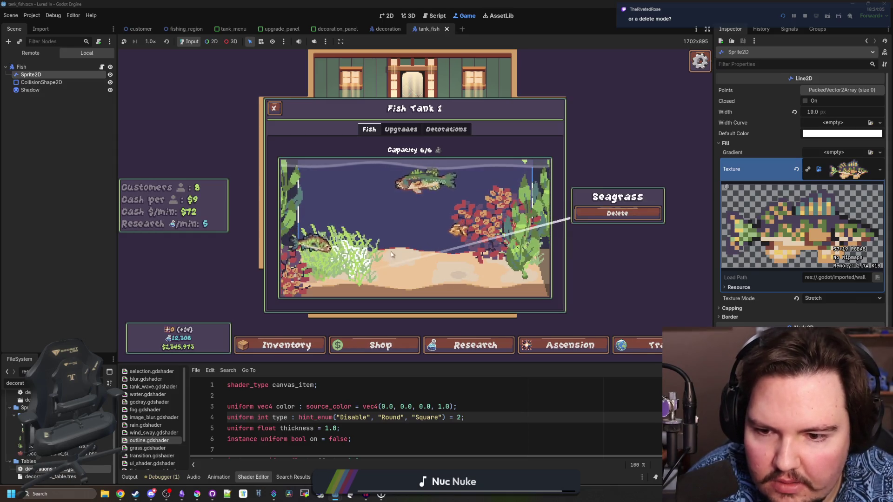
pyautogui.click(341, 266)
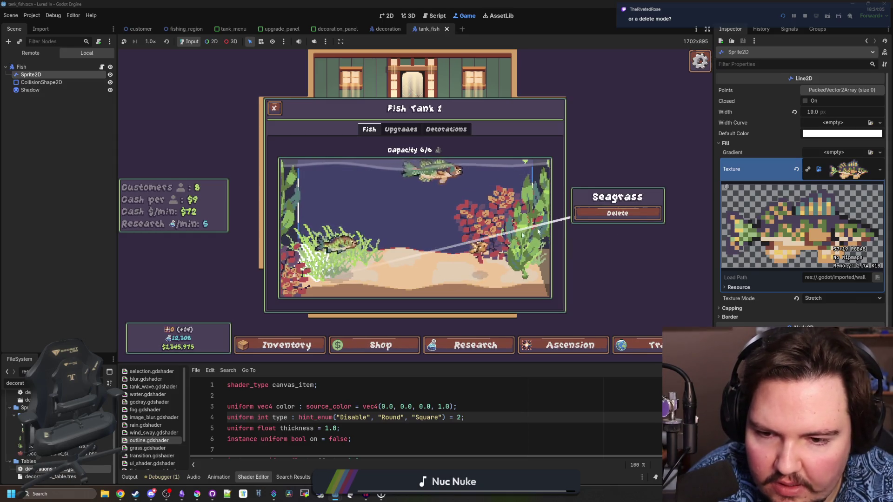
pyautogui.click(598, 214)
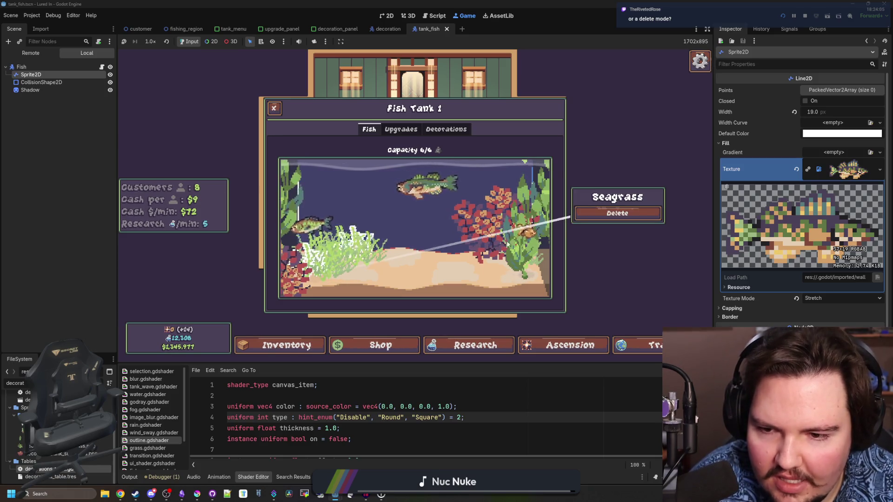
pyautogui.click(311, 265)
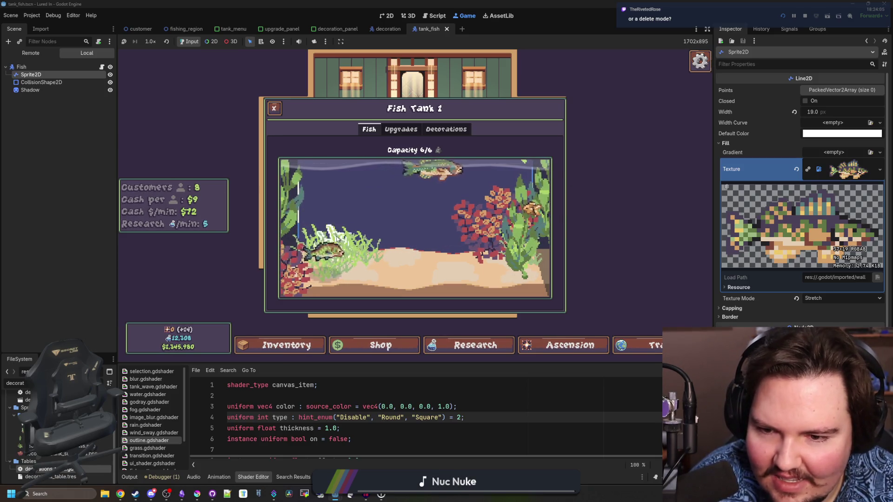
pyautogui.click(338, 269)
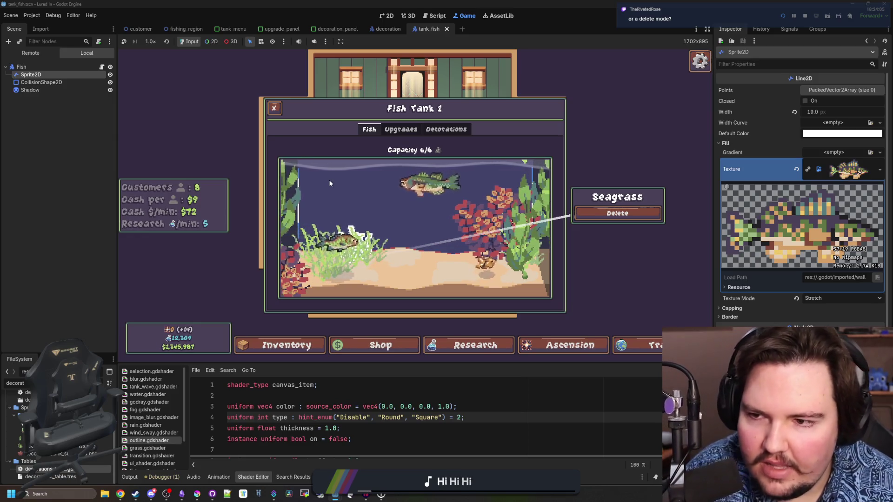
pyautogui.click(31, 15)
# Step: In the Input Map, add a 'delete' action bound to the Delete key
pyautogui.click(59, 27)
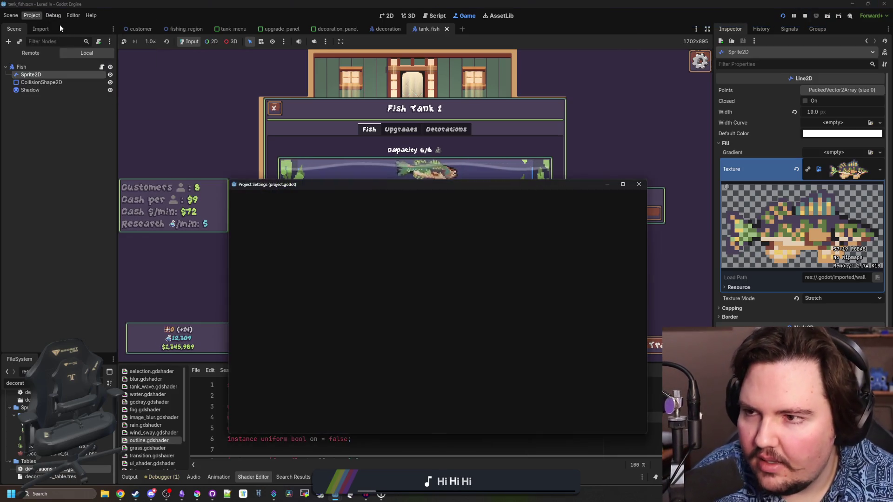
pyautogui.click(279, 198)
pyautogui.click(365, 223)
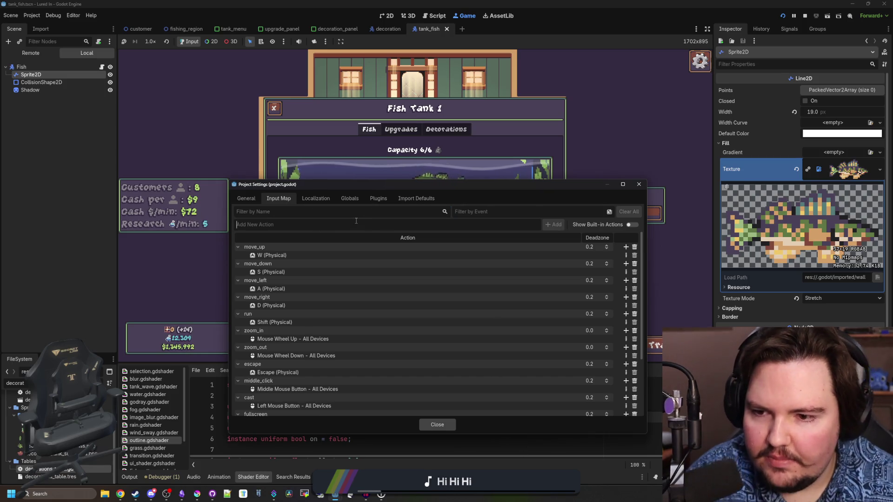
pyautogui.write('delete')
pyautogui.click(563, 225)
pyautogui.scroll(-3, 592, 407)
pyautogui.click(625, 411)
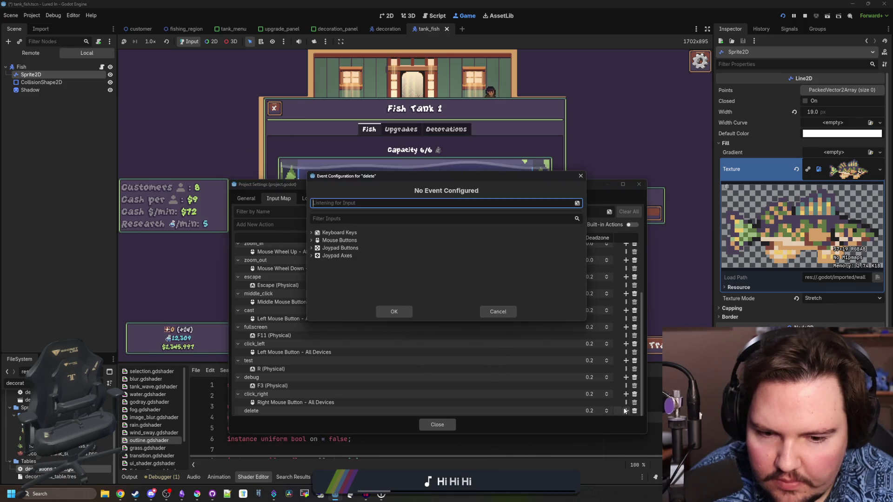
pyautogui.press('Delete')
pyautogui.click(394, 311)
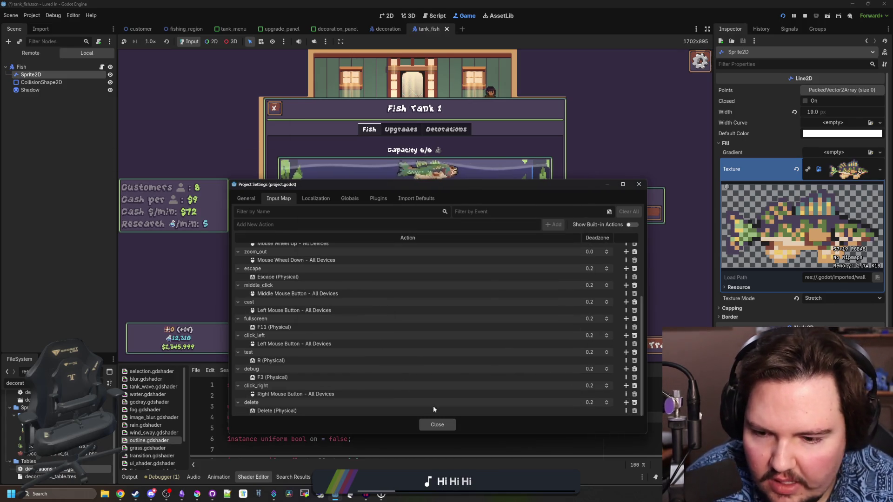
pyautogui.click(437, 425)
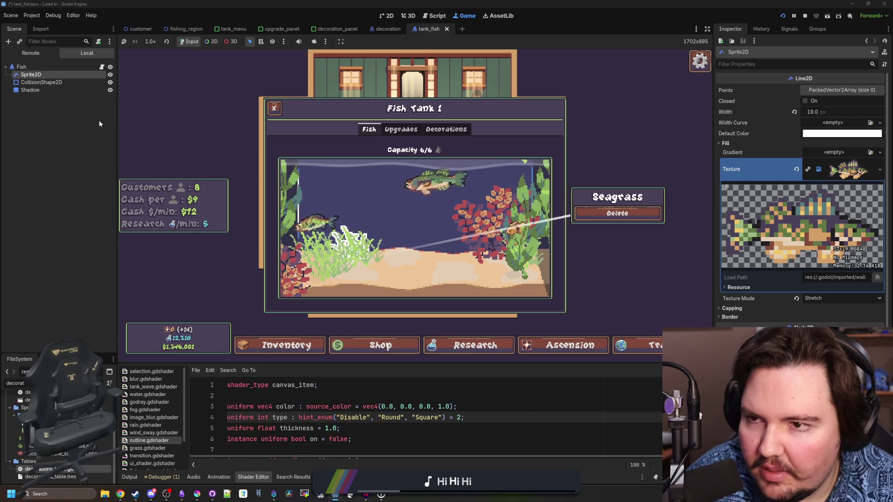
pyautogui.click(233, 29)
# Step: Open the tank_menu.gd script, save the tank_menu scene, and review the code
pyautogui.click(98, 67)
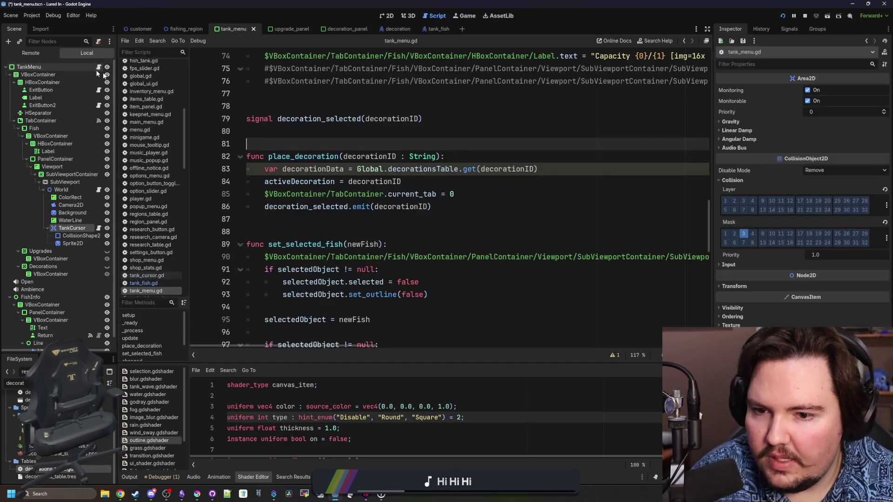
pyautogui.click(355, 216)
pyautogui.hotkey('ctrl', 's')
pyautogui.scroll(-10, 355, 158)
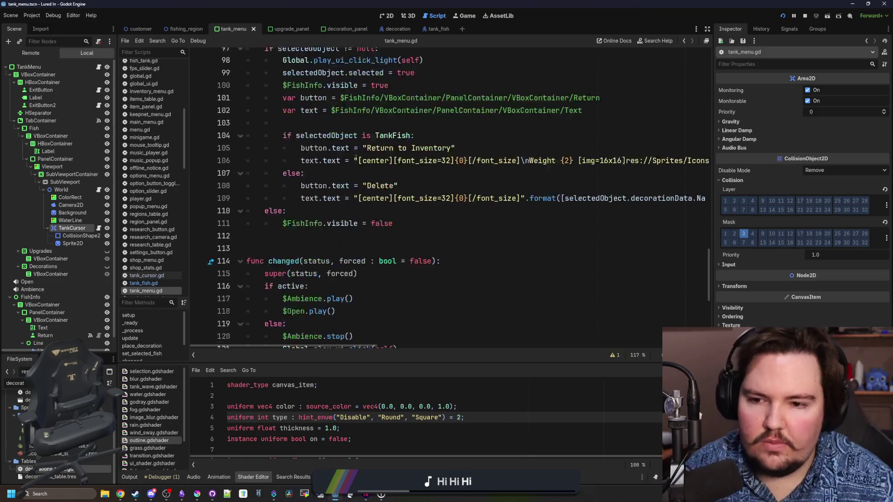
pyautogui.scroll(-1, 355, 158)
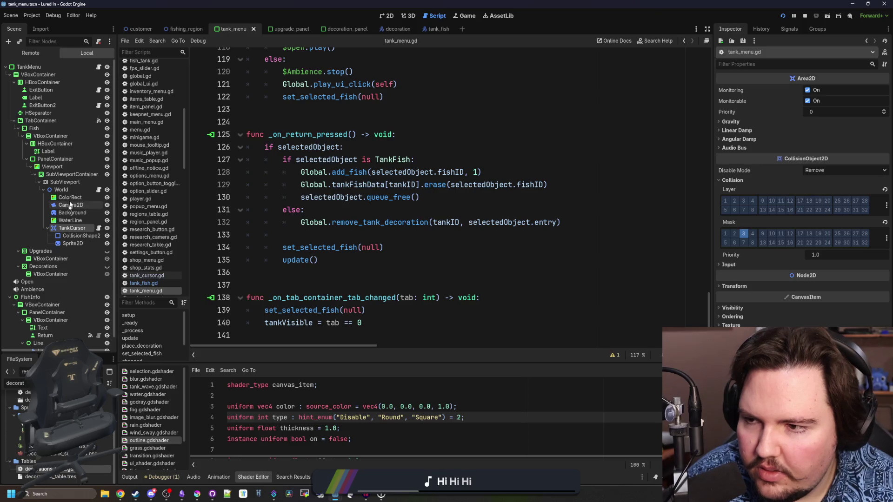
pyautogui.scroll(-1, 71, 231)
pyautogui.scroll(1, 69, 196)
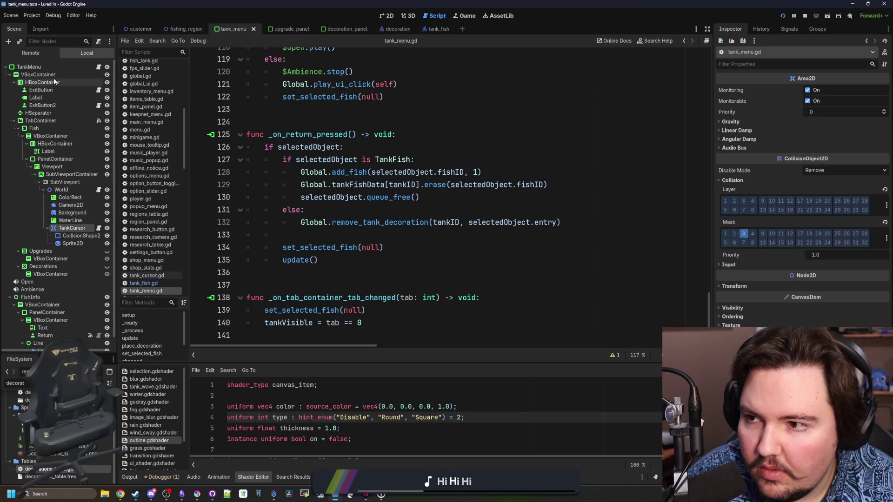
# Step: Inspect the Return button's script and the _on_return_pressed function in tank_menu.gd
pyautogui.click(72, 68)
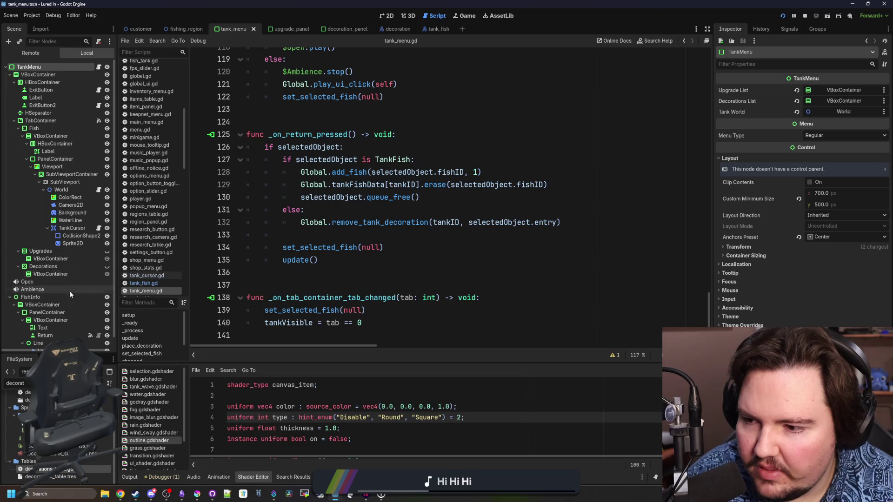
pyautogui.click(49, 335)
pyautogui.click(98, 335)
pyautogui.scroll(-10, 419, 186)
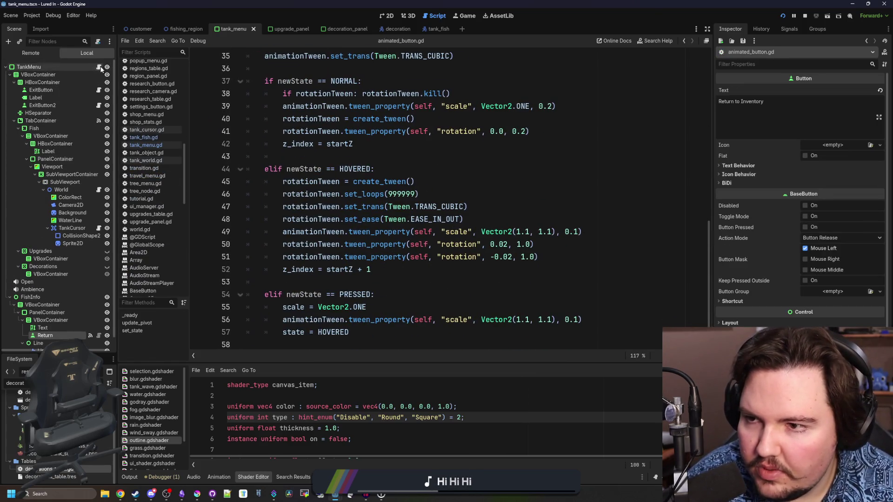
pyautogui.click(99, 67)
pyautogui.scroll(2, 397, 289)
pyautogui.click(359, 173)
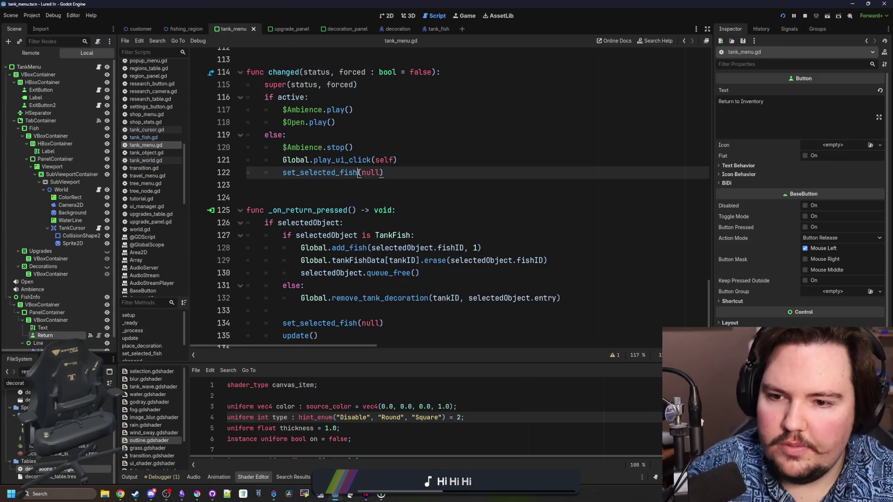
pyautogui.click(356, 210)
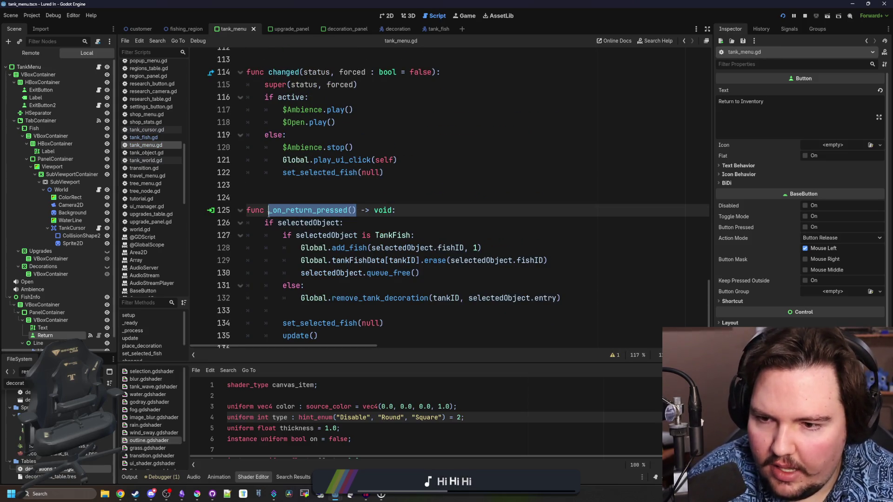
pyautogui.scroll(20, 356, 212)
pyautogui.scroll(3, 356, 236)
pyautogui.scroll(-4, 393, 217)
# Step: Add an 'if selectedObject is Decoration:' check after line 69
pyautogui.click(476, 261)
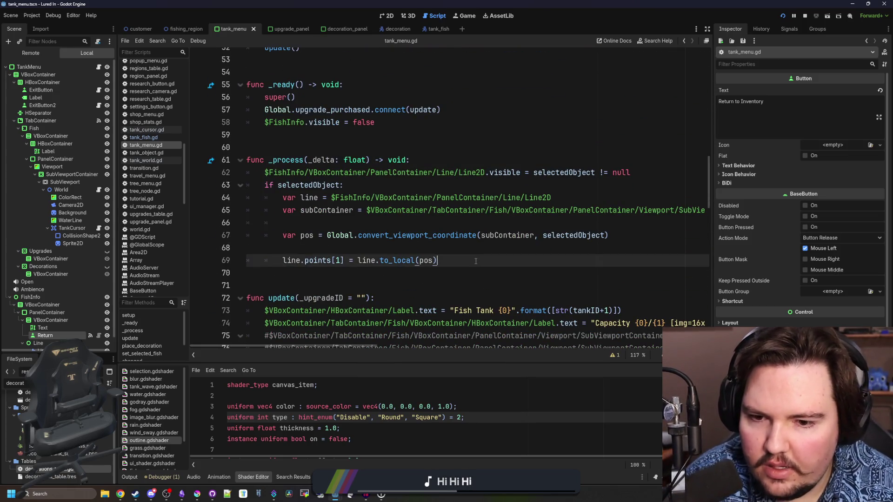
pyautogui.press('Return')
pyautogui.write('if selectedObject.')
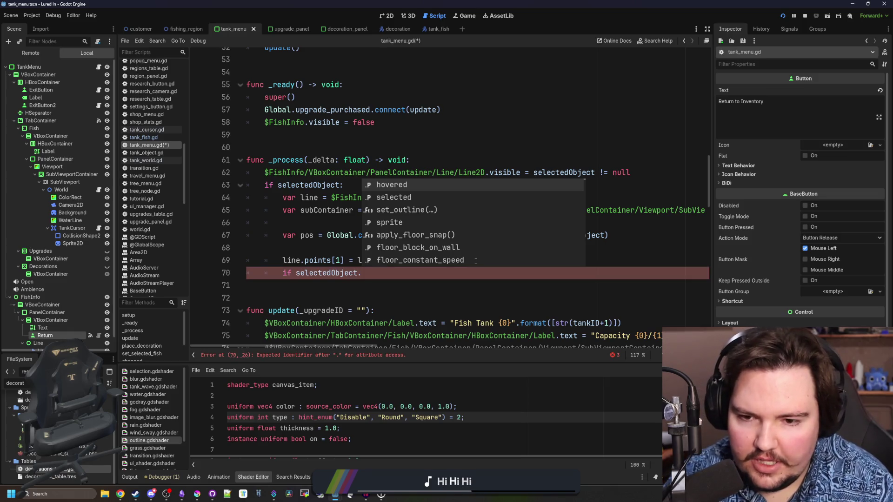
pyautogui.press('BackSpace')
pyautogui.write('is ')
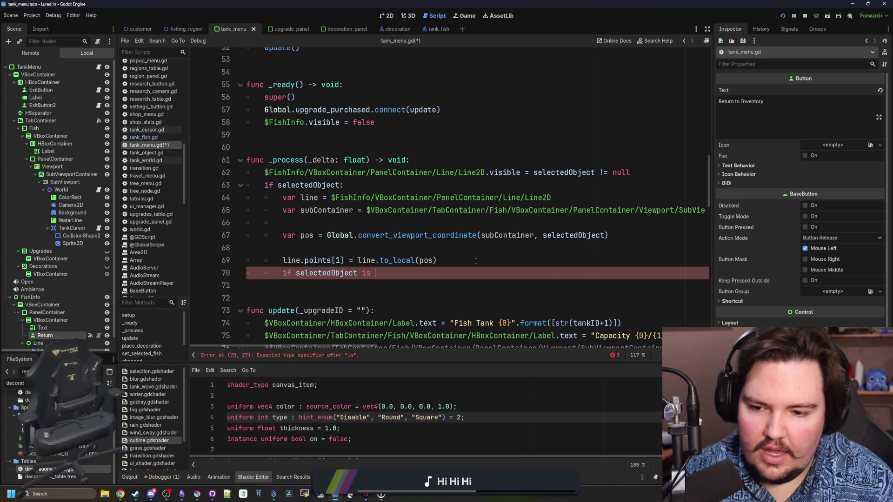
pyautogui.write('Decoration:')
pyautogui.press('Return')
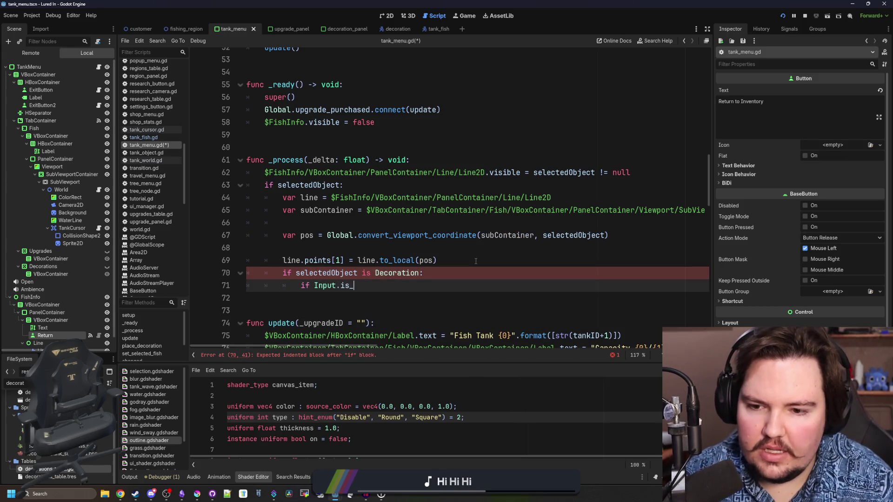
# Step: Under it, call _on_return_pressed() when the 'delete' action is just pressed, and save
pyautogui.write('action')
pyautogui.press('Return')
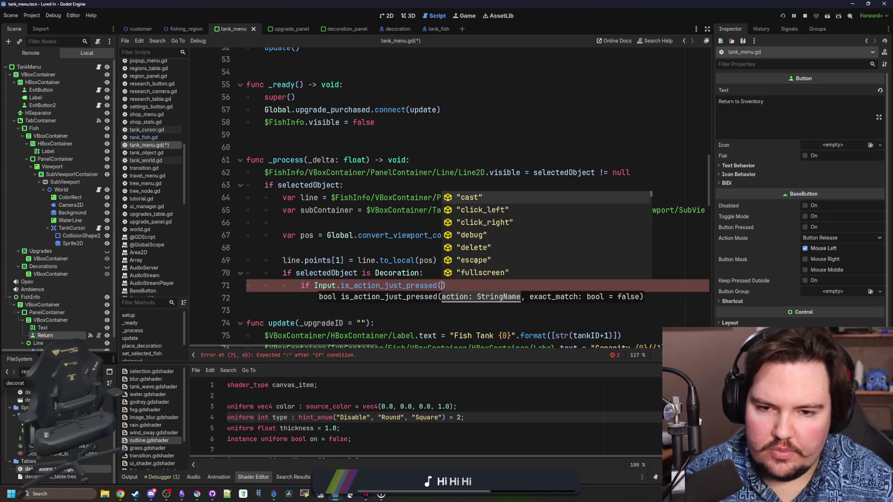
pyautogui.write('"del')
pyautogui.press('Return')
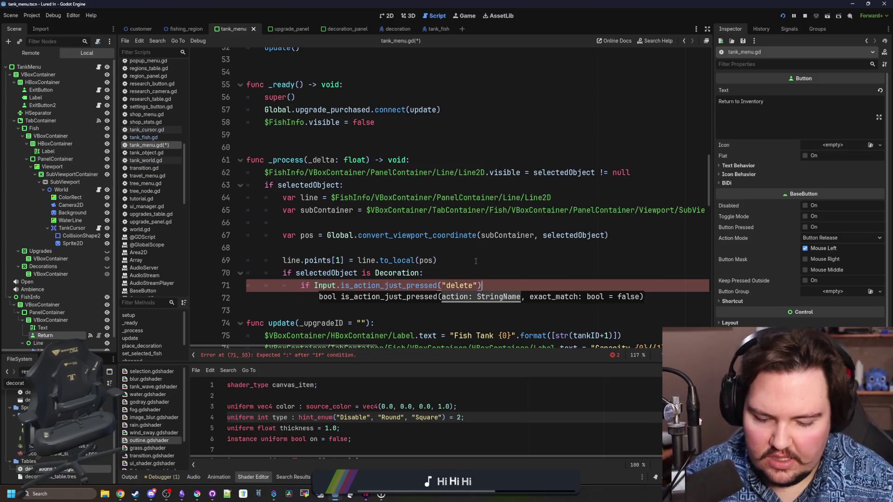
pyautogui.press('End')
pyautogui.write(':')
pyautogui.press('Return')
pyautogui.click(475, 261)
pyautogui.hotkey('ctrl', 's')
pyautogui.click(784, 18)
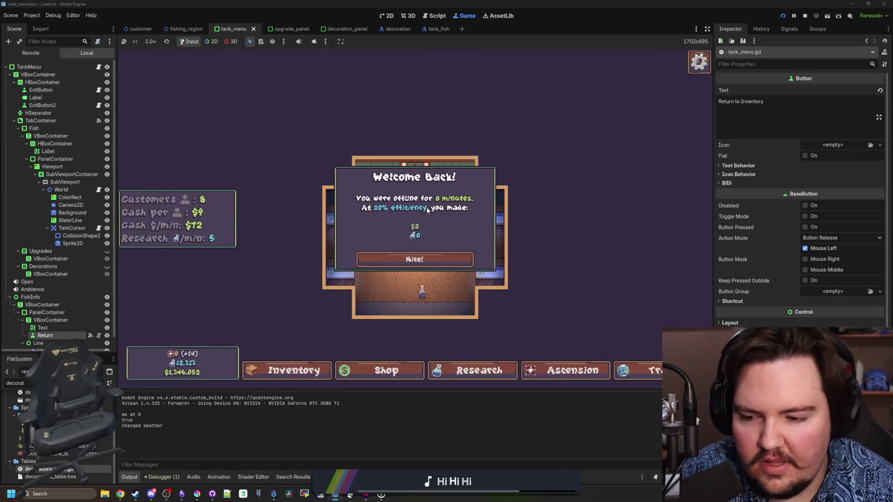
# Step: Open Fish Tank 1 and delete the three seagrass plants and the red coral cluster
pyautogui.click(440, 255)
pyautogui.click(344, 267)
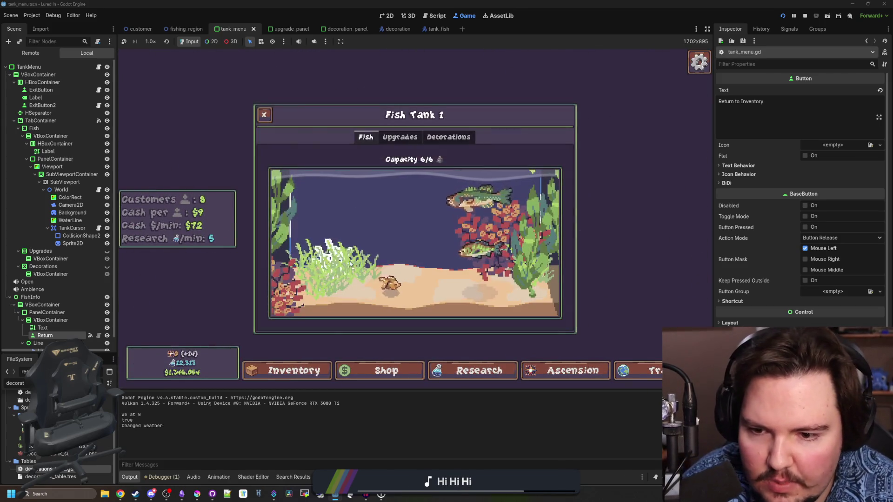
pyautogui.moveTo(351, 264)
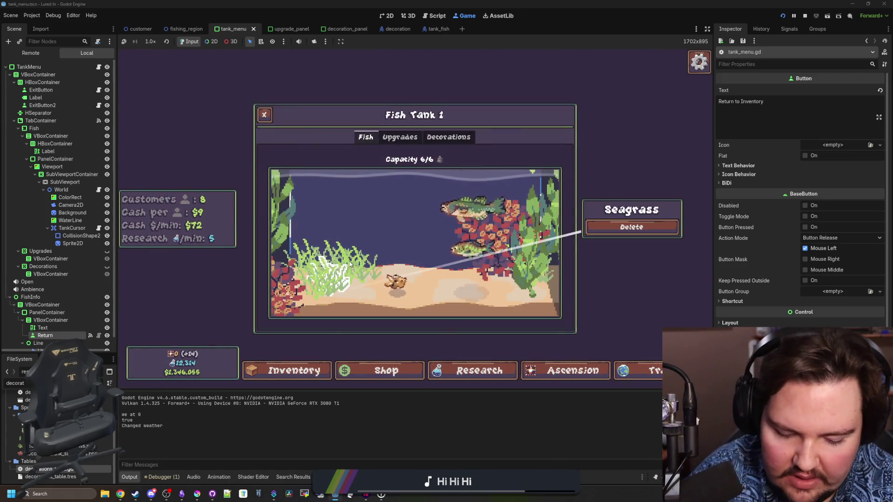
pyautogui.rightClick(331, 277)
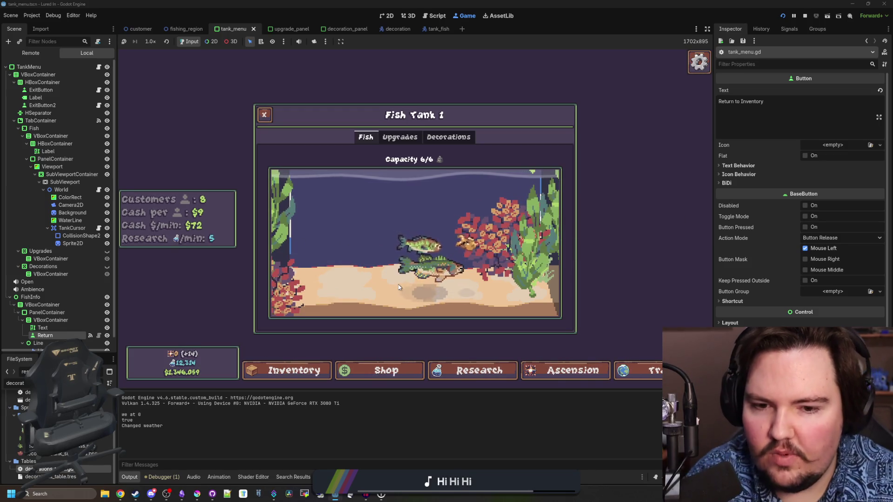
pyautogui.rightClick(549, 284)
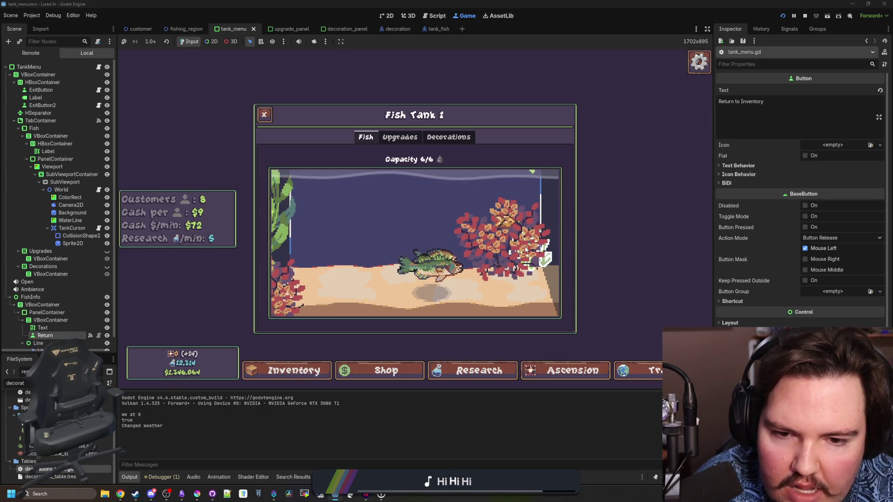
pyautogui.rightClick(522, 251)
pyautogui.rightClick(535, 184)
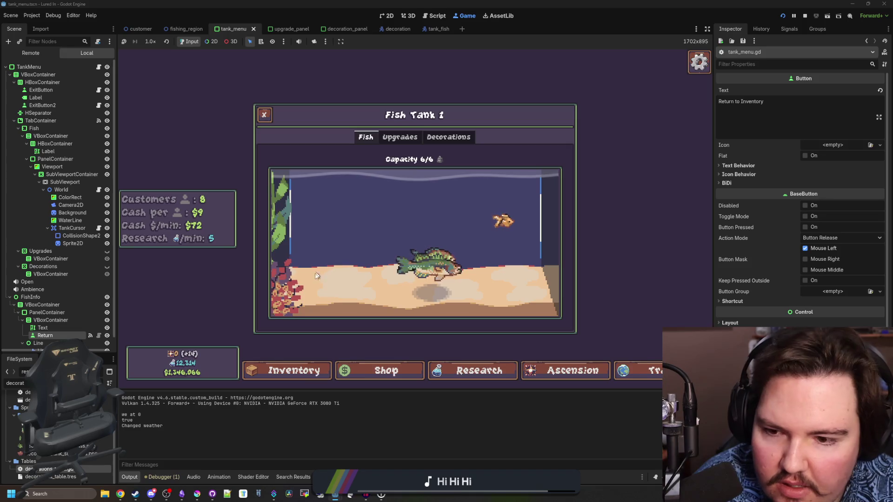
# Step: Buy seagrass and place it on the left and right of the tank floor
pyautogui.click(434, 141)
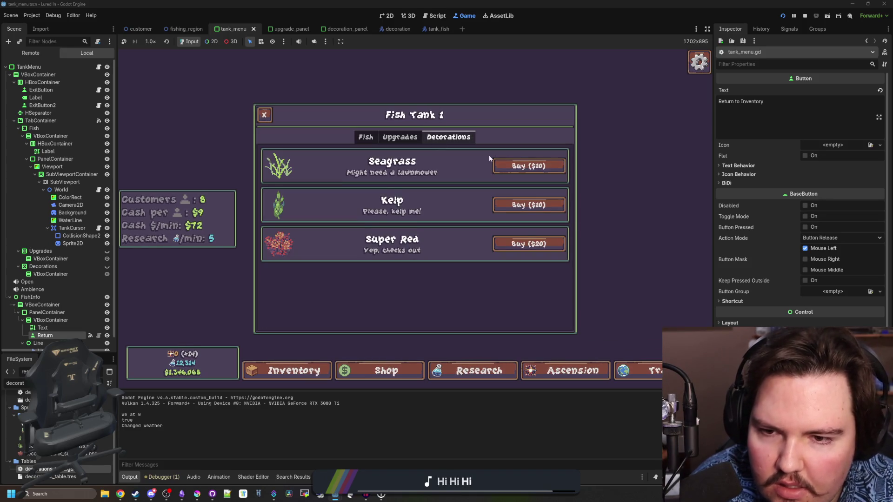
pyautogui.click(519, 163)
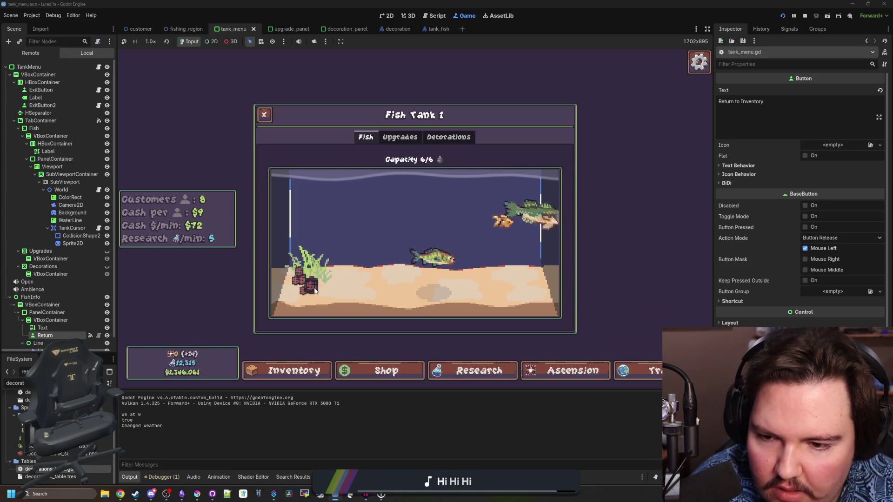
pyautogui.click(384, 297)
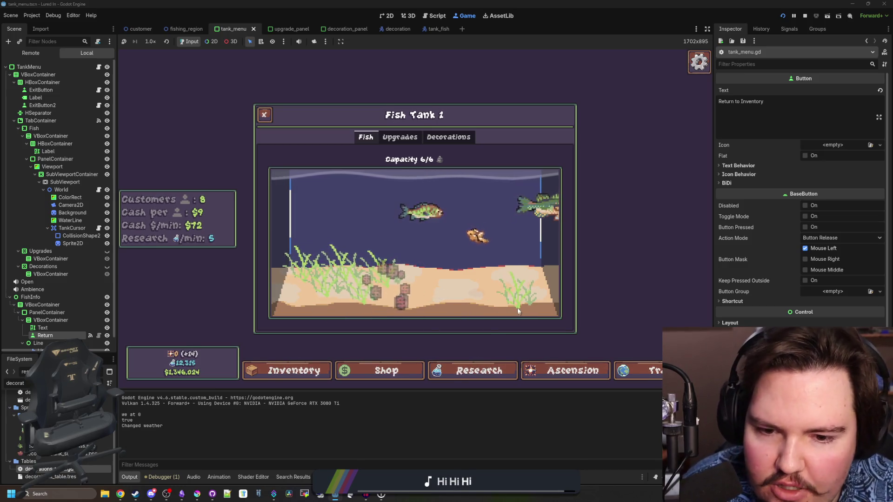
pyautogui.click(515, 268)
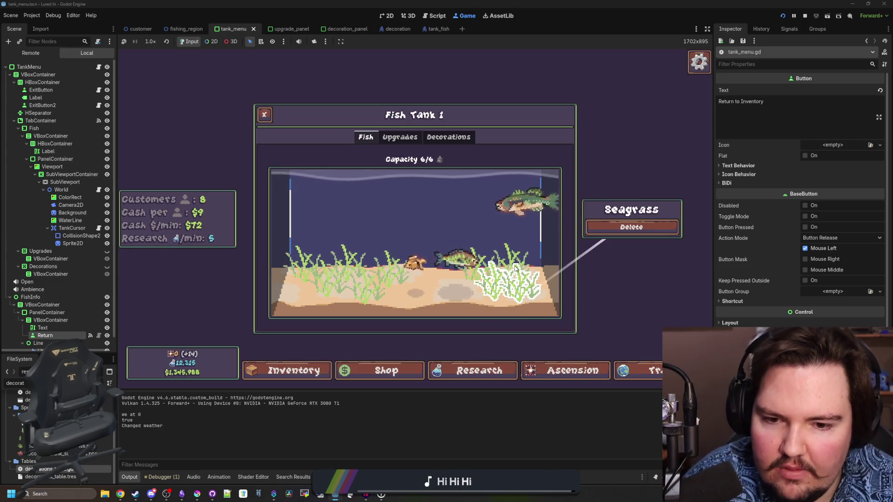
pyautogui.moveTo(356, 281)
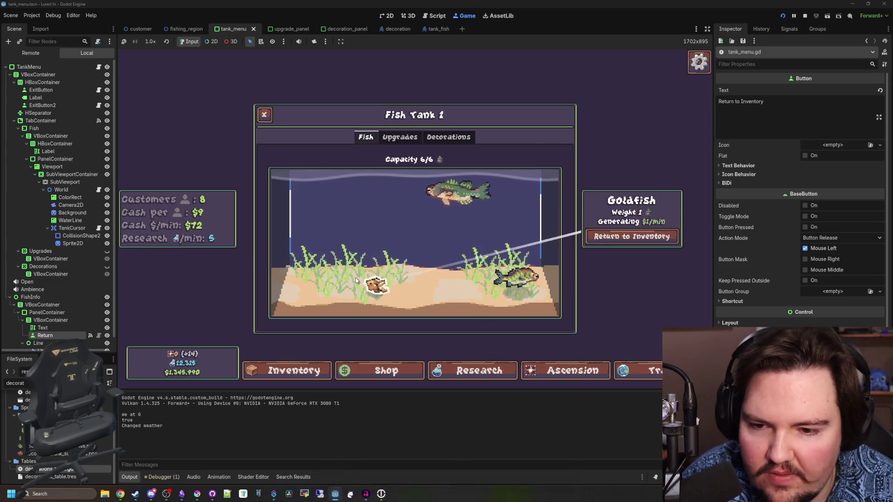
# Step: Buy a Super Red coral and place it at the left of the tank
pyautogui.click(457, 142)
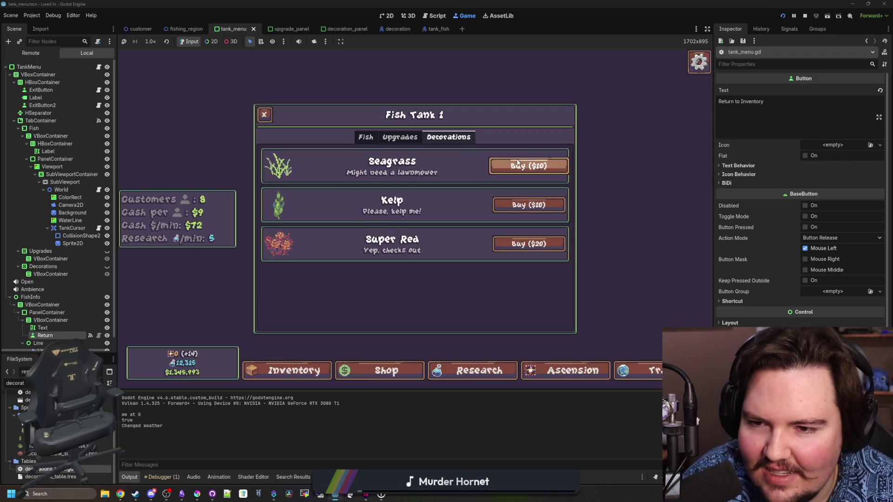
pyautogui.click(519, 243)
pyautogui.click(296, 278)
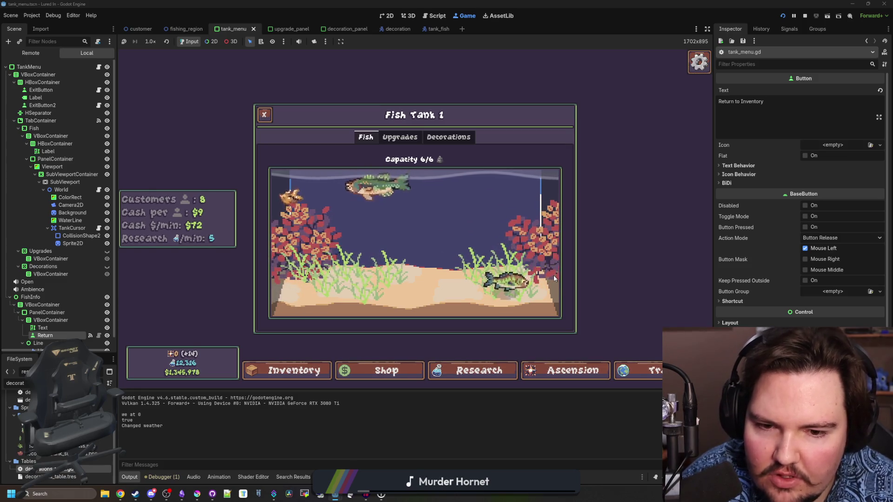
pyautogui.click(554, 278)
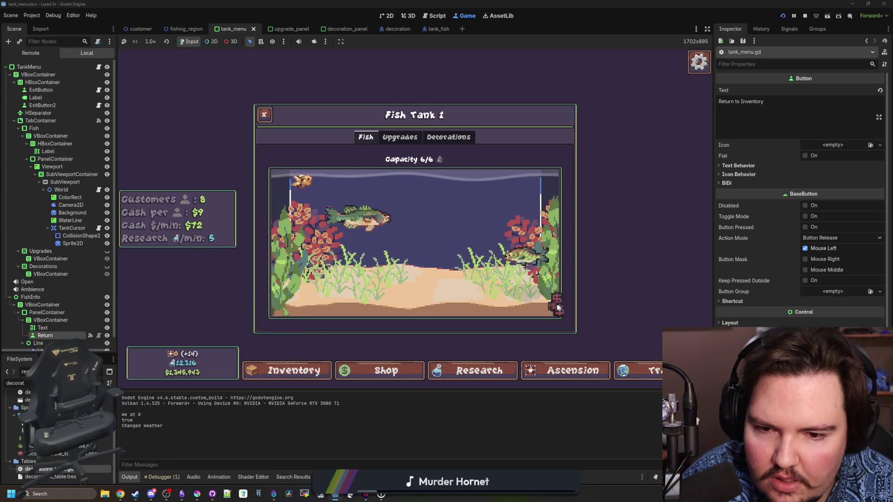
pyautogui.click(446, 135)
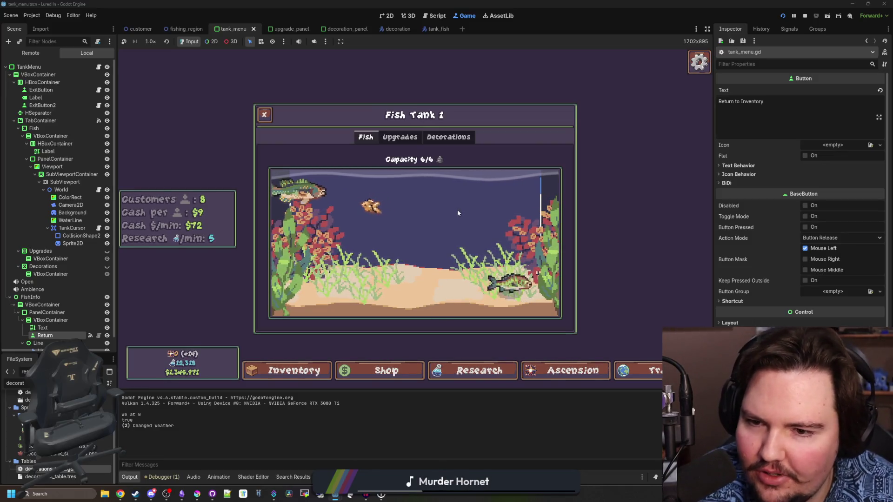
pyautogui.click(407, 225)
pyautogui.click(403, 230)
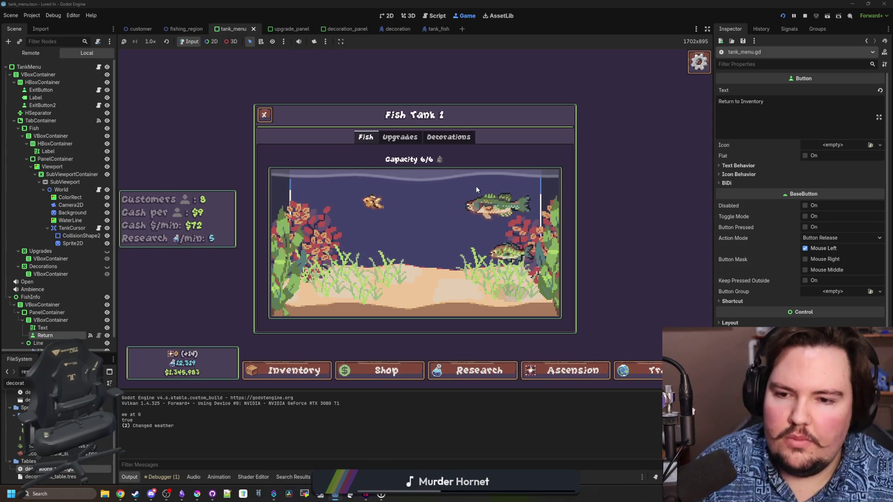
pyautogui.click(197, 495)
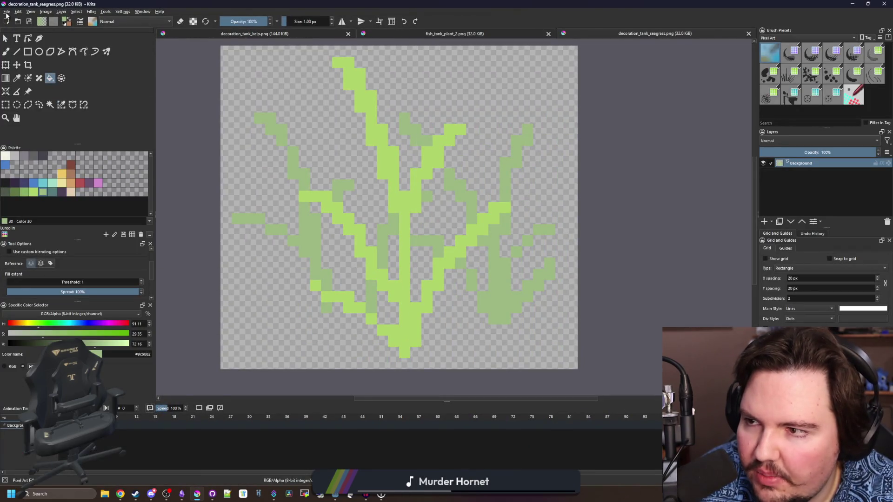
# Step: Open fishtank_background.png from Sprites, choosing its autosave version
pyautogui.click(6, 12)
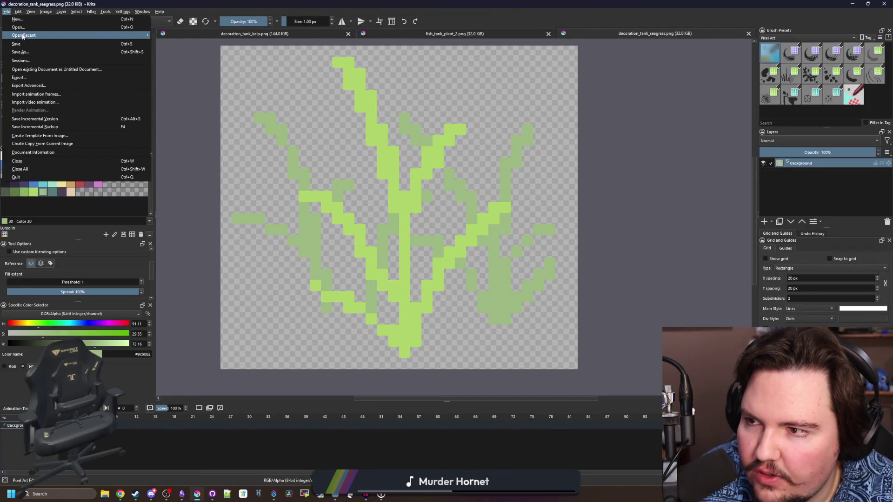
pyautogui.click(573, 164)
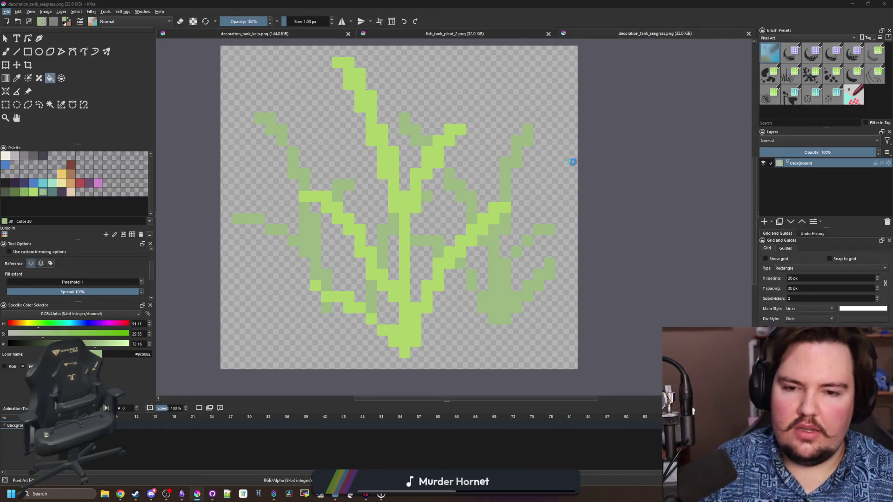
pyautogui.hotkey('ctrl', 'o')
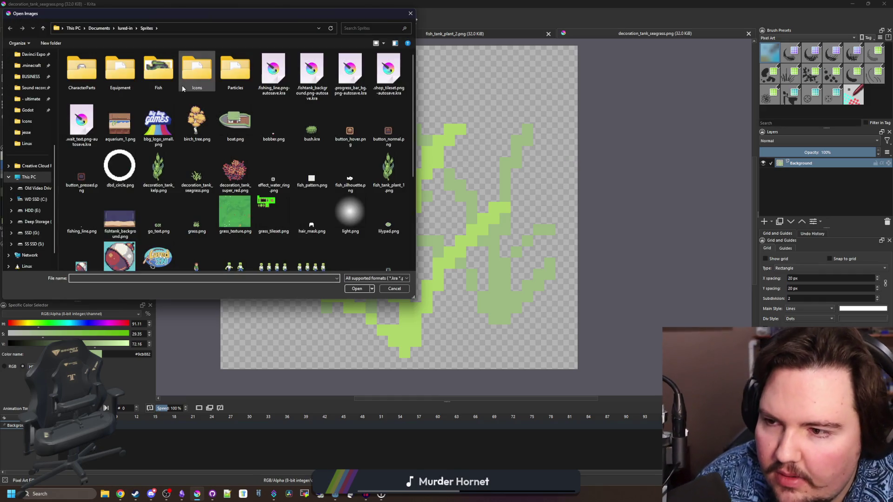
pyautogui.scroll(-3, 121, 166)
pyautogui.scroll(2, 121, 166)
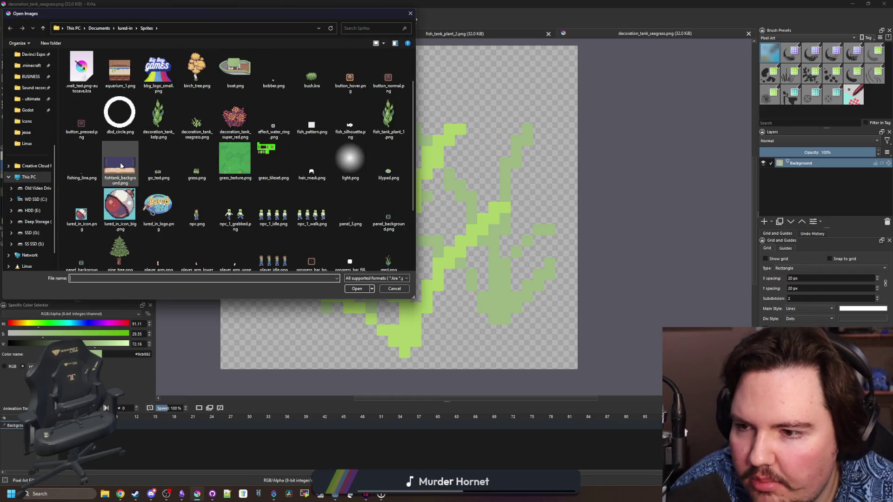
pyautogui.doubleClick(120, 165)
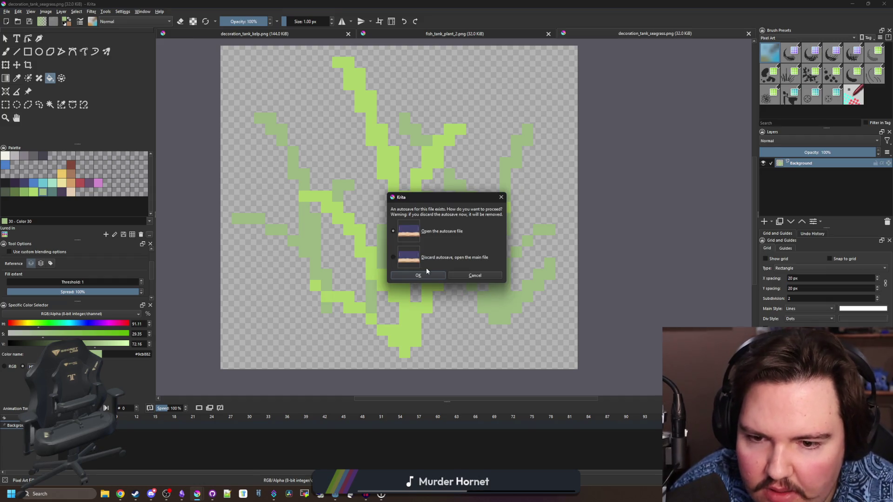
pyautogui.click(422, 274)
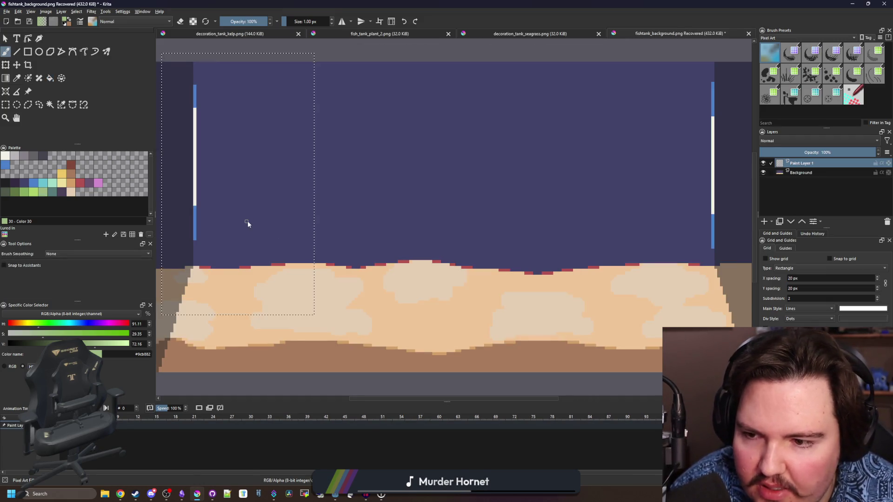
# Step: Sample the blue of the glass edge with the Color Sampler
pyautogui.scroll(5, 197, 209)
pyautogui.click(198, 210)
pyautogui.press('p')
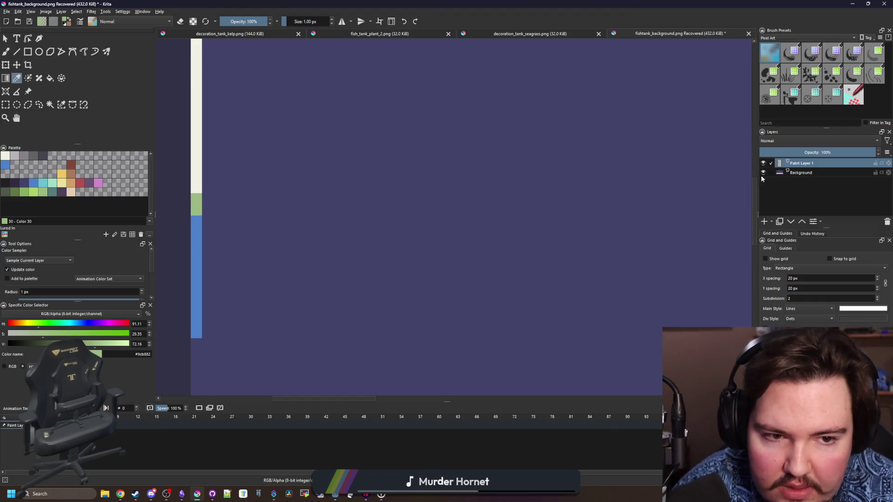
pyautogui.click(801, 173)
pyautogui.click(199, 199)
pyautogui.press('b')
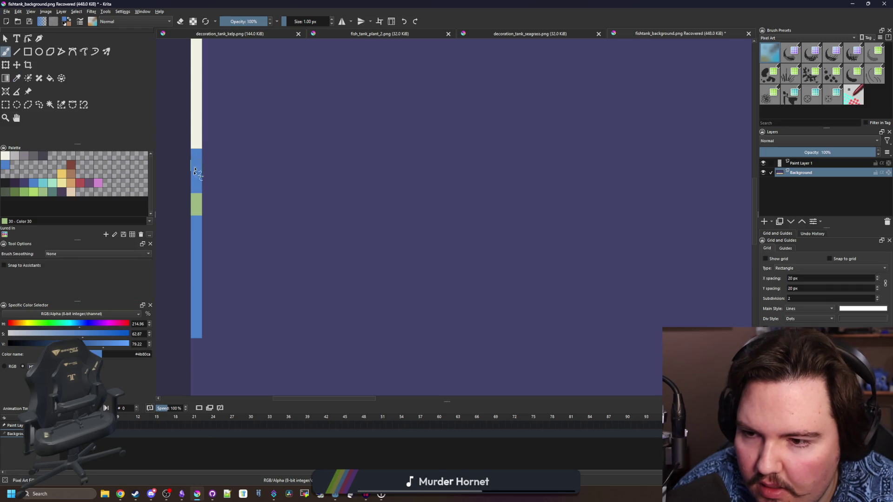
pyautogui.scroll(-3, 251, 228)
pyautogui.scroll(4, 349, 242)
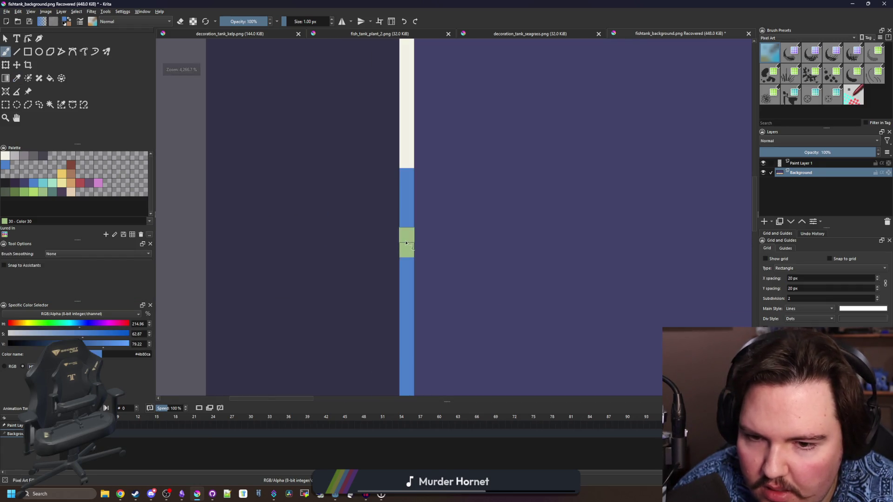
# Step: Hide and remove Paint Layer 1, leaving only the Background layer
pyautogui.click(813, 161)
pyautogui.click(763, 163)
pyautogui.rightClick(797, 167)
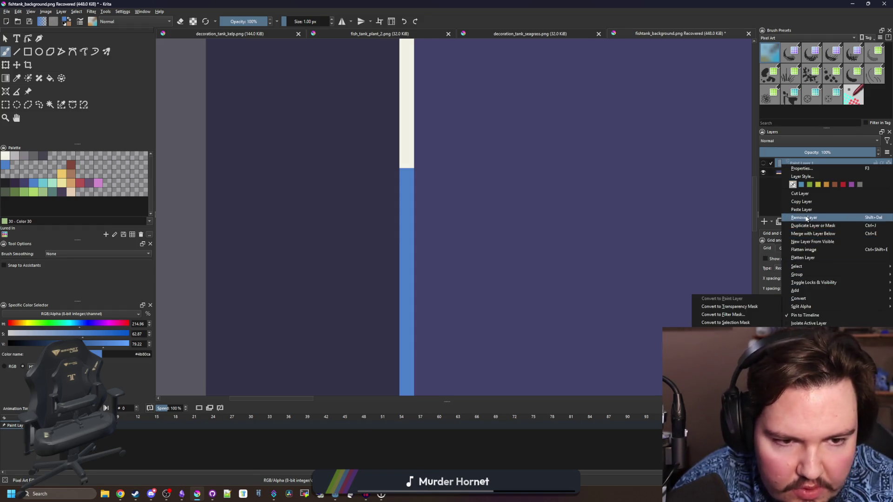
pyautogui.click(814, 217)
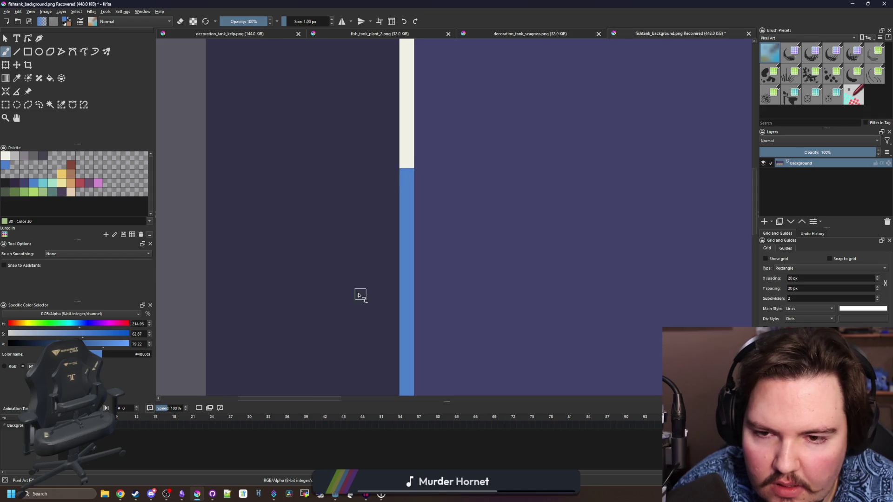
pyautogui.scroll(-5, 358, 294)
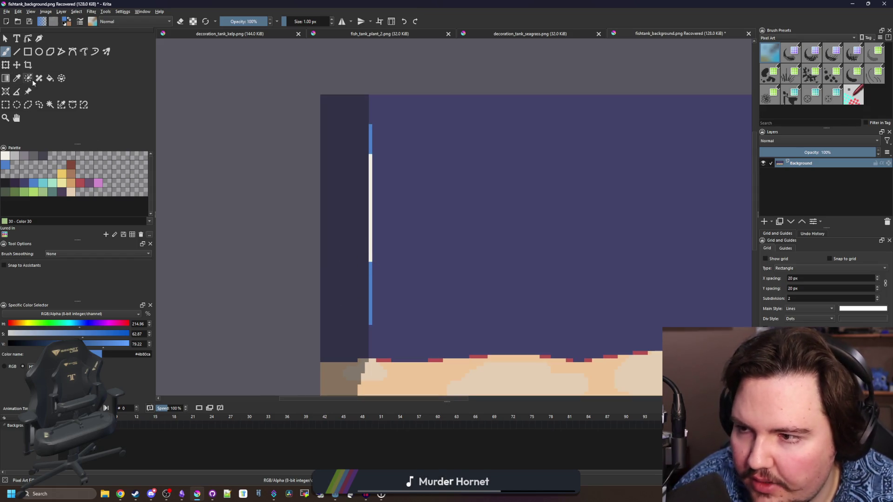
# Step: Draw vertical blue lines along the left and right glass edges with the Line tool
pyautogui.press('v')
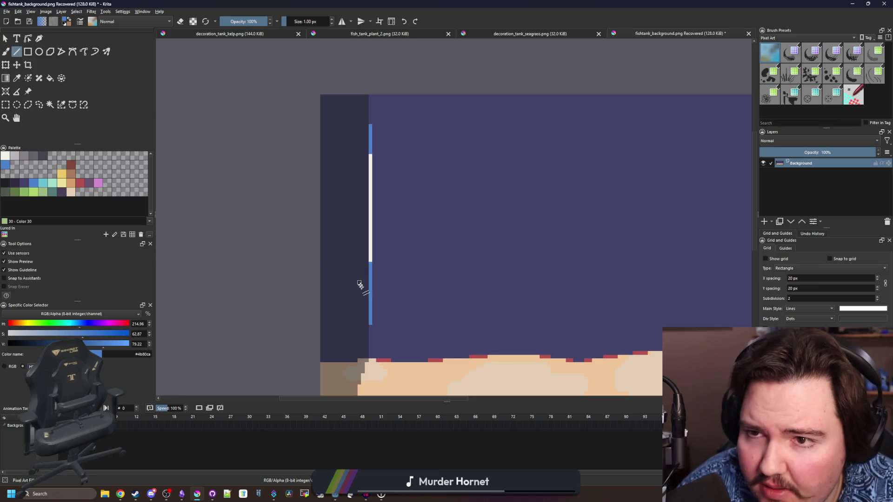
pyautogui.moveTo(373, 100); pyautogui.dragTo(370, 97)
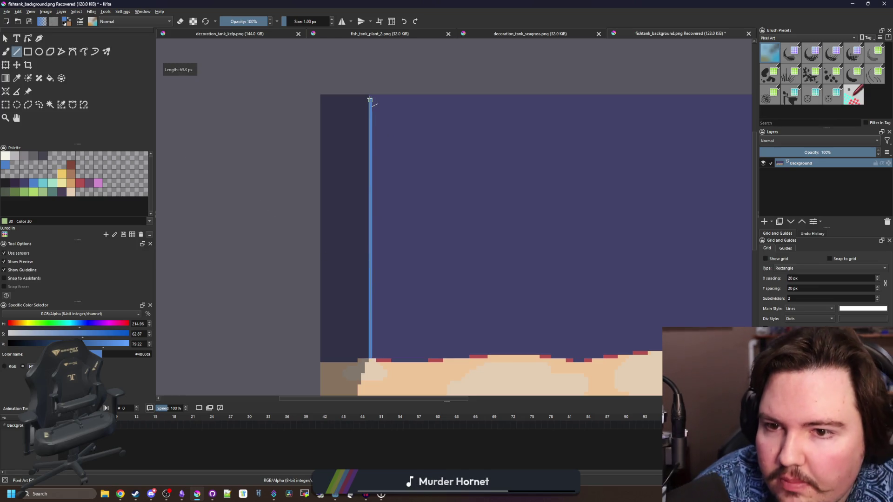
pyautogui.scroll(-5, 299, 235)
pyautogui.scroll(5, 479, 260)
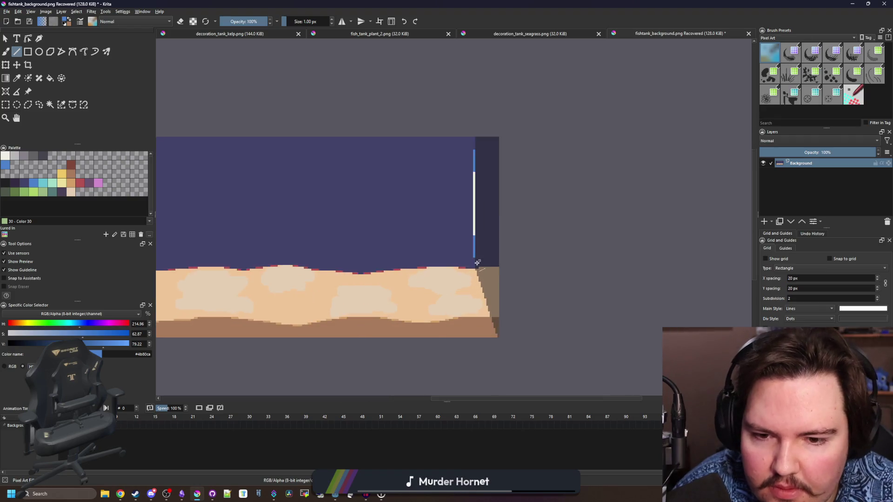
pyautogui.moveTo(470, 279)
pyautogui.mouseDown()
pyautogui.moveTo(478, 41)
pyautogui.moveTo(479, 92)
pyautogui.moveTo(469, 93)
pyautogui.mouseUp()
pyautogui.scroll(-5, 506, 184)
pyautogui.scroll(3, 212, 268)
pyautogui.scroll(-3, 242, 279)
pyautogui.scroll(5, 285, 305)
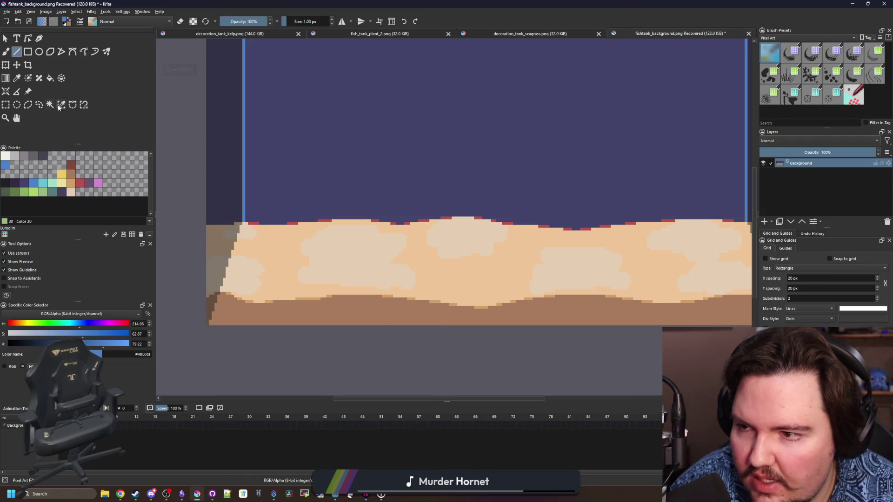
pyautogui.click(61, 105)
pyautogui.scroll(-2, 280, 259)
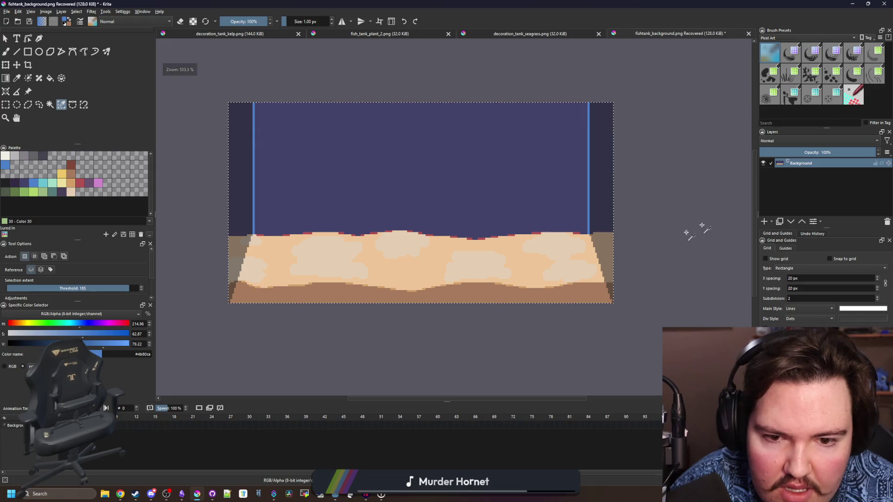
# Step: Select the sand and brown ground at threshold 1, then cut and paste them onto their own layer
pyautogui.moveTo(85, 287); pyautogui.dragTo(6, 288)
pyautogui.click(273, 276)
pyautogui.scroll(1, 272, 276)
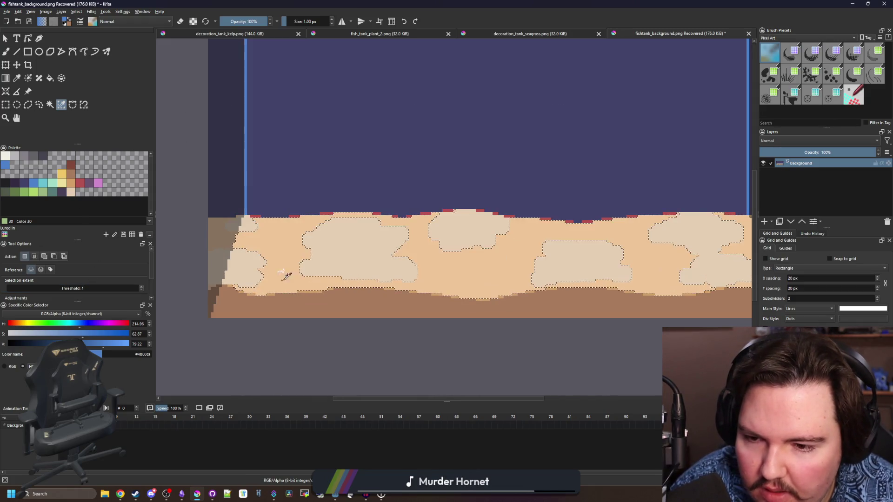
pyautogui.keyDown('shift'); pyautogui.click(333, 266); pyautogui.keyUp('shift')
pyautogui.keyDown('shift'); pyautogui.click(333, 303); pyautogui.keyUp('shift')
pyautogui.scroll(1, 309, 294)
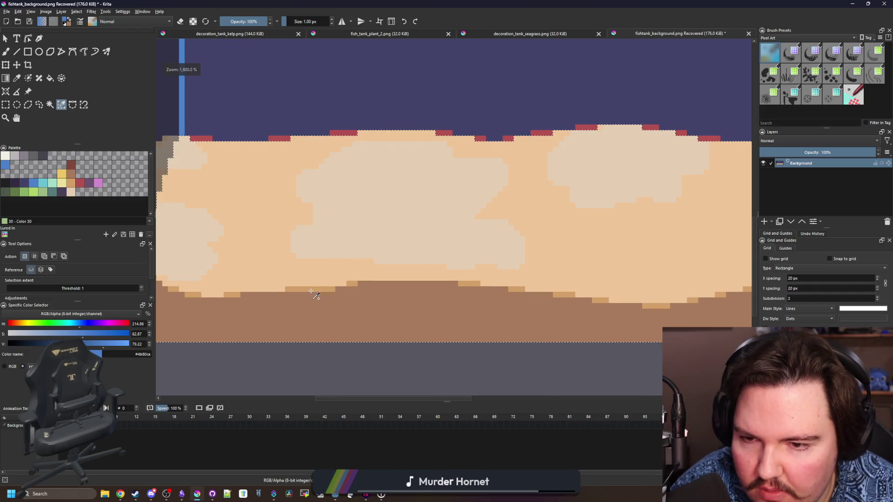
pyautogui.scroll(-2, 333, 223)
pyautogui.press('Delete')
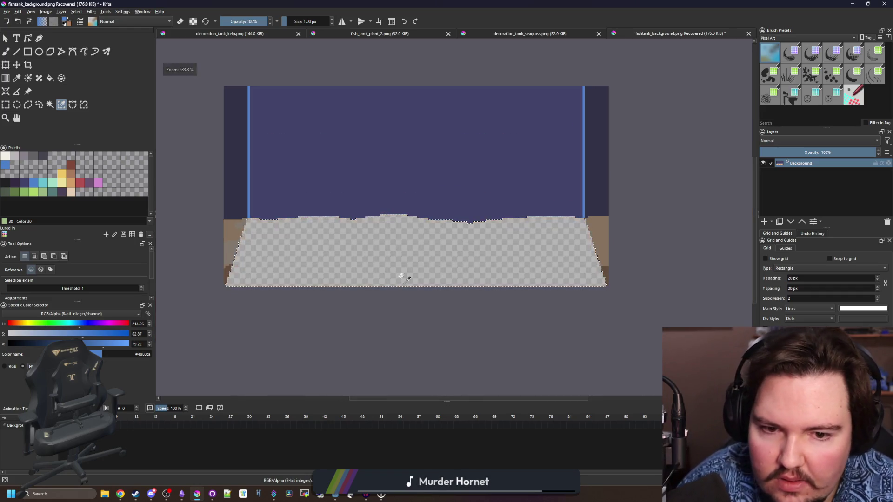
pyautogui.click(764, 221)
pyautogui.hotkey('ctrl', 'alt', 'v')
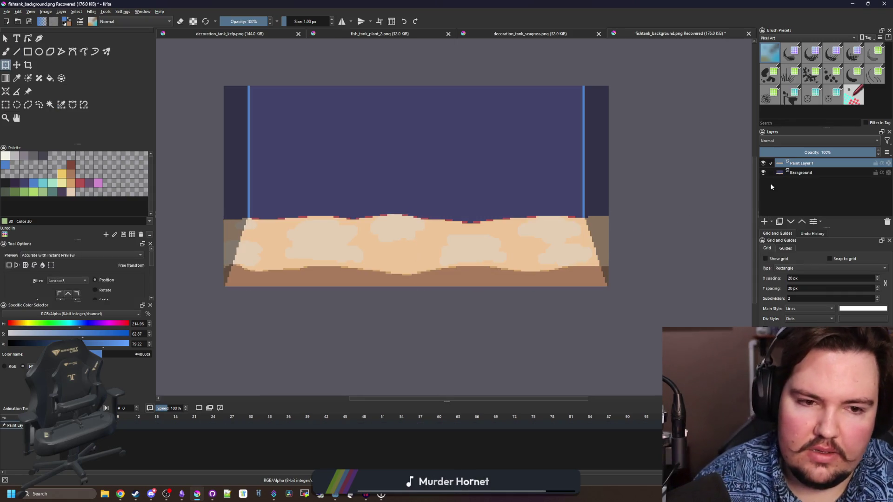
# Step: Hide the new sand layer and fill Background's emptied floor area with the tank's water purple
pyautogui.click(763, 164)
pyautogui.click(805, 173)
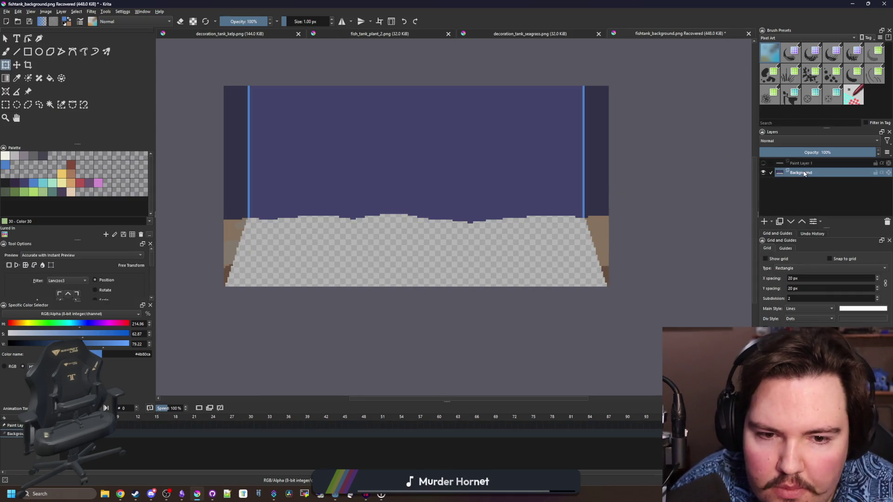
pyautogui.press('f')
pyautogui.keyDown('ctrl'); pyautogui.click(569, 190); pyautogui.keyUp('ctrl')
pyautogui.click(400, 265)
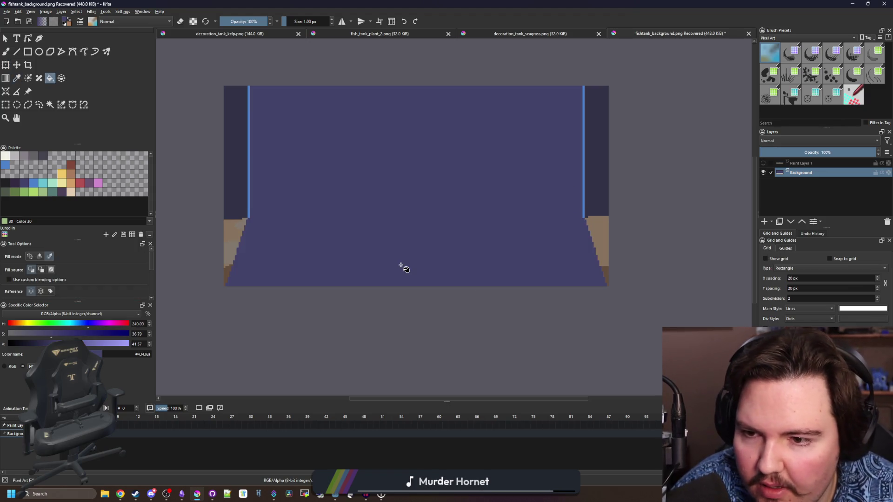
pyautogui.scroll(-3, 232, 246)
pyautogui.scroll(5, 259, 247)
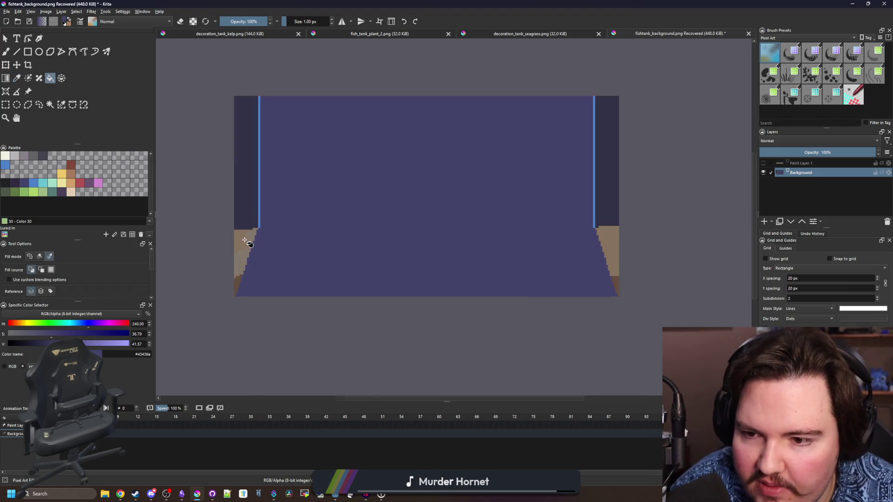
pyautogui.scroll(-3, 273, 250)
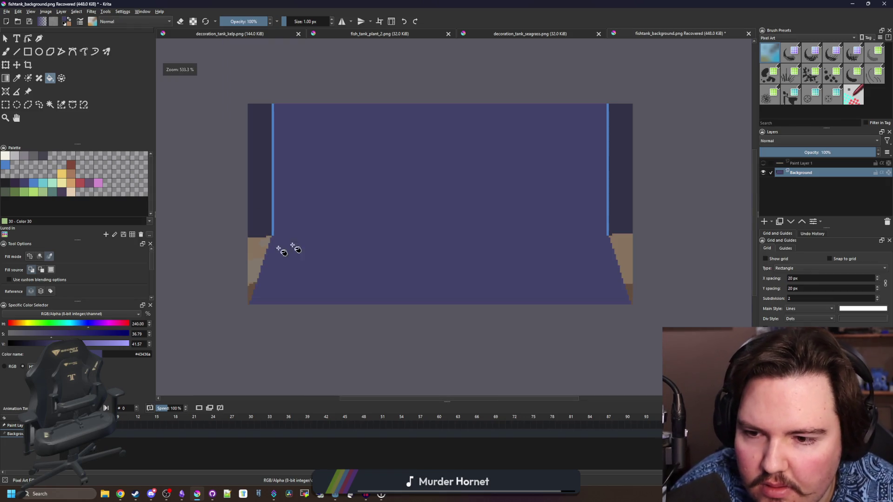
# Step: Toggle the sand layer on and off to compare the tank with and without sand
pyautogui.click(764, 164)
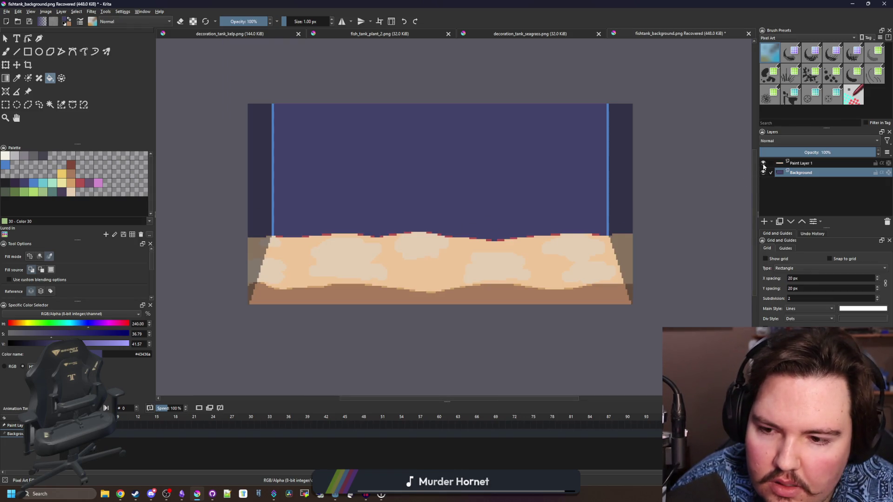
pyautogui.scroll(-4, 347, 225)
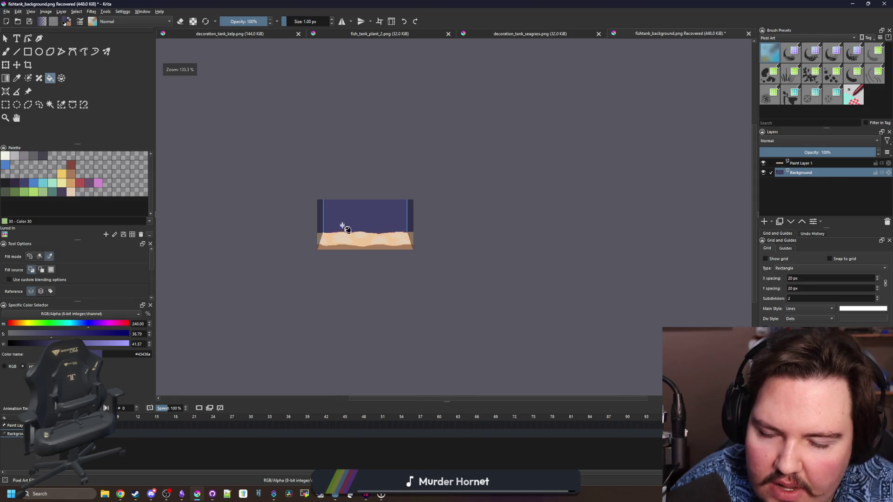
pyautogui.scroll(4, 330, 239)
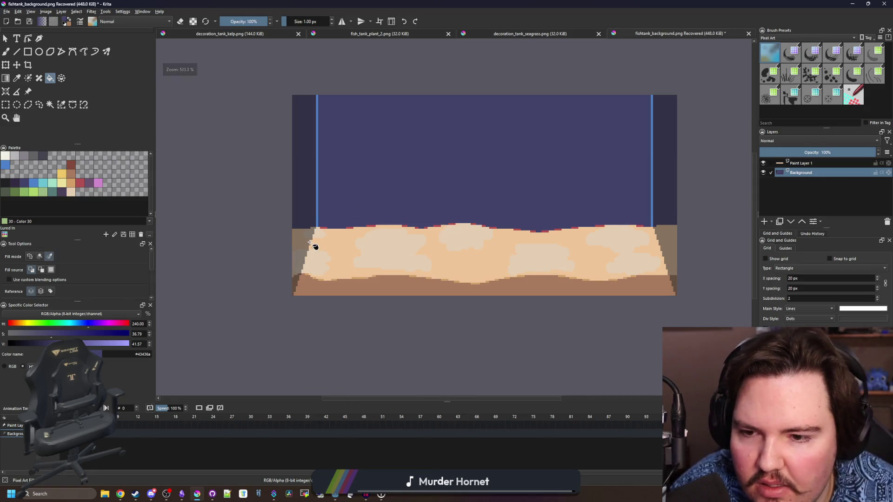
pyautogui.scroll(-1, 313, 245)
pyautogui.scroll(1, 367, 249)
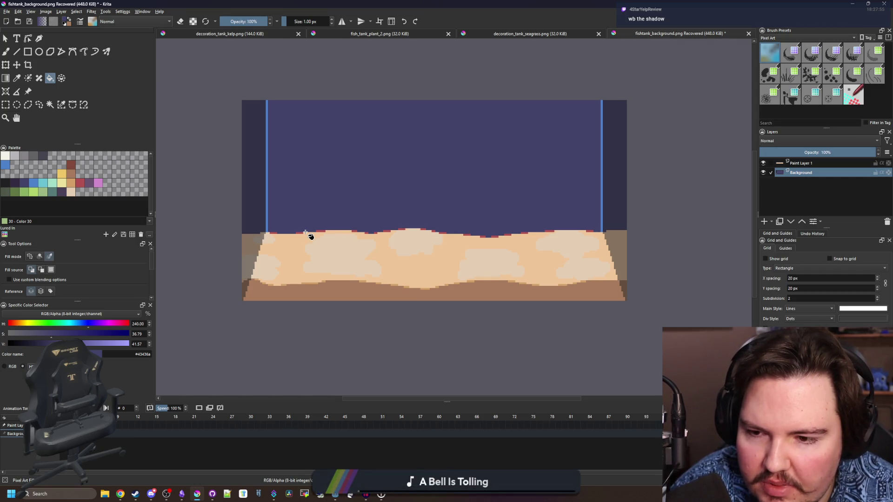
pyautogui.click(765, 165)
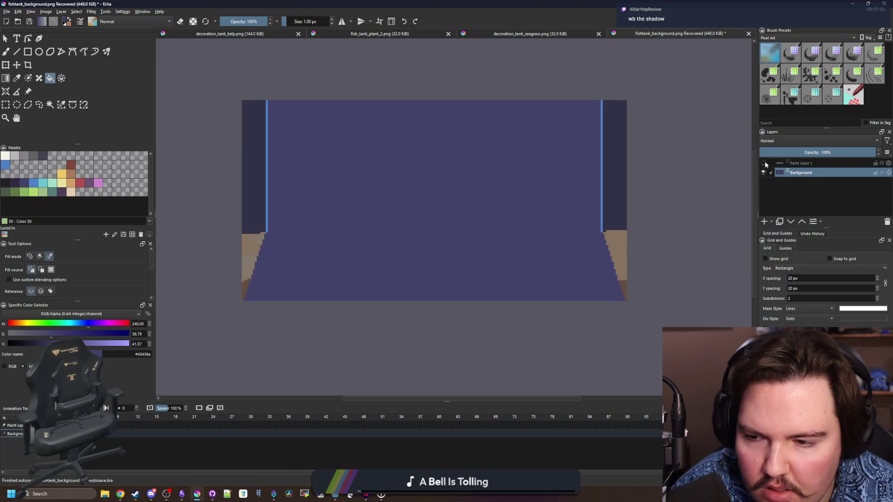
pyautogui.click(765, 164)
pyautogui.click(765, 164)
pyautogui.click(766, 164)
pyautogui.click(765, 164)
pyautogui.click(765, 164)
pyautogui.click(765, 164)
pyautogui.click(766, 164)
pyautogui.scroll(5, 403, 250)
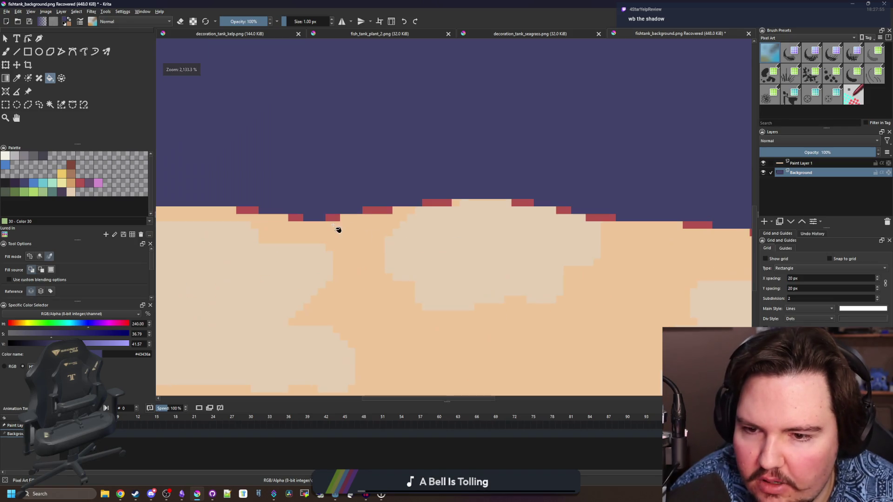
pyautogui.scroll(-5, 548, 214)
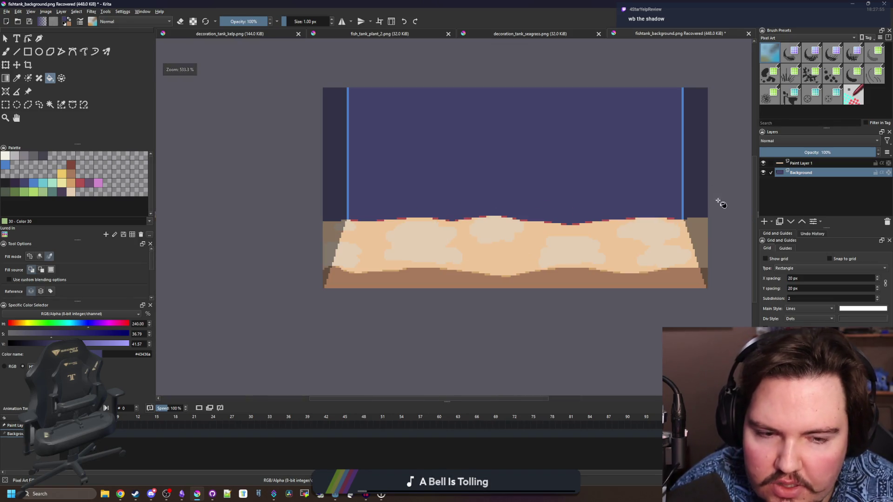
pyautogui.scroll(2, 717, 190)
pyautogui.scroll(-2, 622, 236)
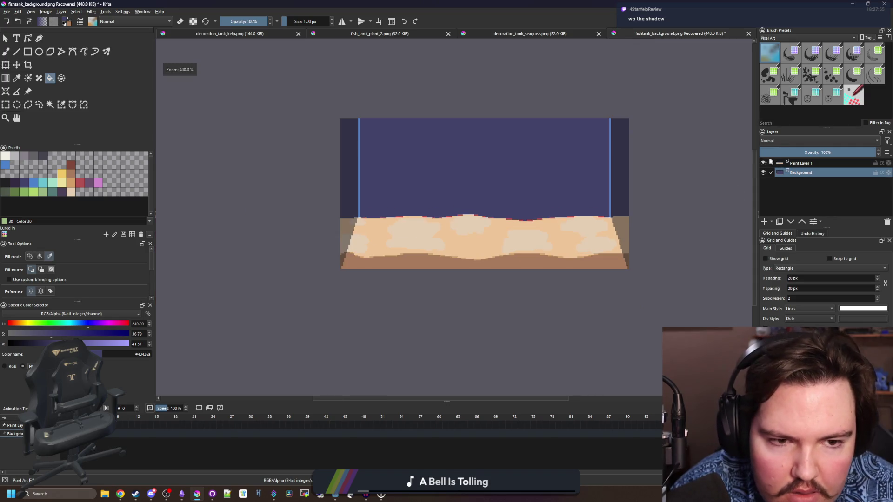
pyautogui.click(763, 164)
pyautogui.click(763, 164)
pyautogui.click(763, 163)
pyautogui.click(763, 163)
pyautogui.click(763, 163)
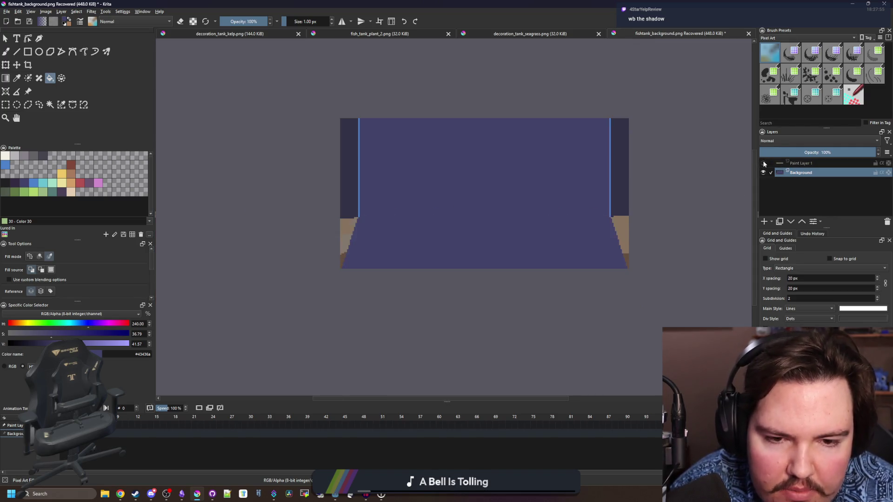
pyautogui.click(764, 163)
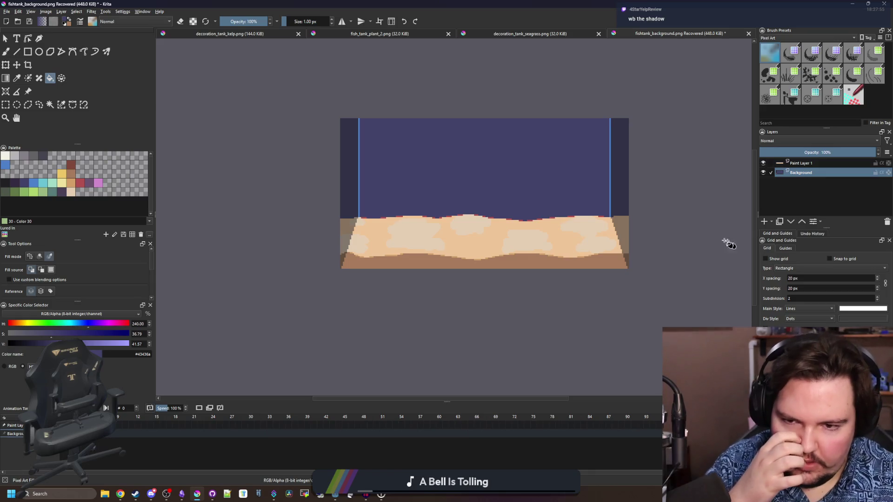
pyautogui.scroll(2, 651, 225)
pyautogui.scroll(-2, 398, 251)
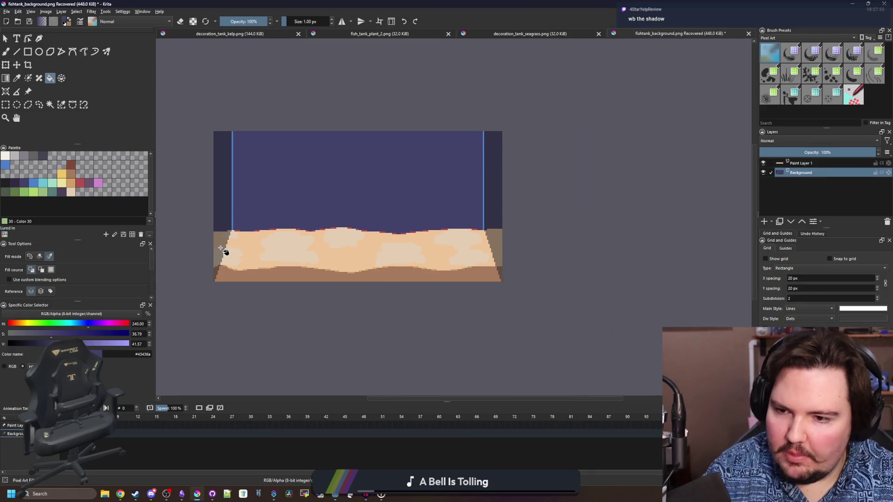
pyautogui.scroll(1, 221, 249)
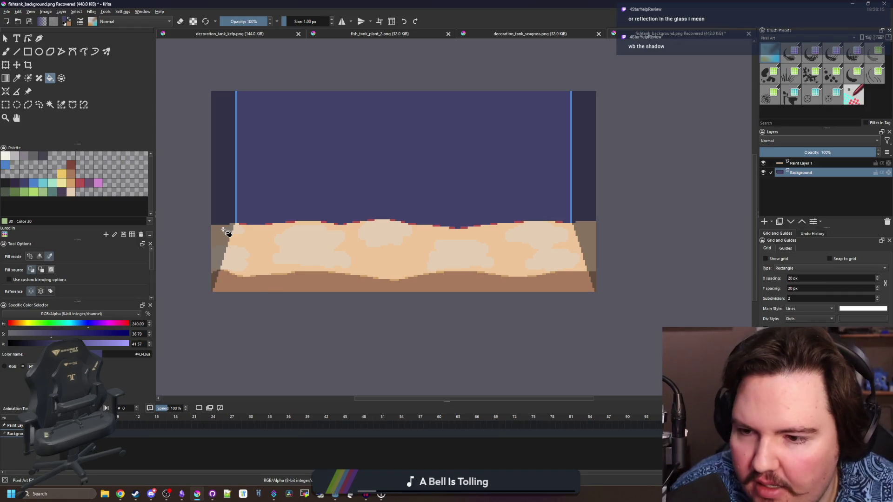
# Step: With same-colour selection in a mirrored view, select the dark shadow sliver and upper dark block
pyautogui.click(50, 105)
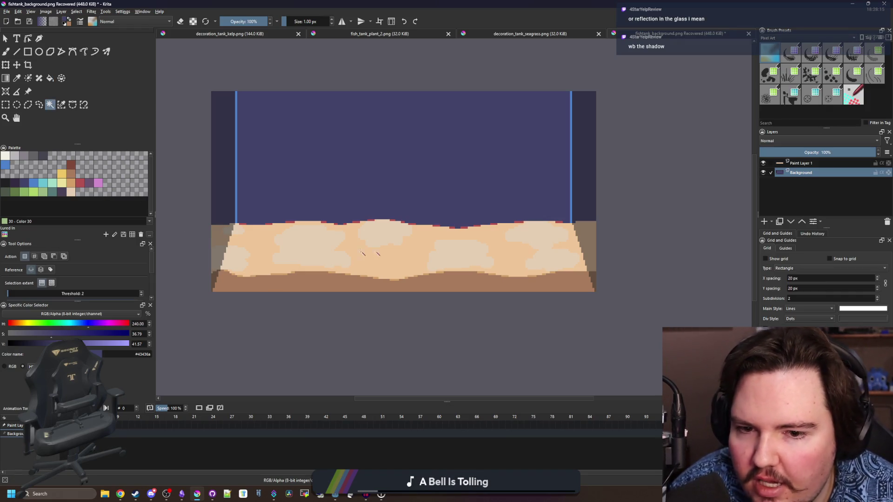
pyautogui.scroll(3, 615, 240)
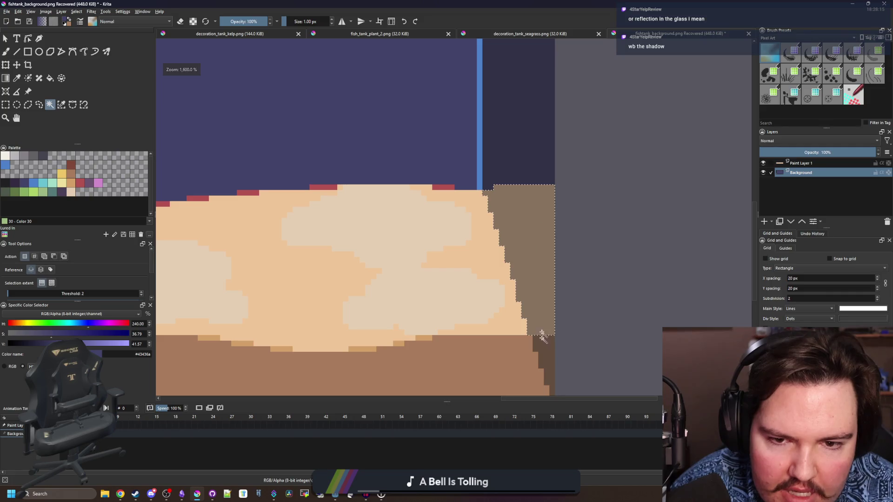
pyautogui.scroll(-2, 604, 302)
pyautogui.press('m')
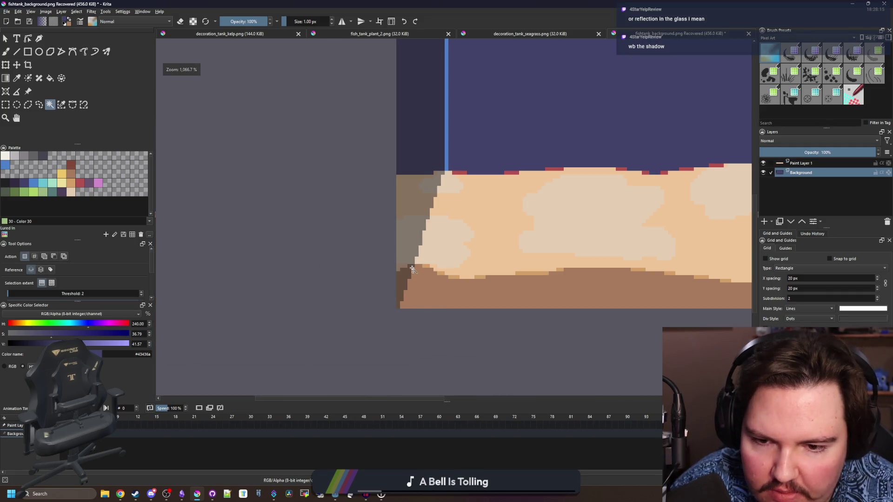
pyautogui.click(408, 277)
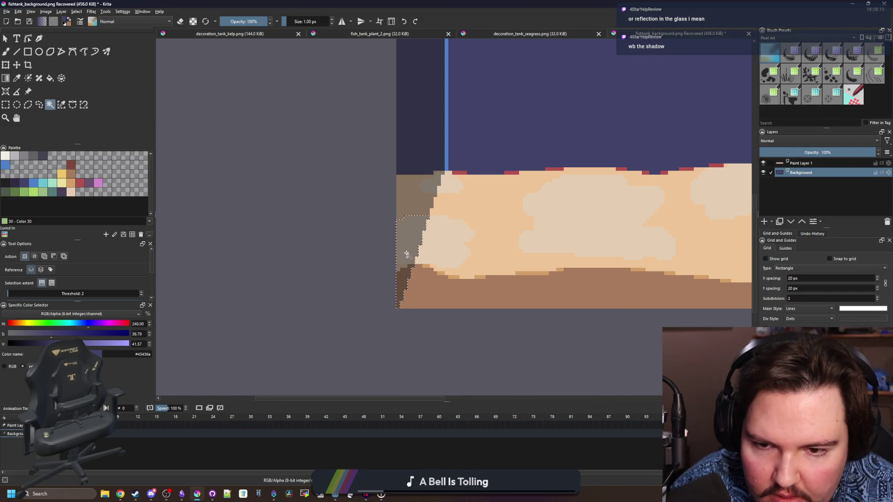
pyautogui.keyDown('shift'); pyautogui.click(430, 192); pyautogui.keyUp('shift')
pyautogui.scroll(1, 438, 179)
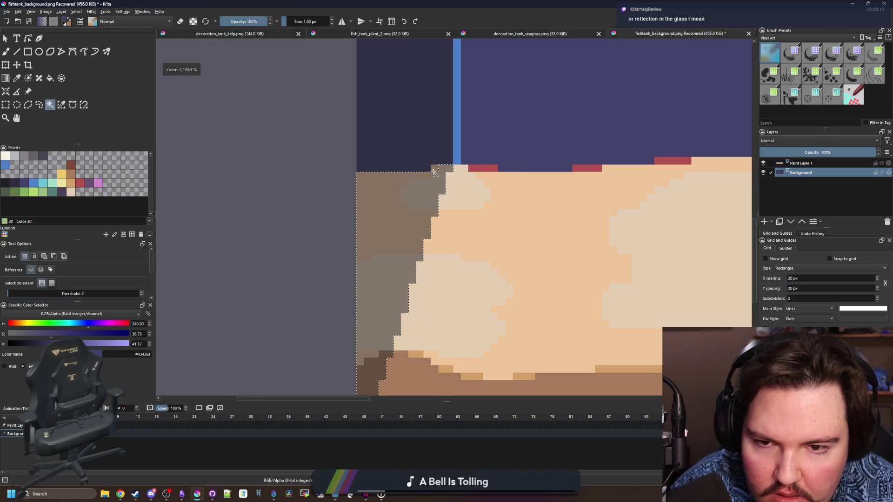
pyautogui.scroll(-2, 437, 180)
pyautogui.scroll(1, 667, 223)
pyautogui.press('m')
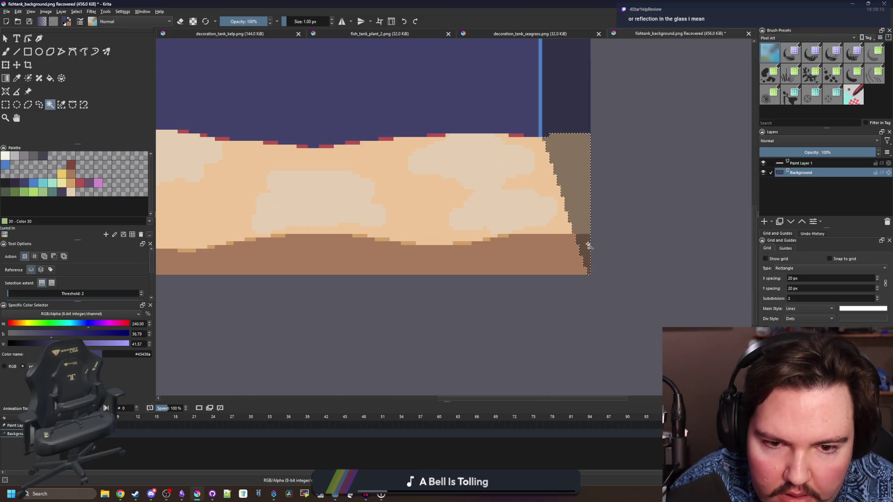
# Step: Fit the image in view, start and cancel a transform on the sand layer, then hide it
pyautogui.press('2')
pyautogui.press('pageup')
pyautogui.hotkey('ctrl', 't')
pyautogui.press('Escape')
pyautogui.click(763, 163)
pyautogui.click(764, 163)
pyautogui.click(764, 163)
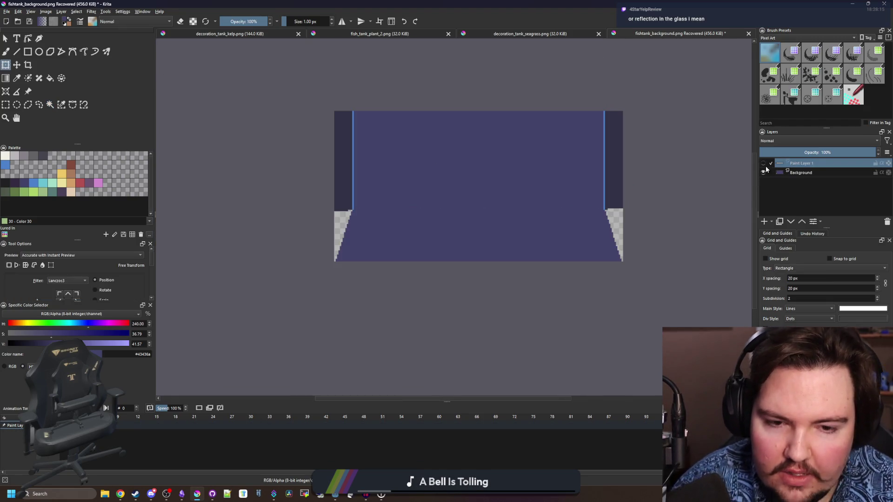
pyautogui.click(763, 163)
pyautogui.click(763, 163)
# Step: Fill Background's empty bottom corner with the dark wall colour #323247
pyautogui.click(803, 177)
pyautogui.scroll(5, 623, 213)
pyautogui.press('f')
pyautogui.keyDown('ctrl'); pyautogui.click(624, 214); pyautogui.keyUp('ctrl')
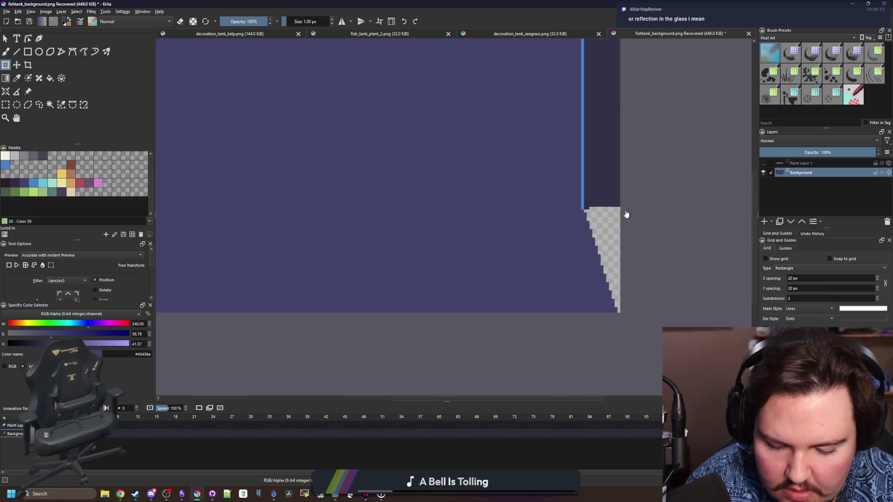
pyautogui.click(623, 219)
pyautogui.scroll(-3, 419, 233)
pyautogui.scroll(8, 490, 186)
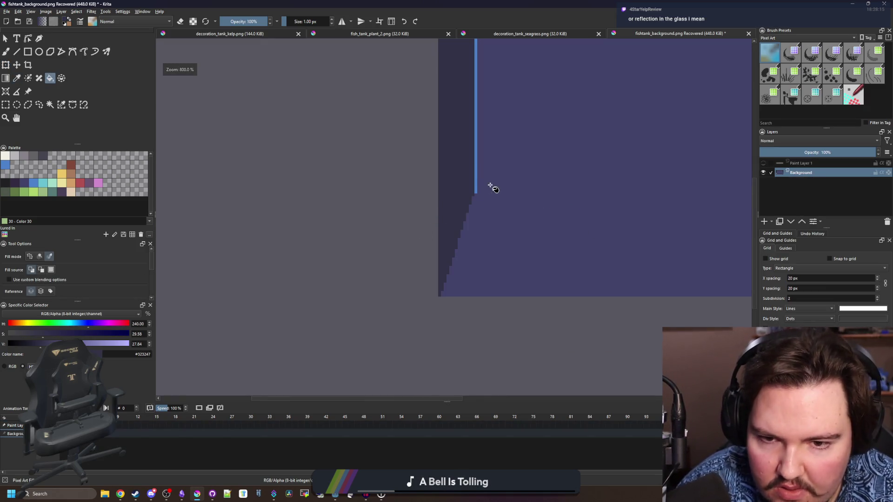
# Step: Sample the blue glass edge and paint pixel stair steps continuing it down the slanted corner
pyautogui.press('p')
pyautogui.click(454, 194)
pyautogui.press('b')
pyautogui.scroll(1, 454, 218)
pyautogui.moveTo(431, 235)
pyautogui.mouseDown()
pyautogui.moveTo(431, 291)
pyautogui.moveTo(408, 358)
pyautogui.mouseUp()
pyautogui.scroll(-1, 372, 307)
pyautogui.moveTo(393, 249)
pyautogui.mouseDown()
pyautogui.moveTo(378, 321)
pyautogui.moveTo(372, 237)
pyautogui.moveTo(366, 280)
pyautogui.mouseUp()
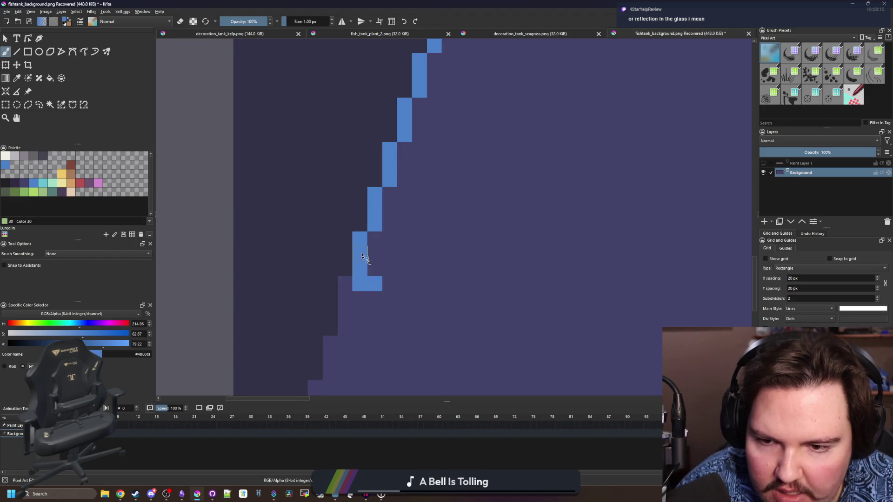
pyautogui.hotkey('ctrl', 'z')
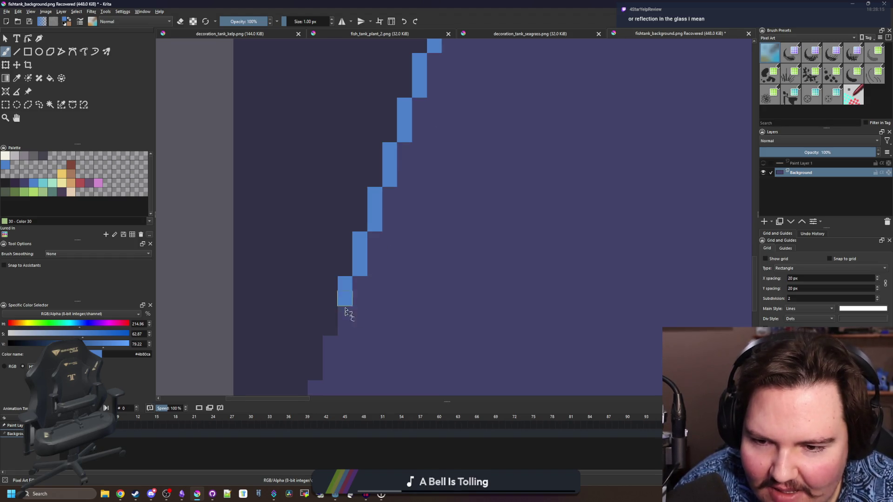
pyautogui.scroll(-1, 346, 302)
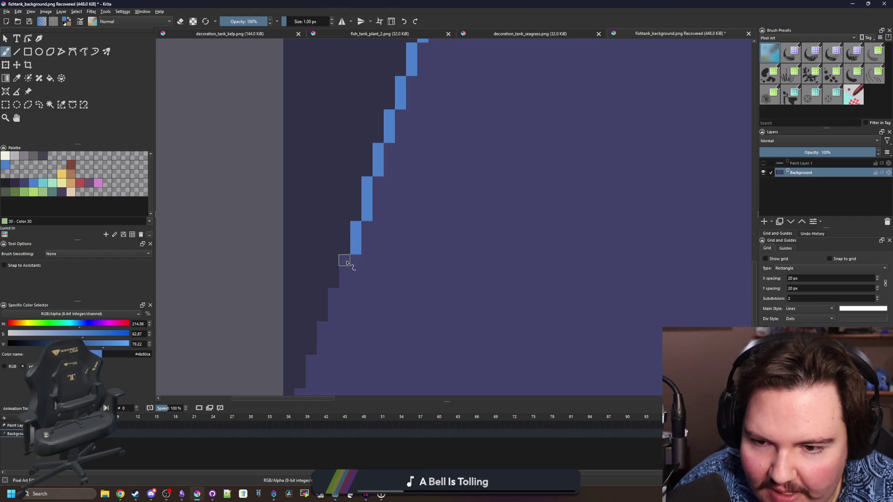
pyautogui.moveTo(347, 262); pyautogui.dragTo(348, 277)
pyautogui.scroll(-1, 348, 279)
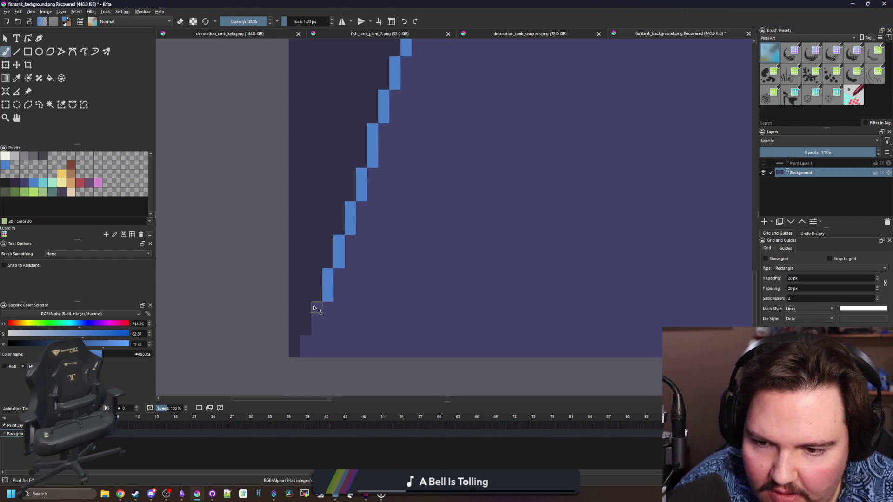
pyautogui.scroll(-6, 309, 343)
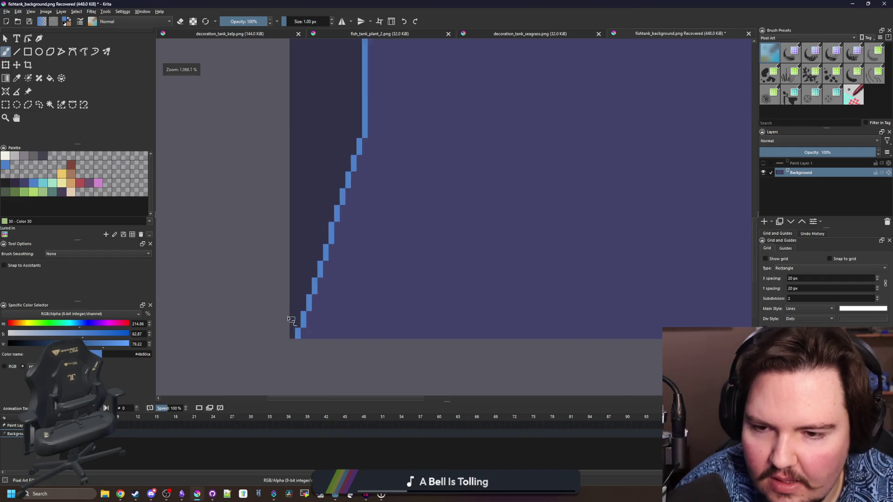
pyautogui.scroll(6, 574, 321)
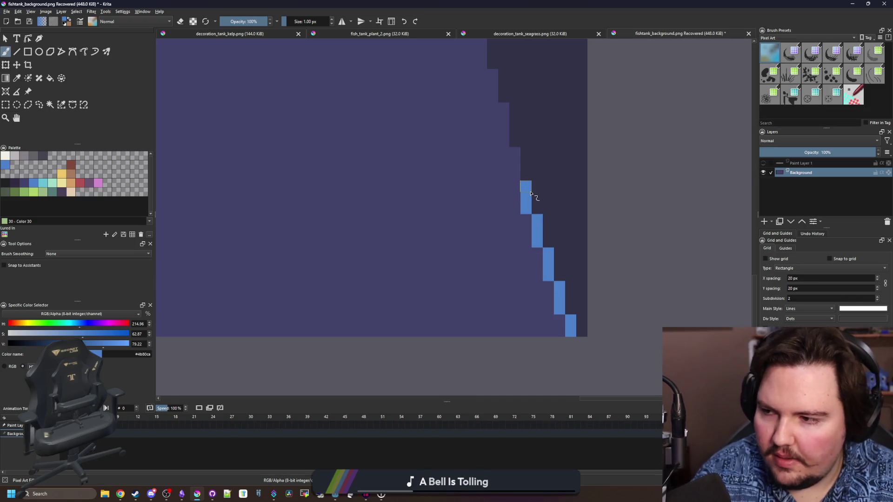
# Step: Remove a stray blue pixel and extend the blue column one pixel higher along the staircase
pyautogui.moveTo(562, 75); pyautogui.dragTo(542, 187)
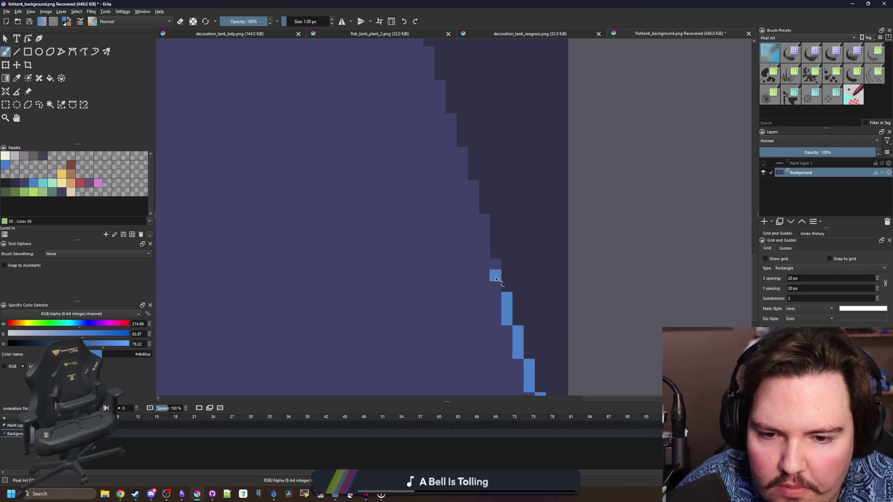
pyautogui.hotkey('ctrl', 'z')
pyautogui.moveTo(482, 220); pyautogui.dragTo(485, 252)
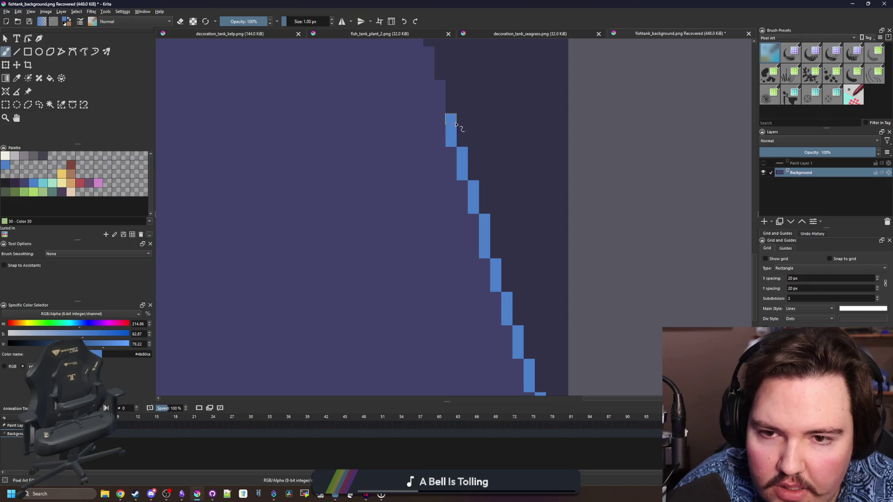
pyautogui.moveTo(456, 124); pyautogui.dragTo(479, 195)
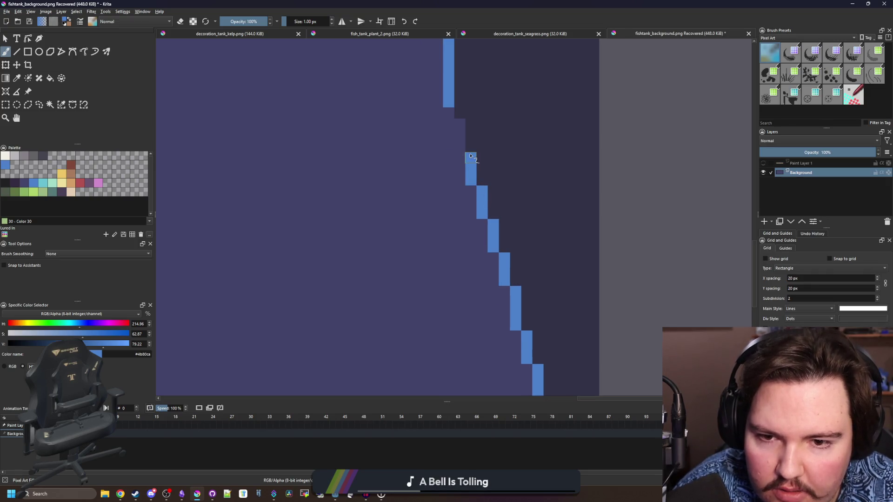
pyautogui.scroll(-5, 471, 228)
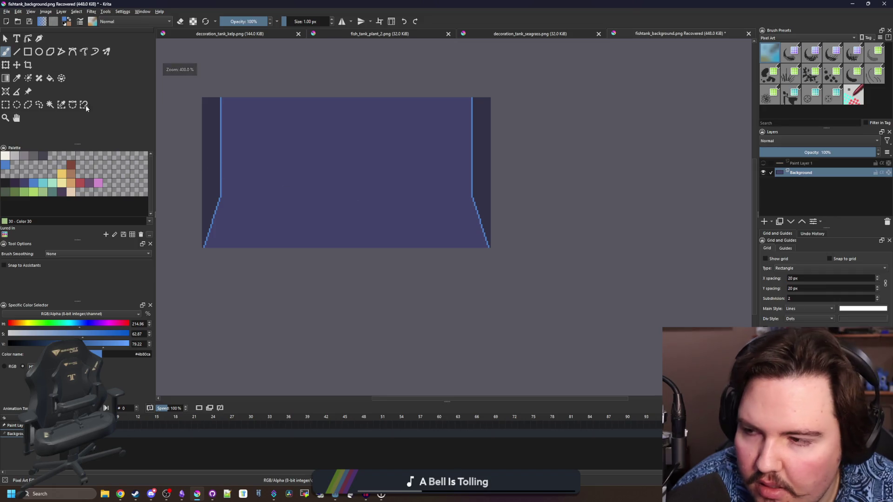
# Step: Select the dark side strips by similar colour and fill their lower parts with near-black #212123
pyautogui.click(61, 105)
pyautogui.click(210, 164)
pyautogui.scroll(3, 197, 180)
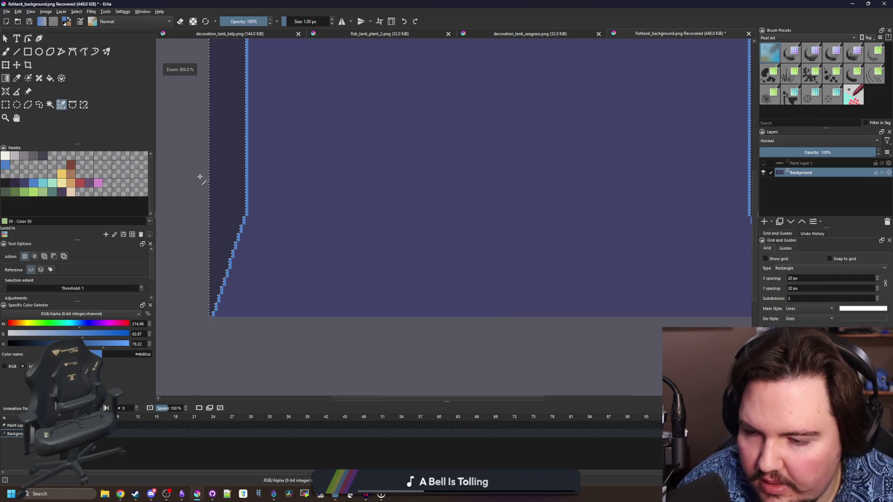
pyautogui.click(5, 182)
pyautogui.press('-')
pyautogui.click(28, 52)
pyautogui.moveTo(194, 307)
pyautogui.mouseDown()
pyautogui.moveTo(635, 191)
pyautogui.moveTo(625, 195)
pyautogui.mouseUp()
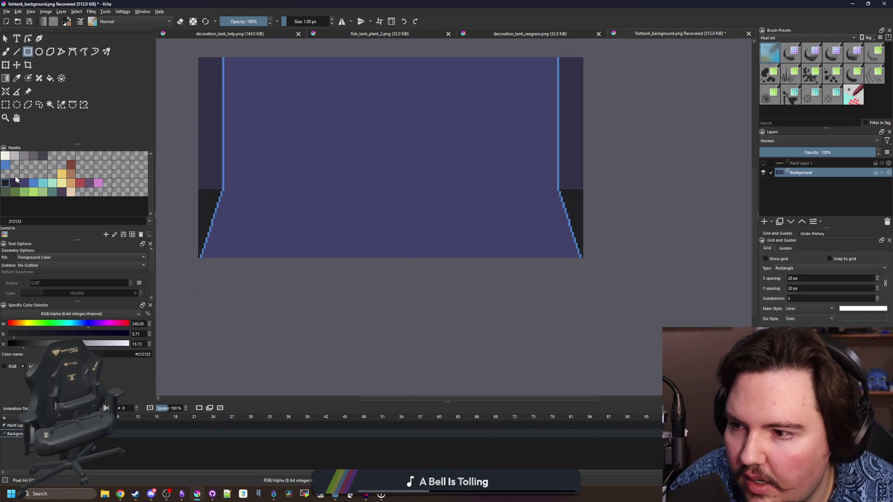
# Step: Select the purple floor area by colour and fill it with dark purple #352b42
pyautogui.click(25, 185)
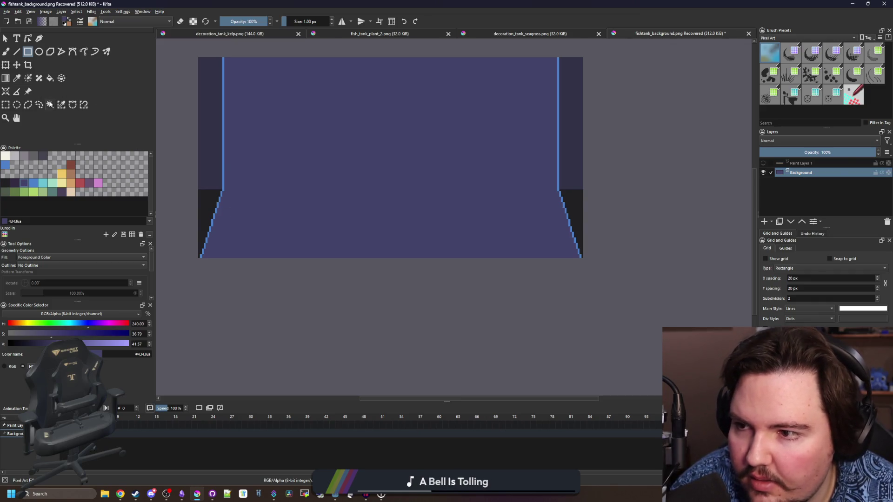
pyautogui.click(50, 104)
pyautogui.click(391, 139)
pyautogui.click(28, 52)
pyautogui.moveTo(435, 250); pyautogui.dragTo(642, 191)
pyautogui.click(14, 182)
pyautogui.moveTo(623, 318)
pyautogui.mouseDown()
pyautogui.moveTo(223, 236)
pyautogui.moveTo(186, 190)
pyautogui.mouseUp()
pyautogui.scroll(-3, 478, 239)
# Step: Compare the new floor with the sand layer shown and hidden, leaving the sand hidden
pyautogui.click(764, 163)
pyautogui.click(763, 163)
pyautogui.click(764, 163)
pyautogui.scroll(4, 454, 233)
pyautogui.scroll(-2, 448, 227)
pyautogui.click(763, 163)
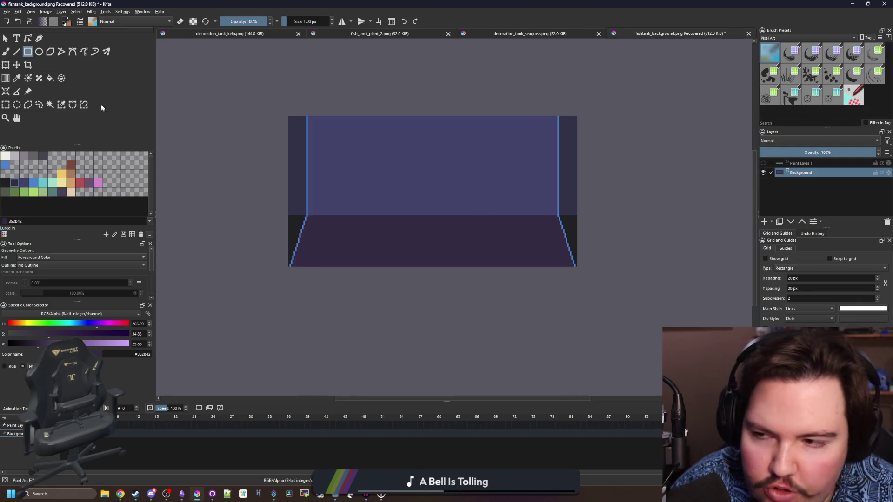
# Step: Extend the #43436a back wall down over the floor's top edge with a rectangle
pyautogui.click(61, 104)
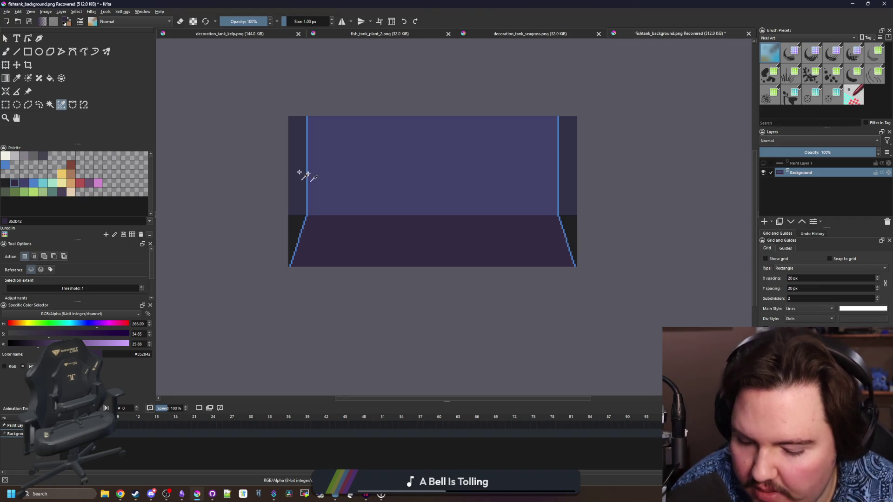
pyautogui.press('p')
pyautogui.click(403, 176)
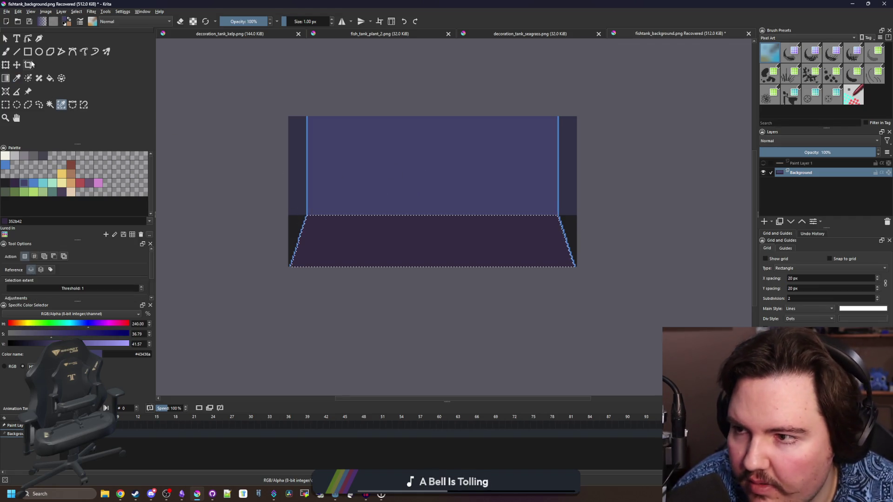
pyautogui.click(28, 52)
pyautogui.scroll(1, 417, 194)
pyautogui.moveTo(237, 176)
pyautogui.mouseDown()
pyautogui.moveTo(523, 226)
pyautogui.moveTo(669, 231)
pyautogui.mouseUp()
pyautogui.scroll(-1, 398, 205)
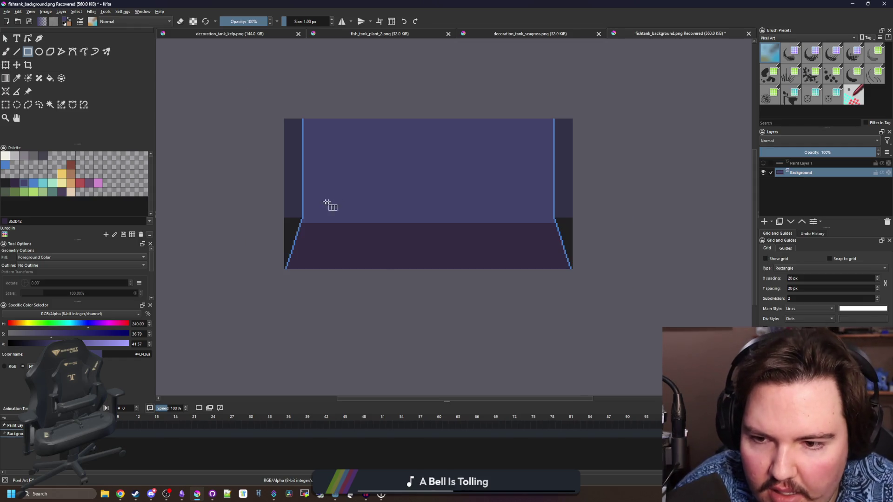
pyautogui.scroll(1, 309, 217)
# Step: Repaint the dark lower-left corner in the side wall colour #323247
pyautogui.press('p')
pyautogui.click(279, 209)
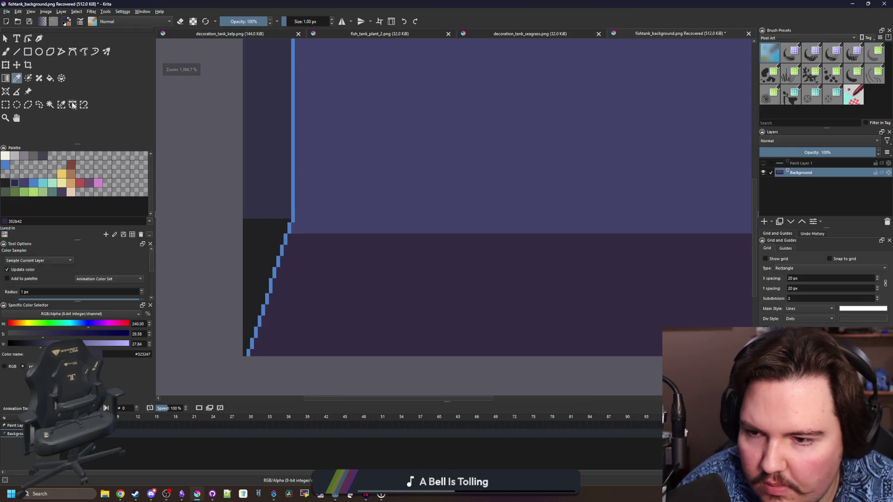
pyautogui.click(61, 103)
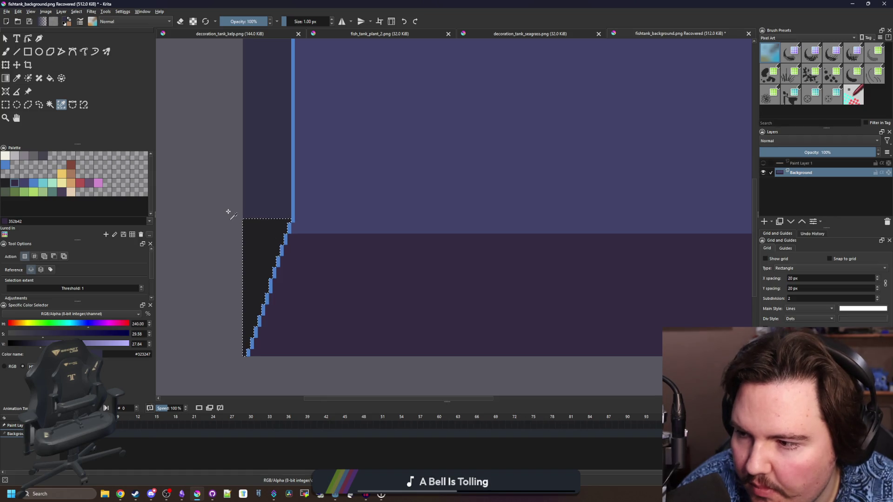
pyautogui.scroll(-4, 231, 215)
pyautogui.press('r')
pyautogui.moveTo(192, 179); pyautogui.dragTo(647, 225)
pyautogui.scroll(-2, 480, 237)
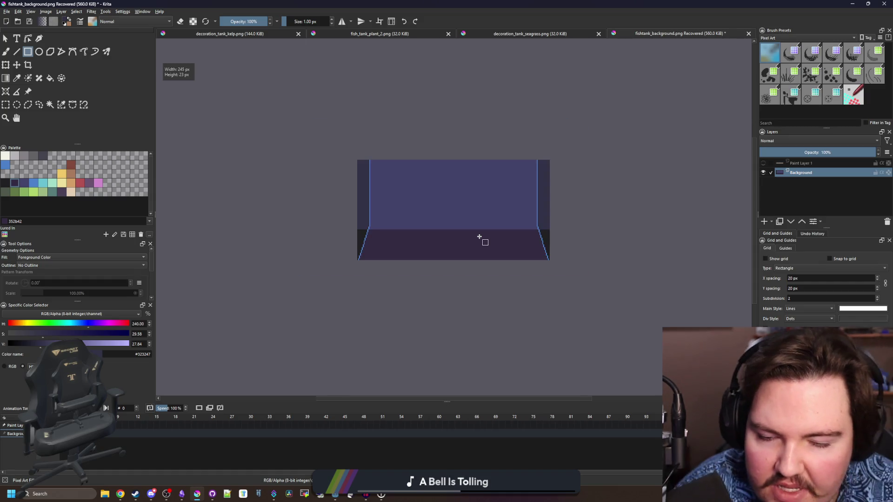
pyautogui.scroll(-2, 479, 237)
pyautogui.scroll(3, 480, 237)
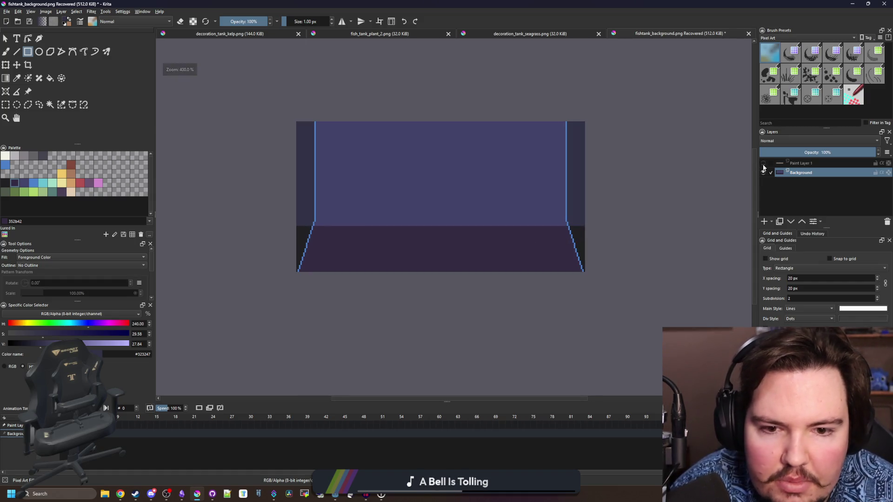
# Step: Toggle Paint Layer 1's visibility to compare the floor with and without sand, leaving it visible
pyautogui.click(763, 165)
pyautogui.click(763, 165)
pyautogui.click(764, 165)
pyautogui.click(763, 165)
pyautogui.click(763, 166)
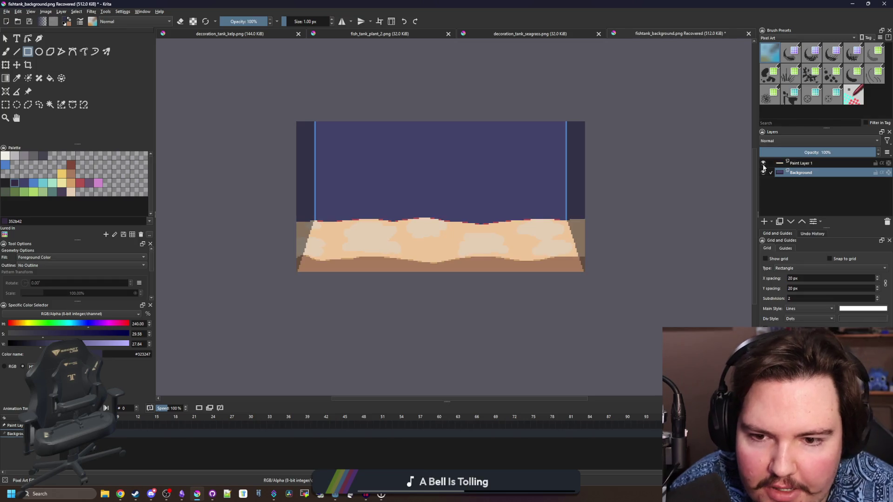
pyautogui.click(763, 165)
pyautogui.click(763, 164)
pyautogui.click(763, 164)
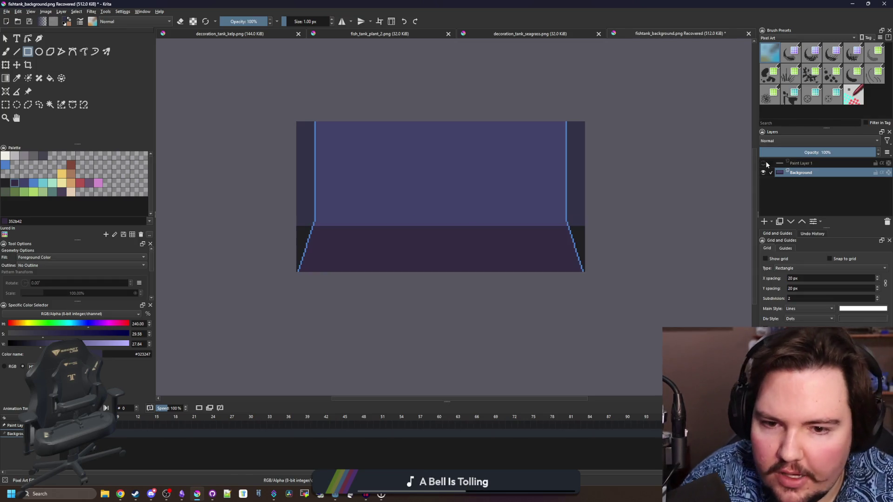
pyautogui.click(763, 164)
pyautogui.click(763, 164)
pyautogui.click(763, 164)
pyautogui.click(763, 164)
pyautogui.click(766, 164)
pyautogui.click(766, 163)
pyautogui.click(766, 163)
pyautogui.click(766, 164)
pyautogui.click(766, 164)
pyautogui.click(766, 164)
pyautogui.click(766, 164)
pyautogui.click(766, 164)
pyautogui.click(766, 164)
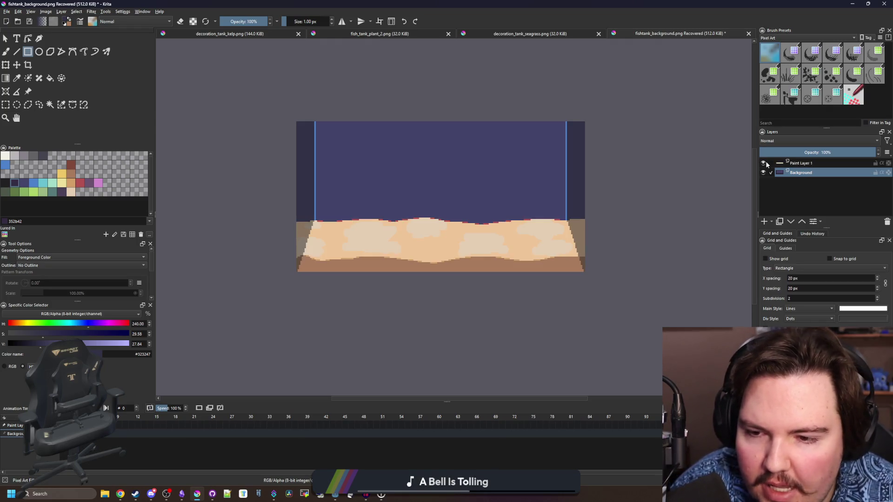
pyautogui.click(766, 164)
pyautogui.click(766, 164)
pyautogui.click(766, 164)
pyautogui.click(767, 164)
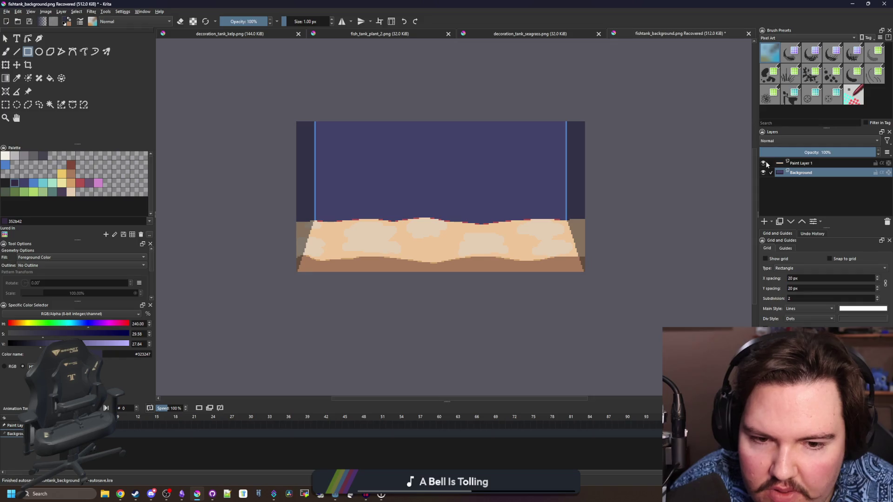
# Step: Choose a grey paint colour and the Freehand Brush for the new paint layer
pyautogui.scroll(-4, 422, 203)
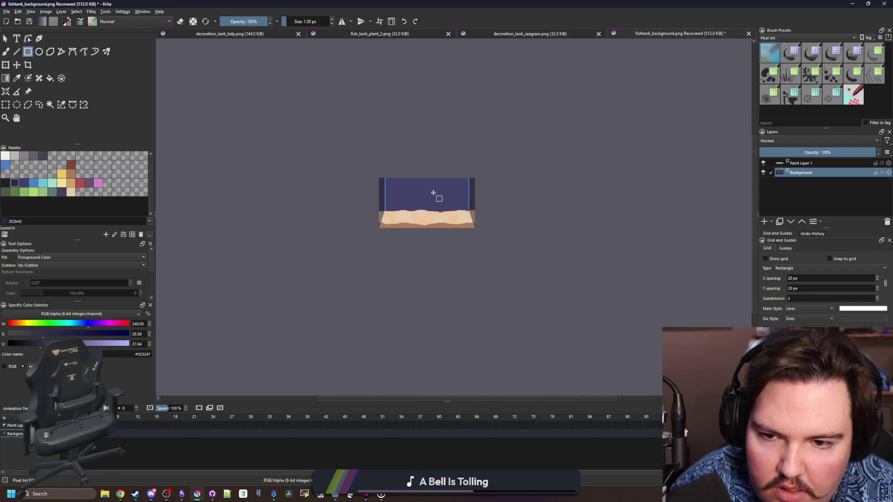
pyautogui.scroll(4, 433, 193)
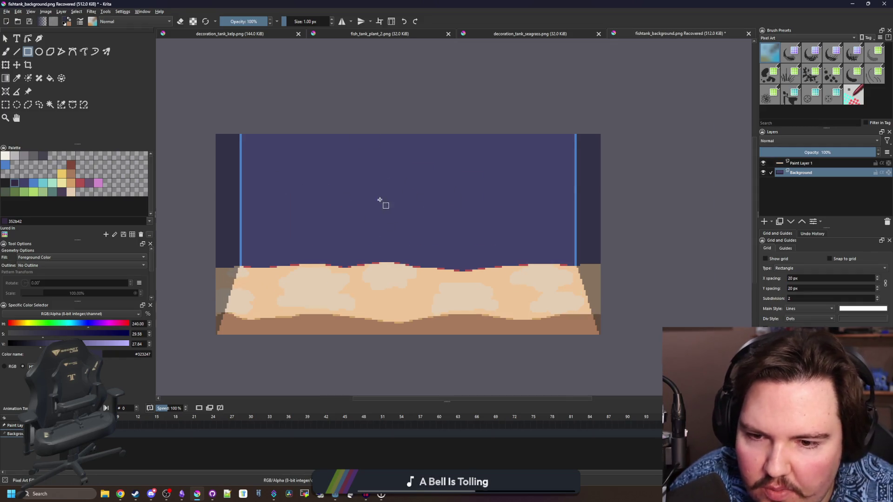
pyautogui.scroll(-1, 637, 207)
pyautogui.scroll(1, 666, 208)
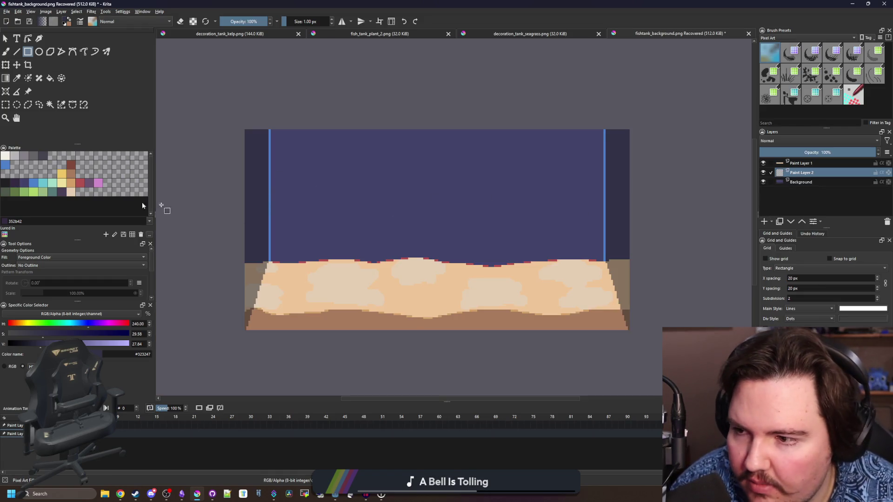
pyautogui.click(35, 158)
pyautogui.press('b')
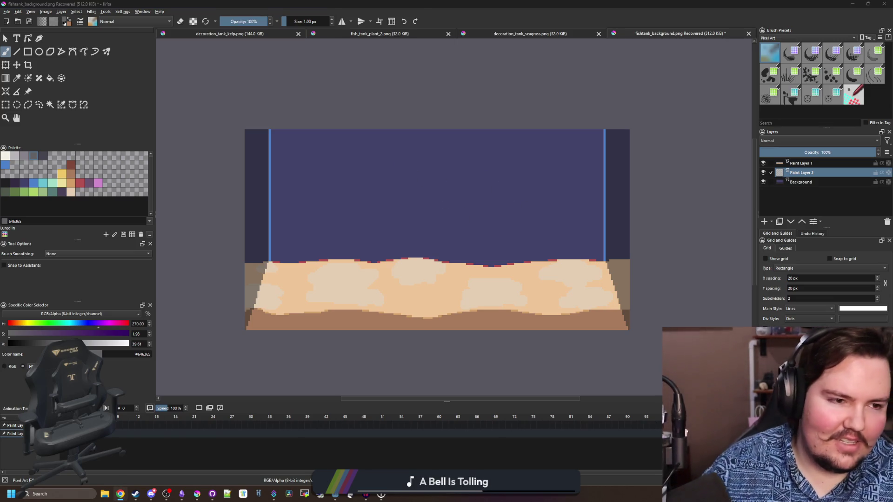
pyautogui.hotkey('alt', 'Tab')
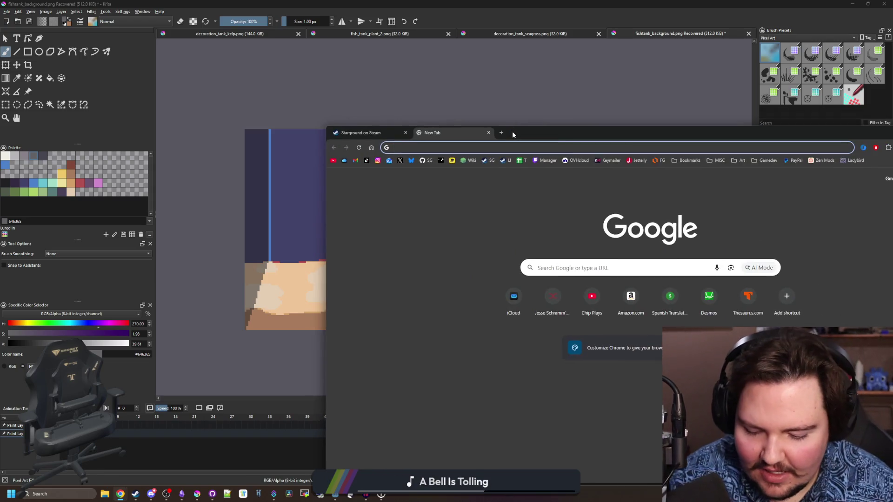
# Step: Search Google Images for 'fish tank backdrops' and preview the Amazon coral reef aquarium background
pyautogui.write('fish tank backdrops')
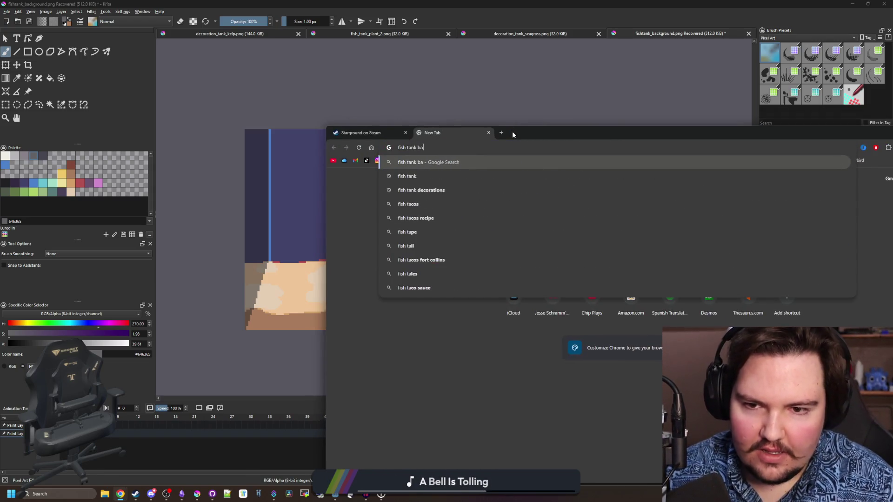
pyautogui.press('Return')
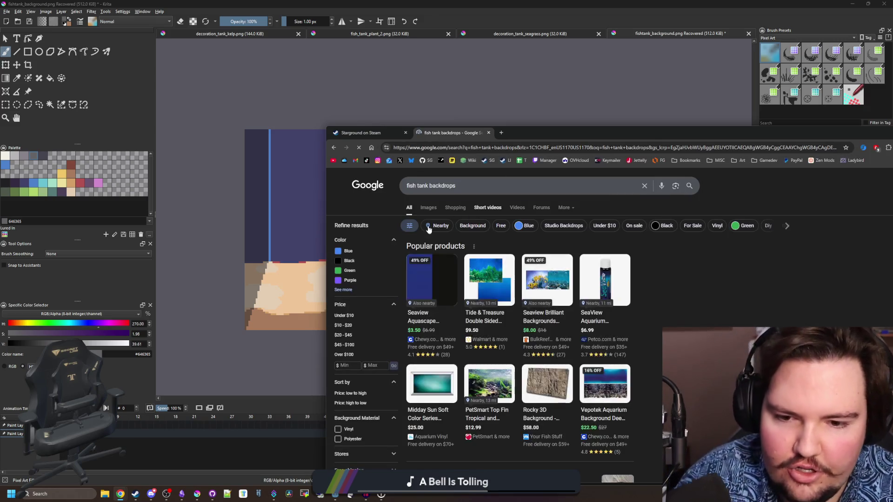
pyautogui.click(428, 208)
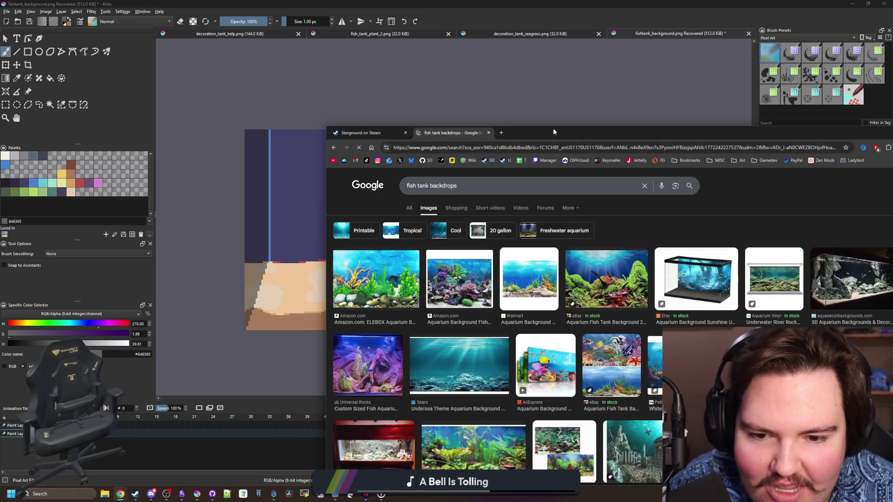
pyautogui.doubleClick(556, 132)
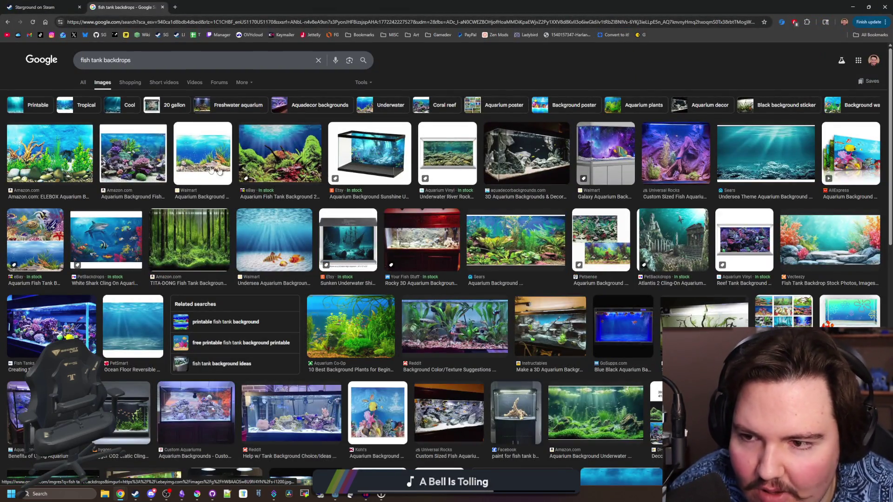
pyautogui.click(133, 153)
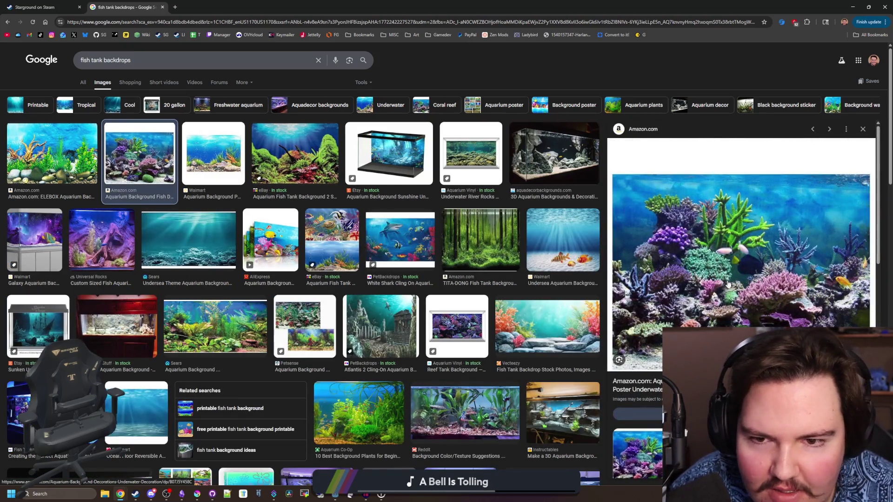
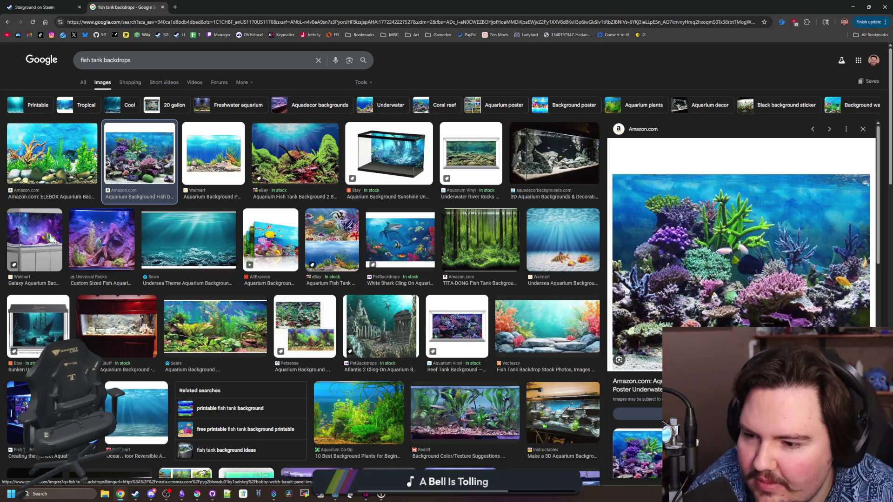
# Step: Preview the Galaxy Aquarium, rocky brown 3D, Aquadecor and hygger planted tank backdrop images
pyautogui.click(34, 240)
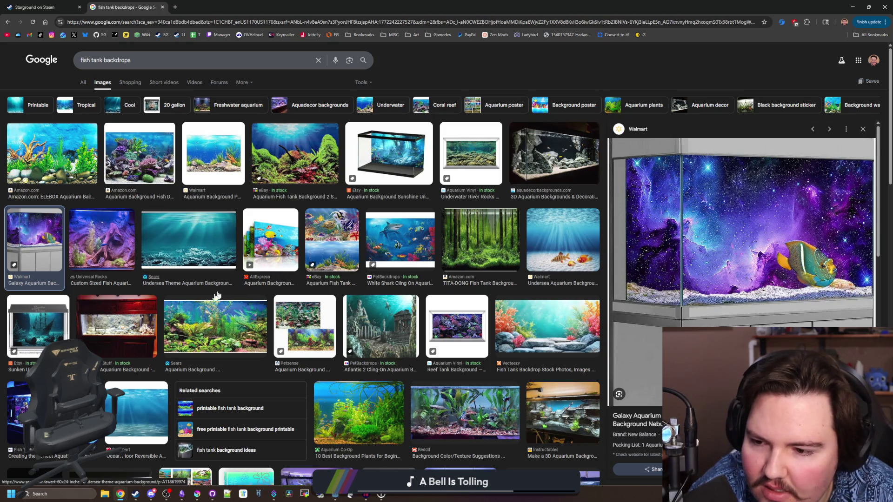
pyautogui.click(142, 329)
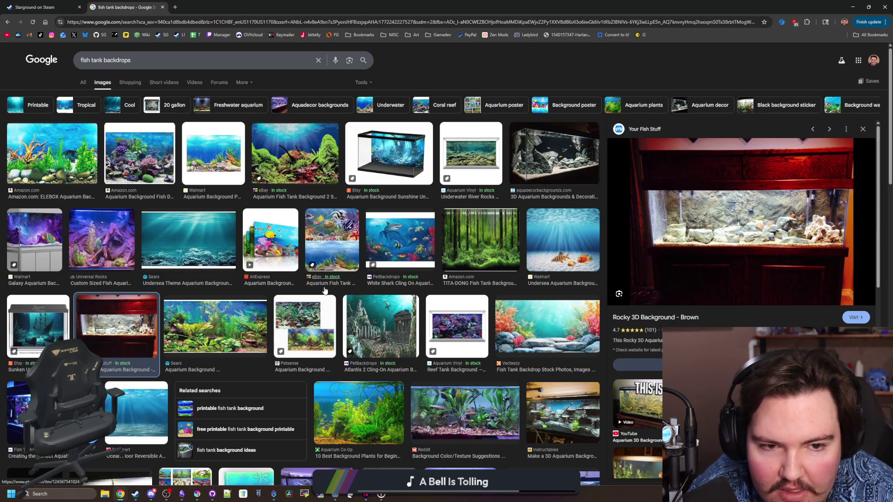
pyautogui.scroll(-3, 243, 278)
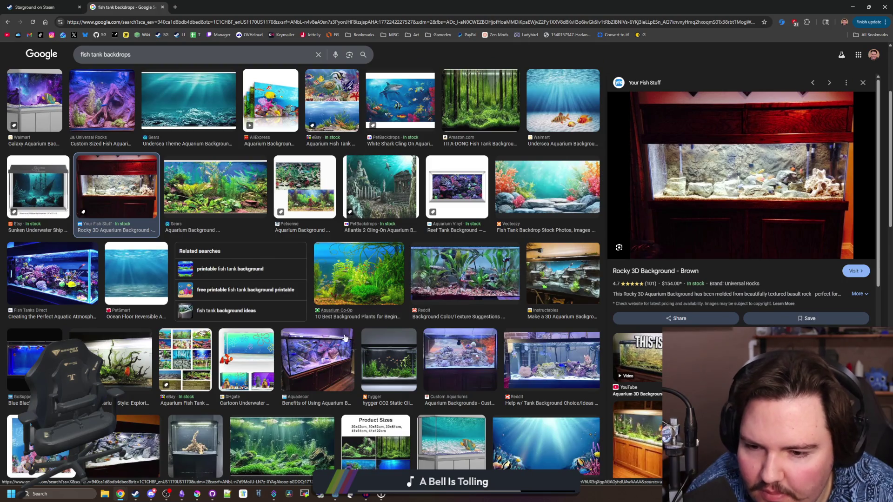
pyautogui.click(329, 386)
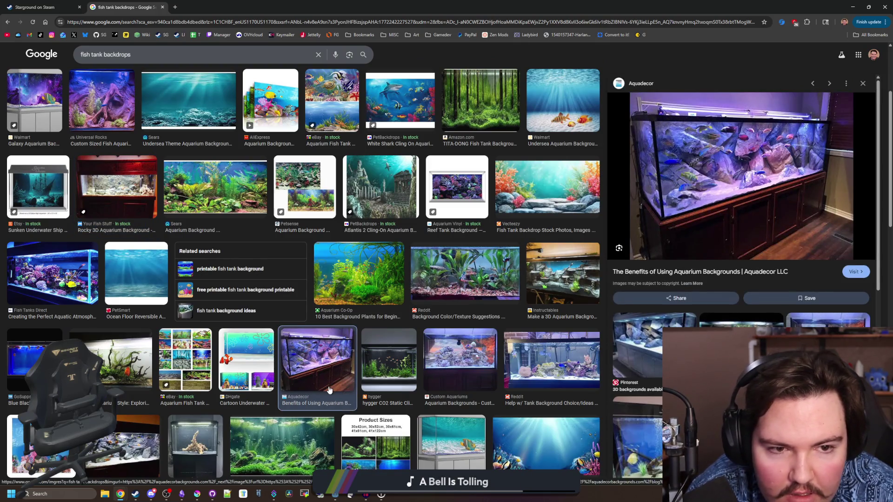
pyautogui.click(394, 362)
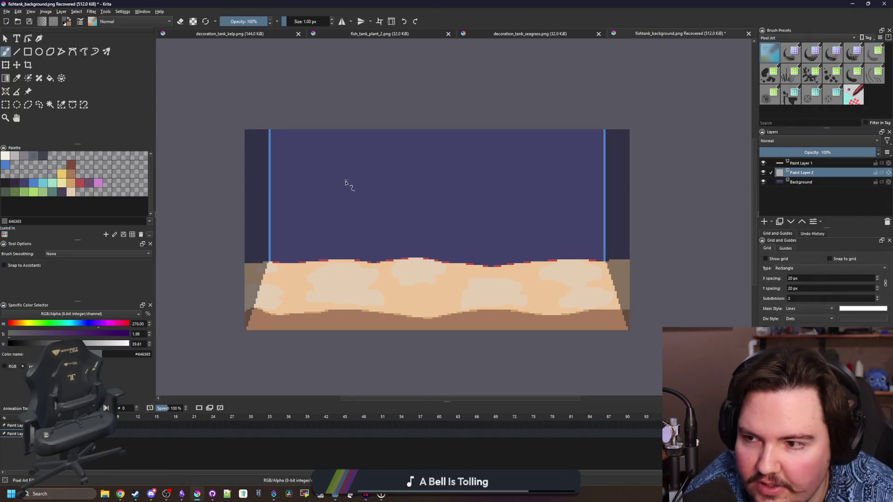
# Step: Try flood-filling the tank's water area with dark #212123, then undo the fill
pyautogui.click(5, 185)
pyautogui.press('f')
pyautogui.click(314, 201)
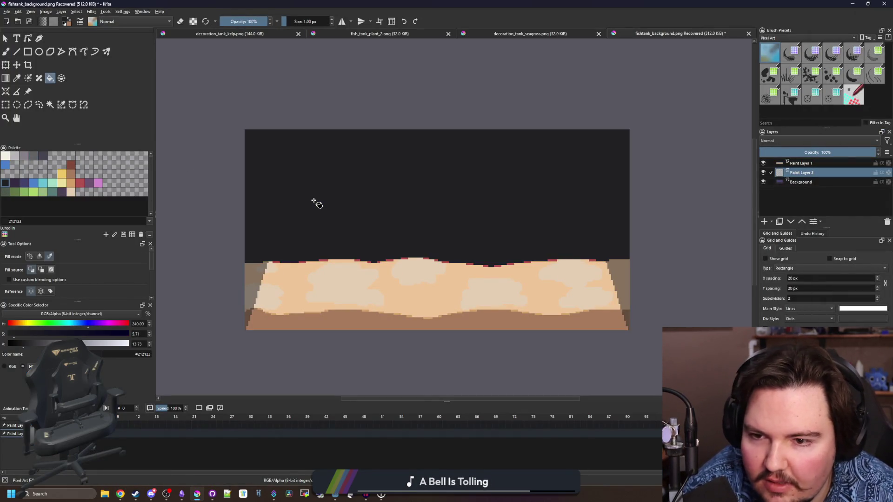
pyautogui.hotkey('ctrl', 'z')
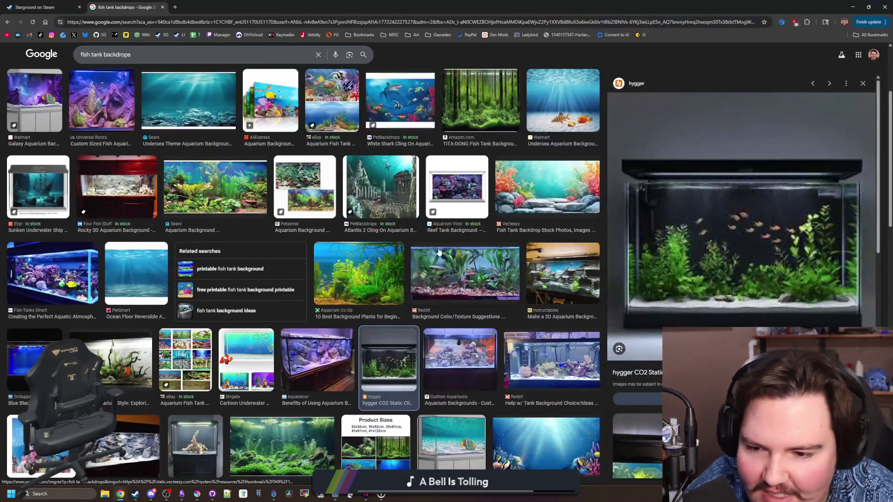
pyautogui.scroll(-3, 230, 271)
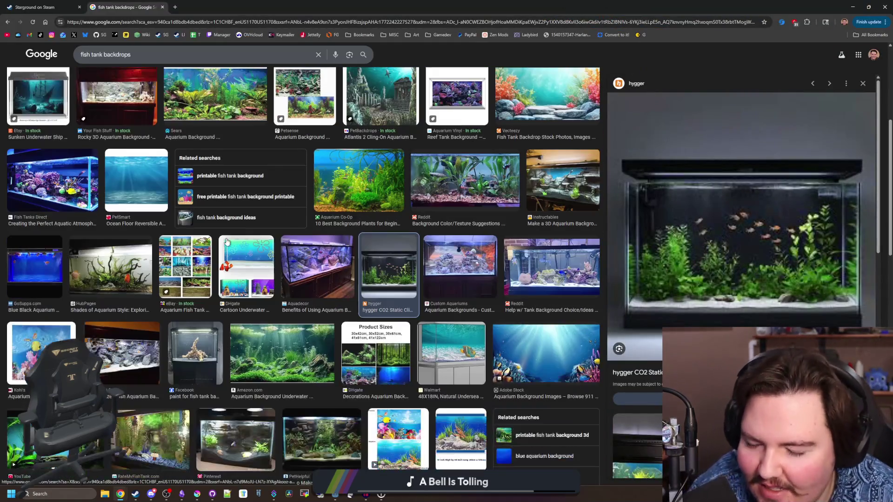
# Step: Preview the cartoon underwater, Treasure Reversible, DIY aquarium video and Universal Rocks backdrops
pyautogui.click(229, 272)
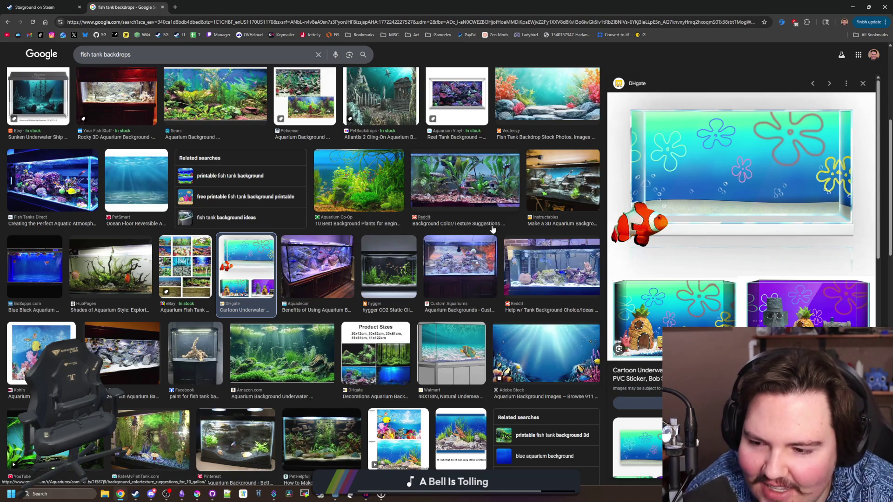
pyautogui.scroll(-2, 294, 305)
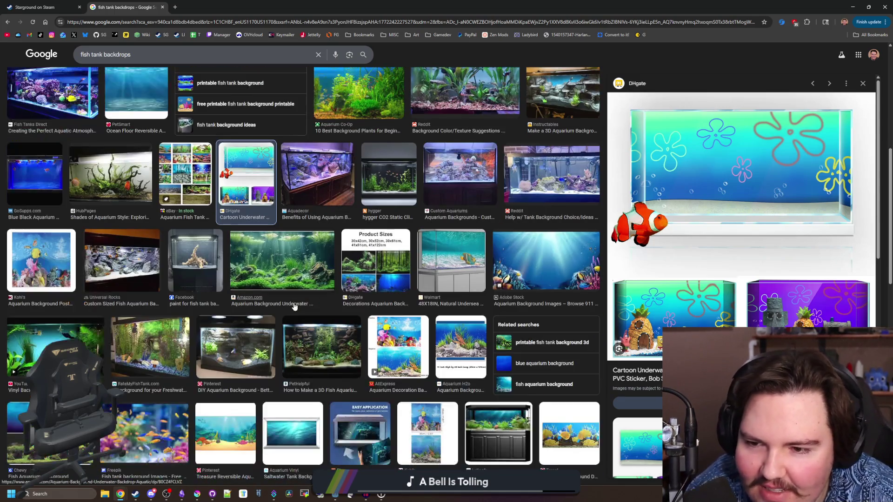
pyautogui.scroll(-3, 316, 292)
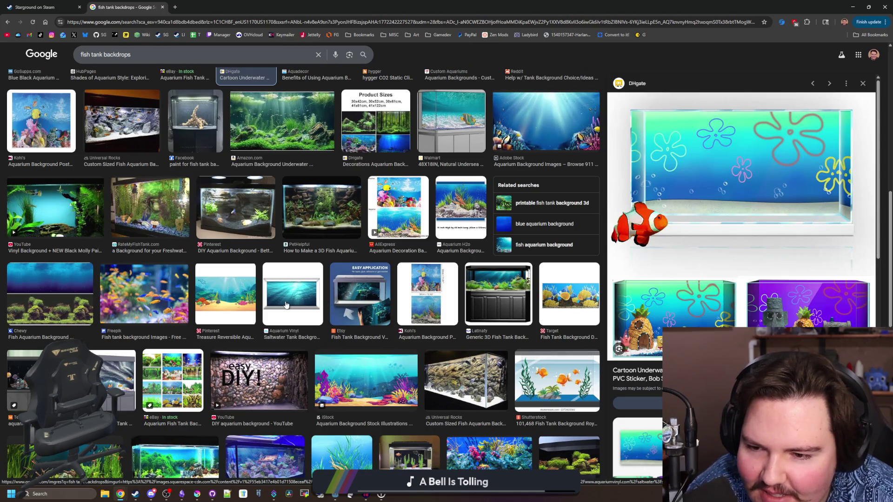
pyautogui.click(225, 293)
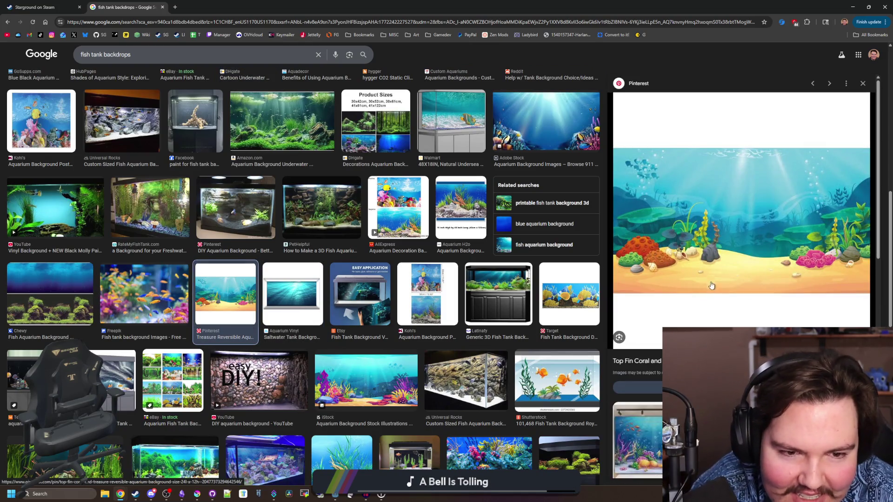
pyautogui.scroll(-1, 288, 303)
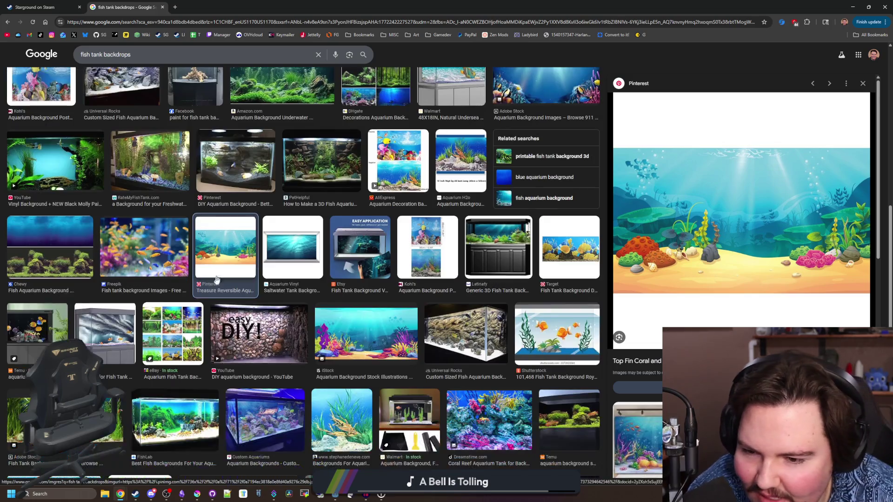
pyautogui.click(245, 328)
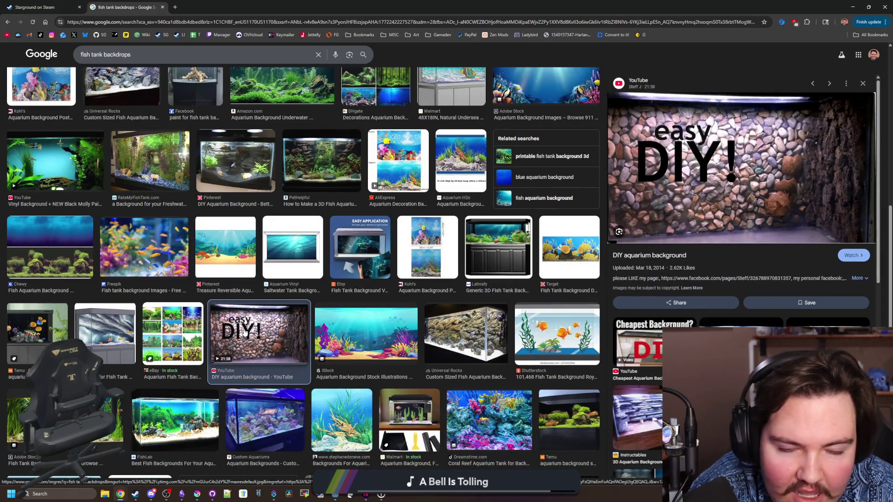
pyautogui.click(441, 338)
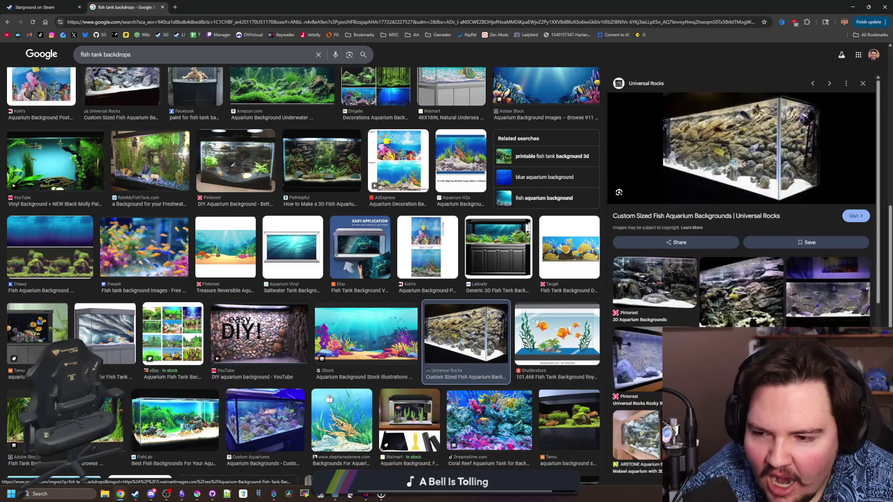
# Step: Preview the Adobe Stock planted aquarium and Top Fin sunlight backdrops, then return to Krita
pyautogui.scroll(-2, 234, 330)
pyautogui.click(75, 316)
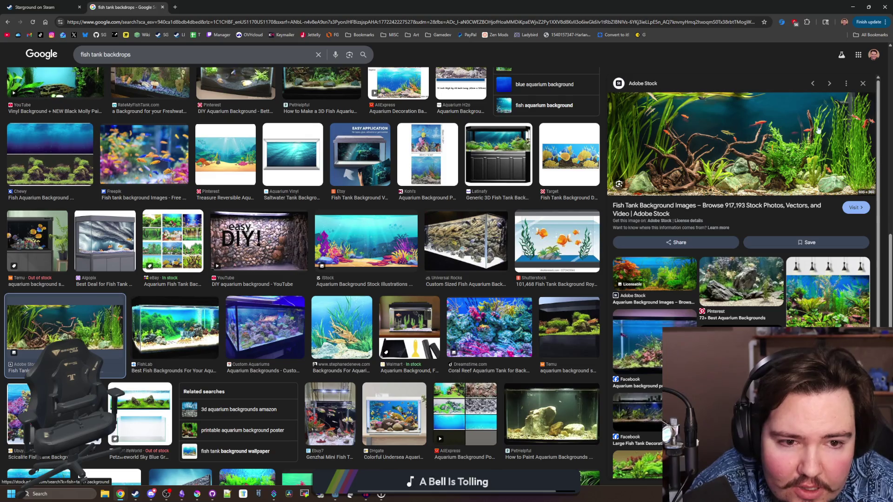
pyautogui.scroll(-1, 202, 312)
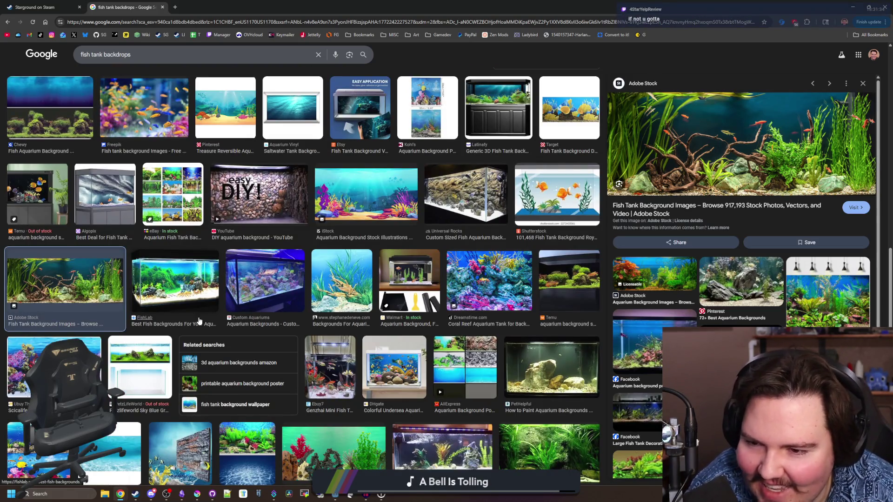
pyautogui.scroll(-1, 199, 321)
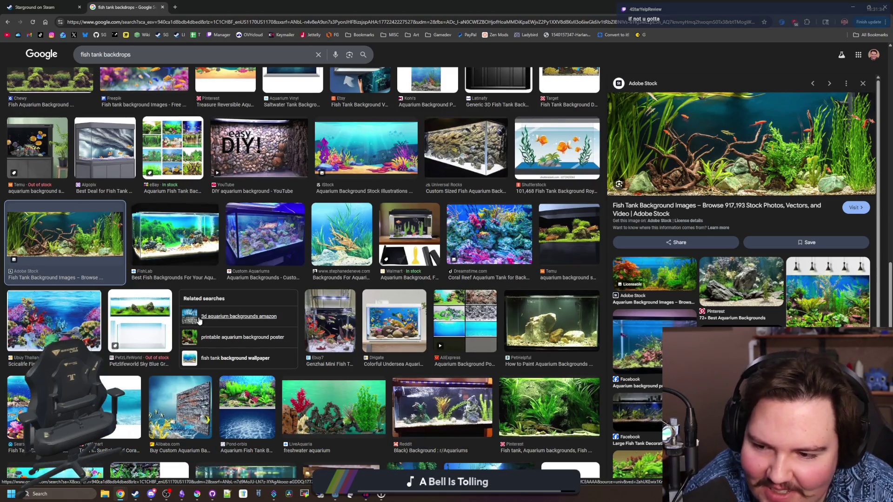
pyautogui.scroll(-2, 199, 321)
pyautogui.click(109, 314)
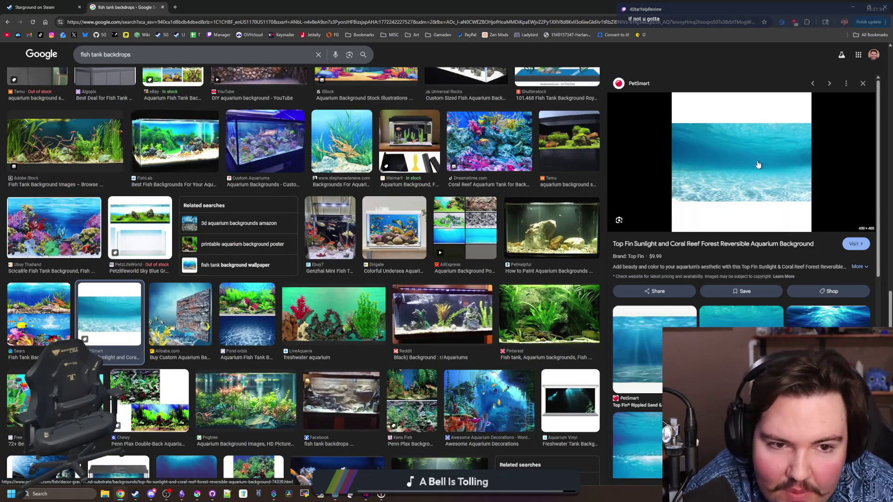
pyautogui.hotkey('alt', 'Tab')
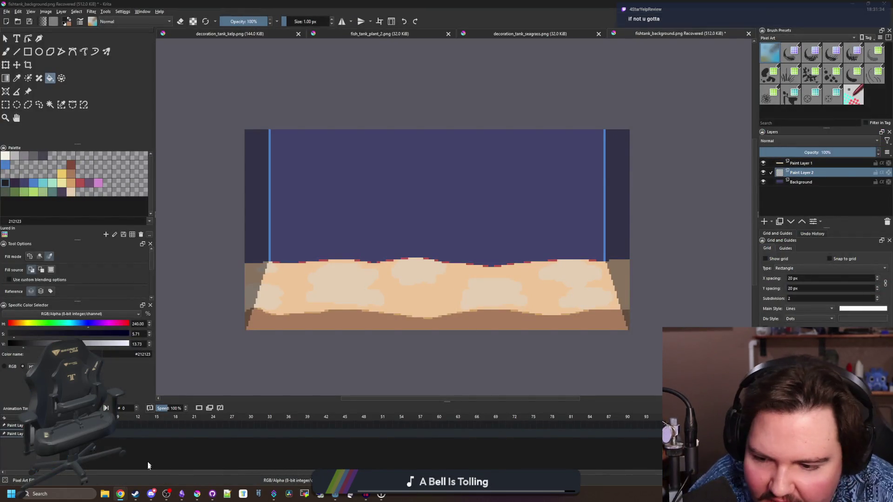
# Step: Search 'chill' in the Steam library and launch Chilliquarium past its title screen
pyautogui.moveTo(135, 494)
pyautogui.click(144, 470)
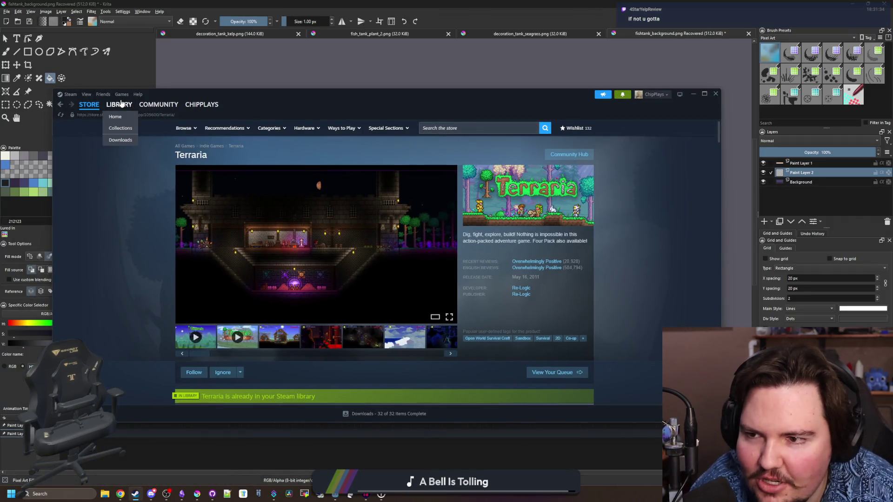
pyautogui.click(120, 105)
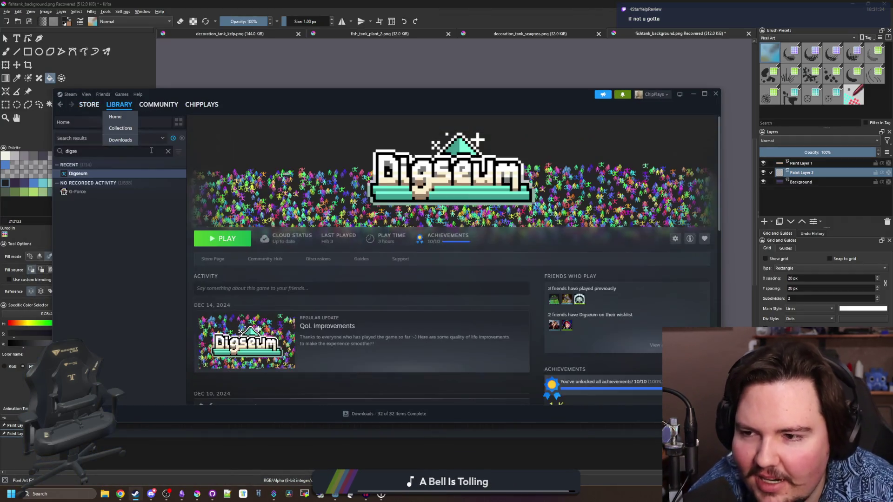
pyautogui.press('BackSpace')
pyautogui.press('BackSpace')
pyautogui.press('BackSpace')
pyautogui.write('chill')
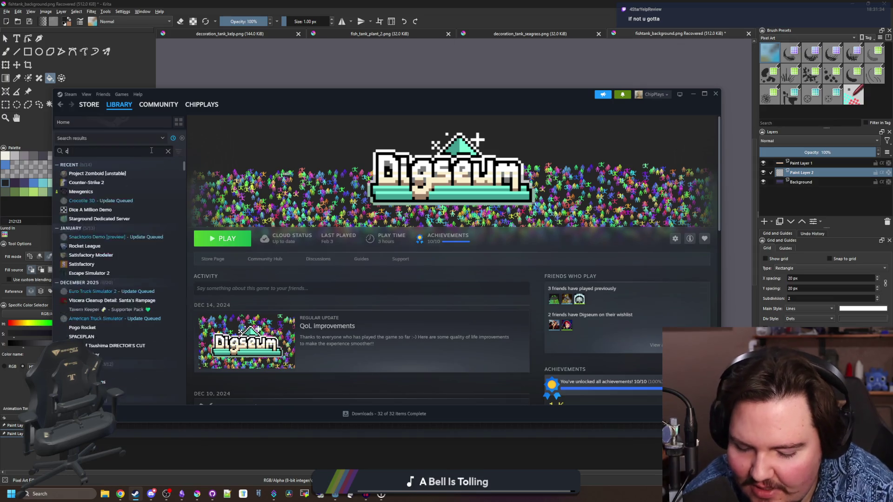
pyautogui.click(84, 174)
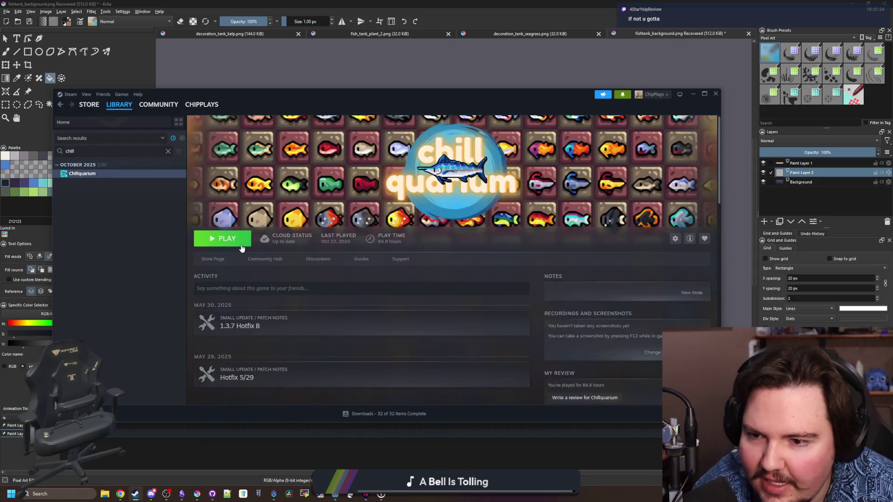
pyautogui.click(240, 244)
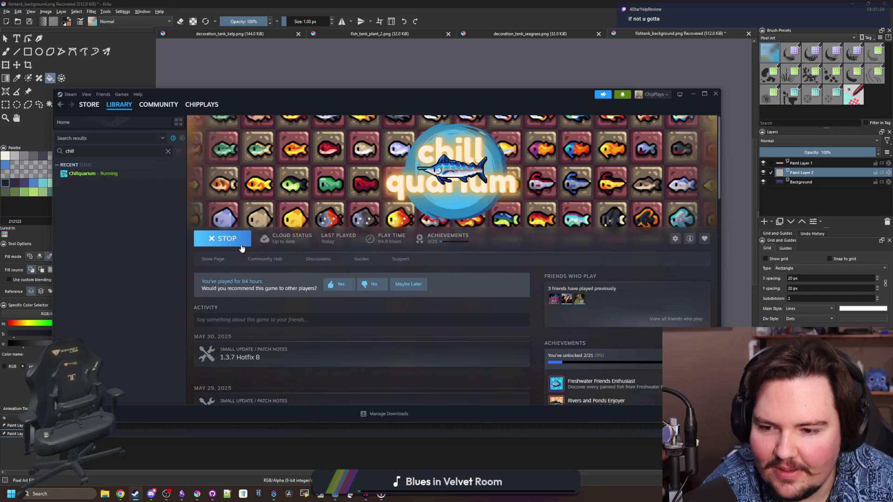
pyautogui.scroll(-3, 281, 278)
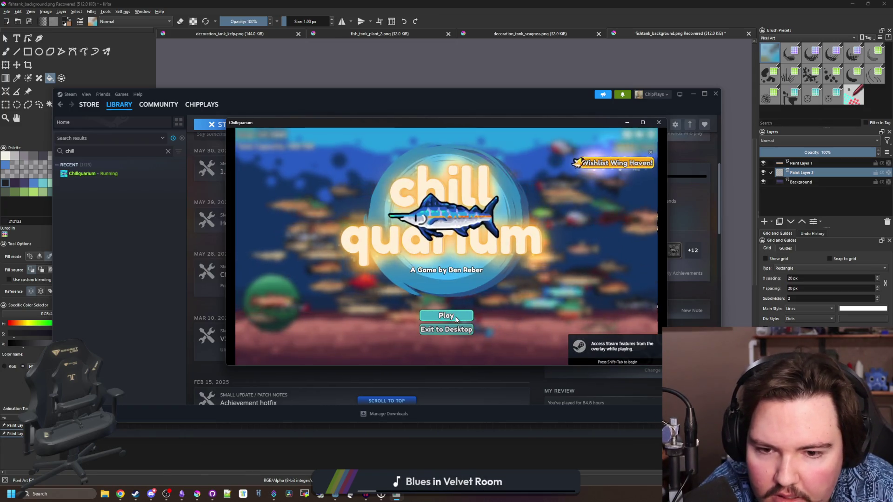
pyautogui.click(455, 317)
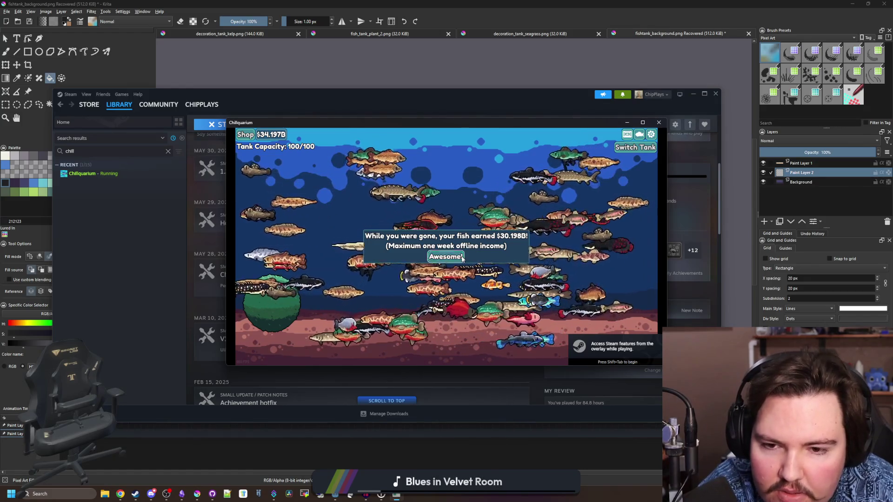
# Step: Dismiss the offline income message, inspect the catfish and carp, and maximize the game window
pyautogui.click(446, 257)
pyautogui.click(413, 222)
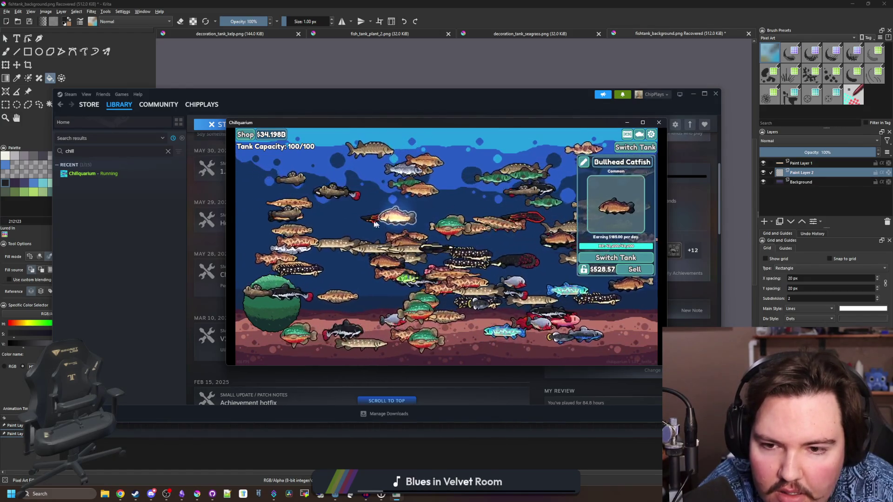
pyautogui.click(423, 191)
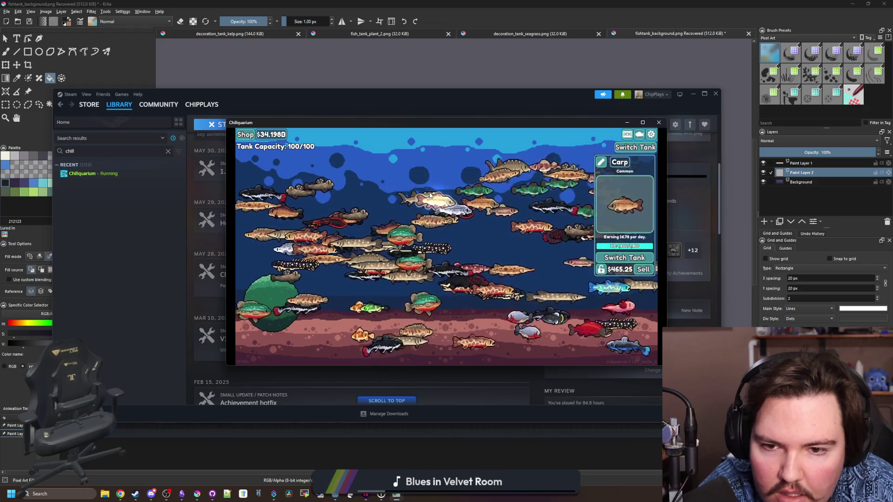
pyautogui.click(643, 123)
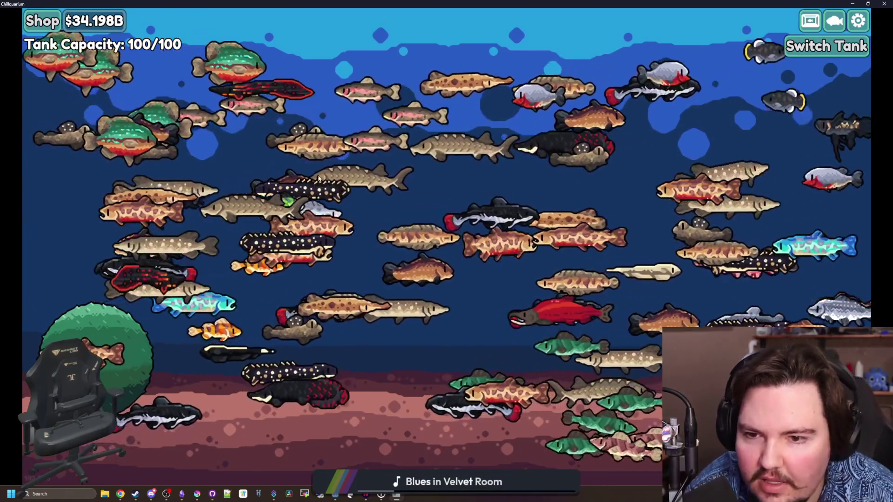
# Step: View and dismiss the sturgeon's details, then open the Shop
pyautogui.click(333, 188)
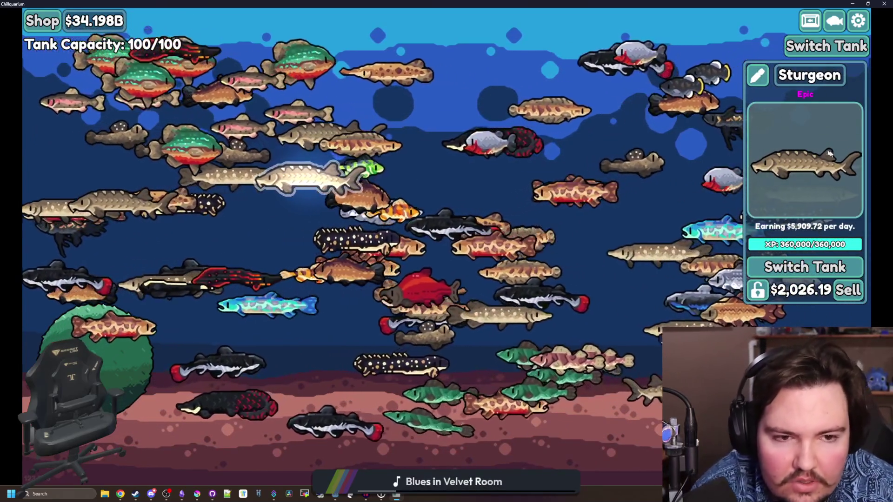
pyautogui.click(496, 89)
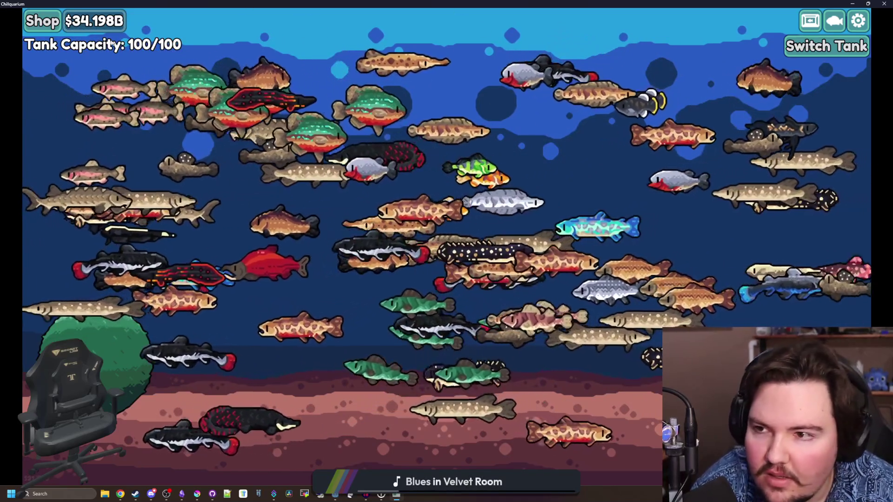
pyautogui.click(42, 20)
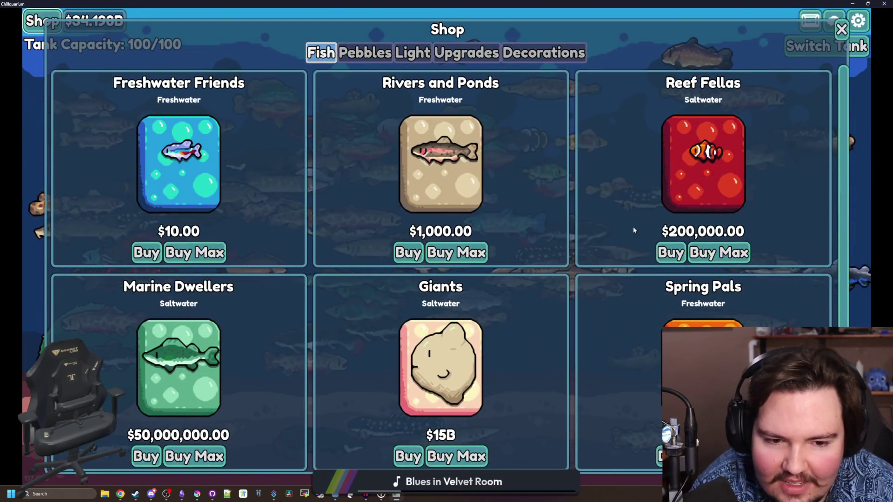
# Step: Browse the Pebbles, Light and Upgrades tabs of the shop
pyautogui.scroll(-3, 633, 228)
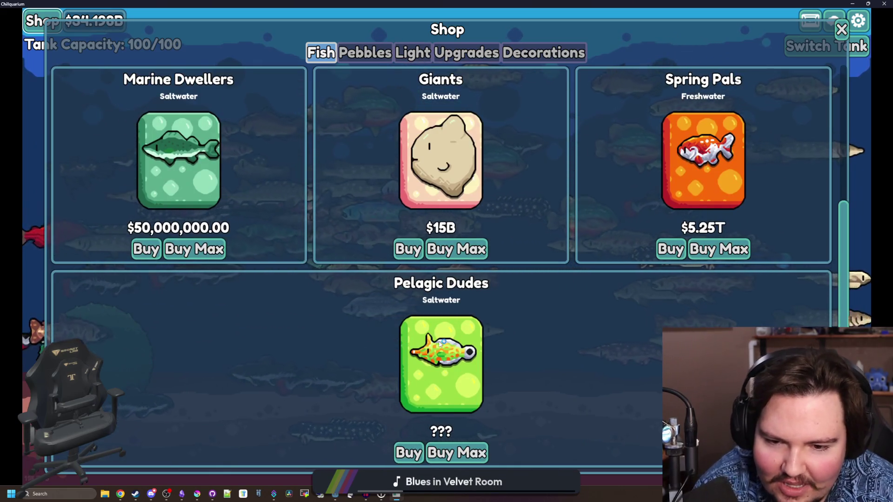
pyautogui.scroll(3, 399, 142)
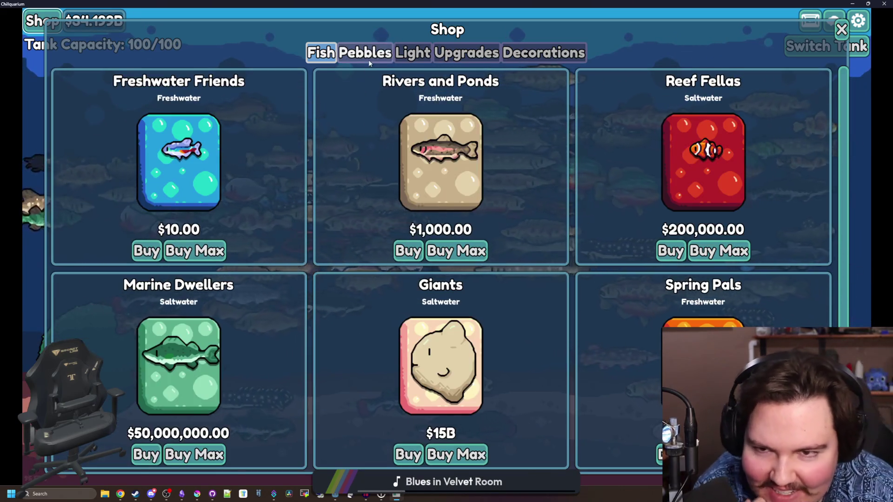
pyautogui.click(367, 55)
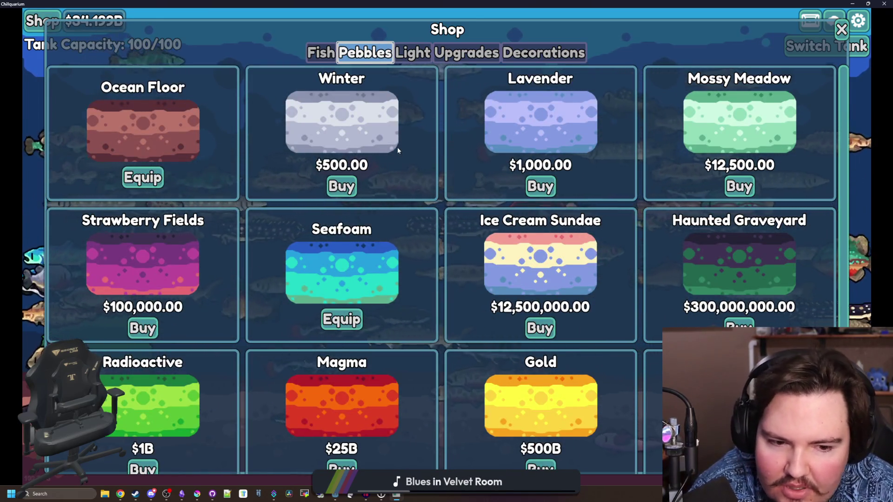
pyautogui.scroll(-1, 397, 147)
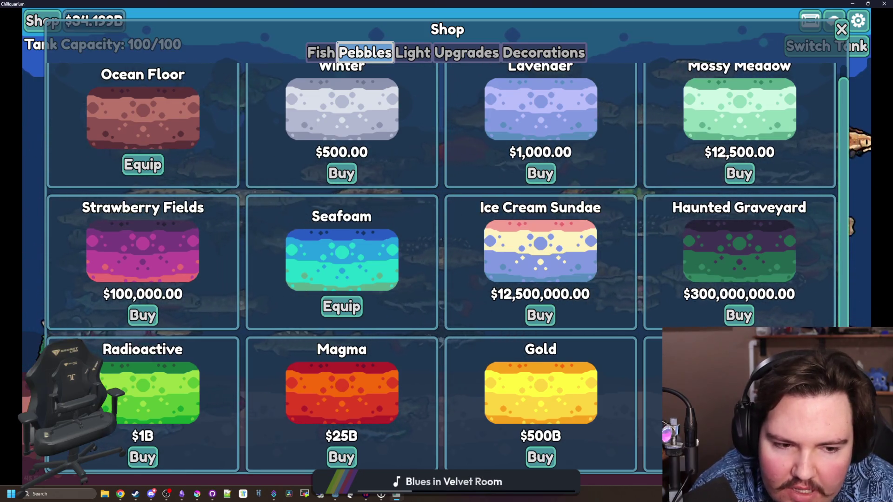
pyautogui.scroll(1, 516, 366)
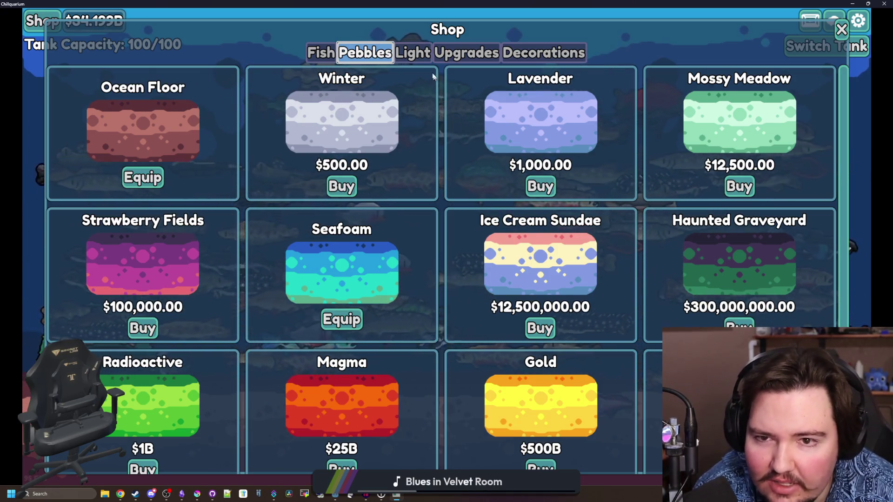
pyautogui.click(412, 52)
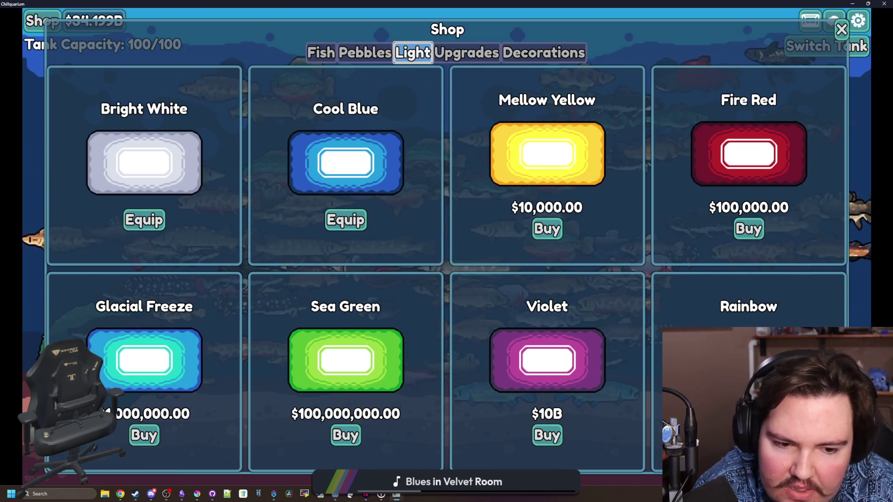
pyautogui.click(440, 50)
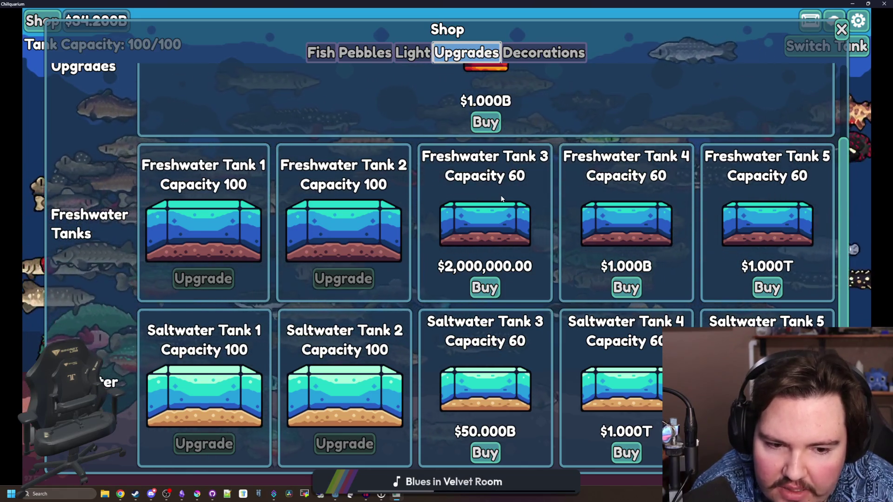
pyautogui.scroll(2, 502, 199)
# Step: Look through the Decorations tab and buy the $5,000.00 Ship decoration
pyautogui.click(540, 57)
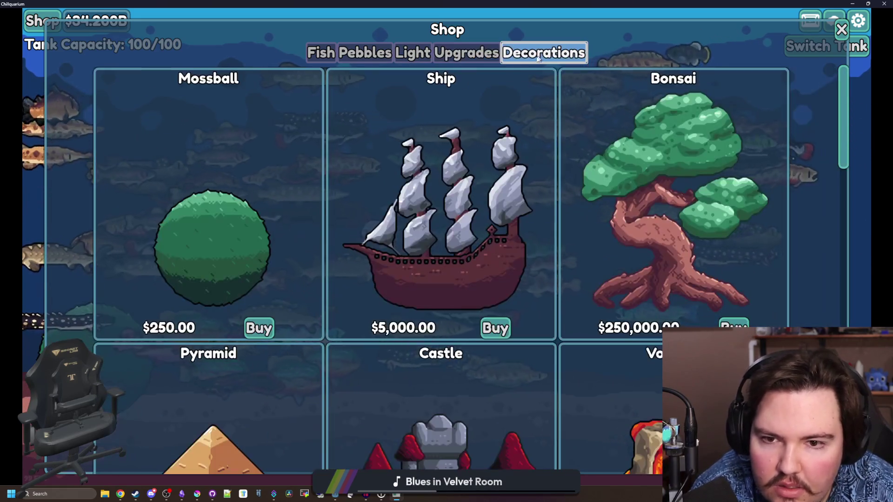
pyautogui.scroll(-15, 545, 230)
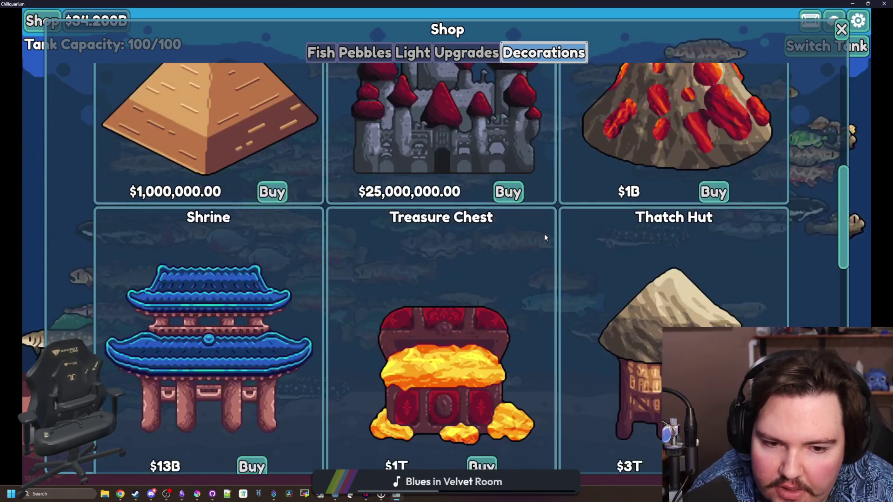
pyautogui.scroll(-8, 545, 237)
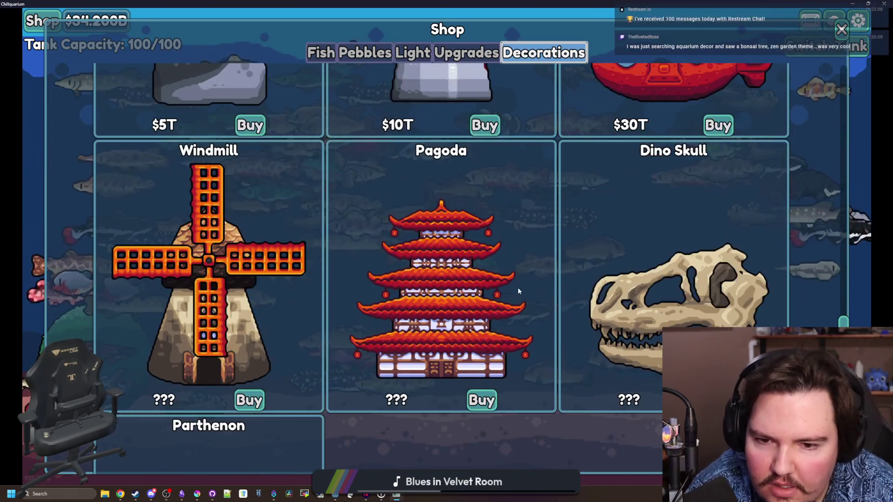
pyautogui.scroll(-5, 513, 247)
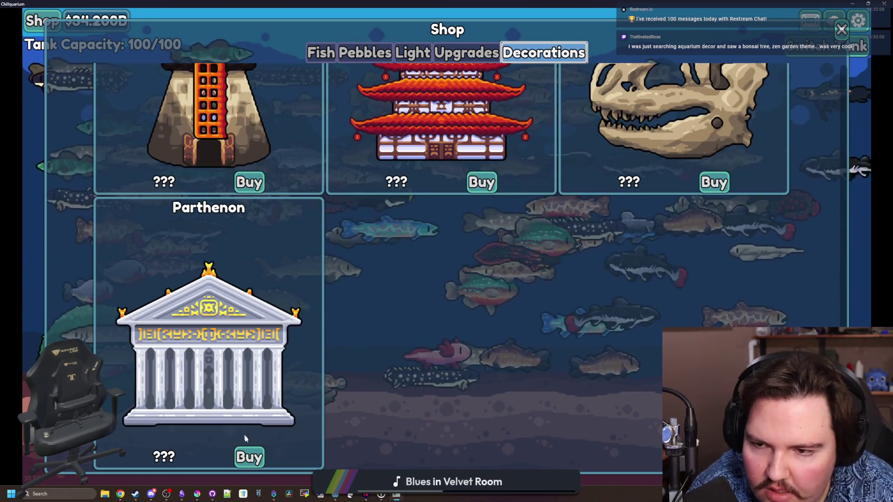
pyautogui.scroll(3, 249, 377)
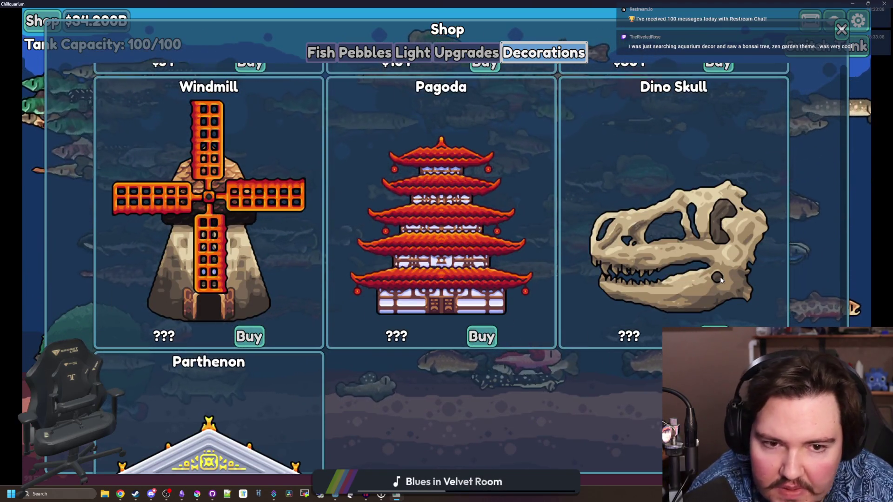
pyautogui.scroll(5, 721, 279)
pyautogui.scroll(1, 683, 327)
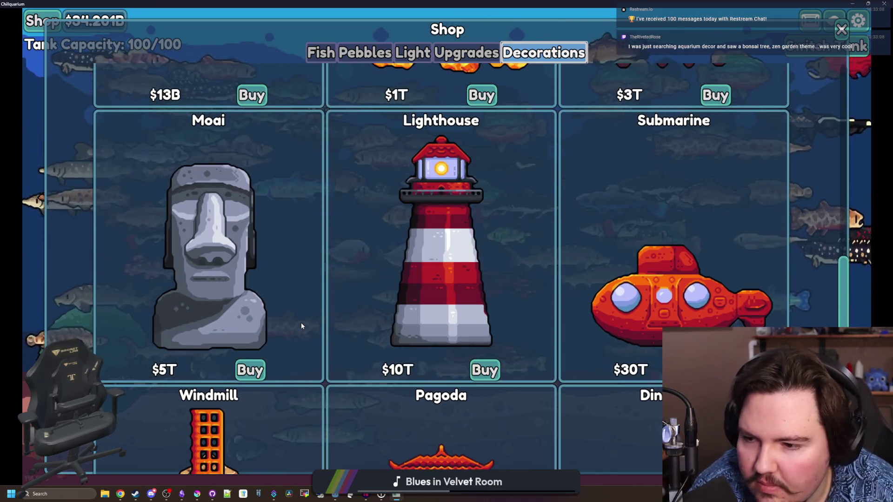
pyautogui.scroll(4, 300, 322)
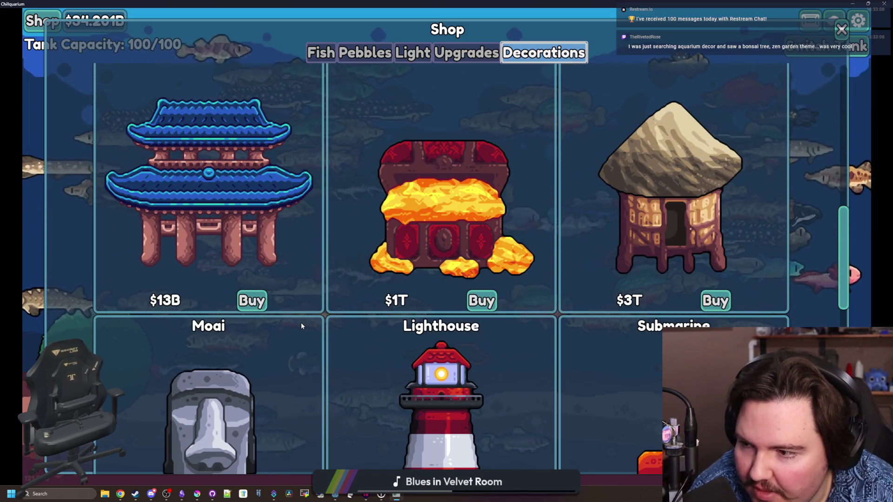
pyautogui.scroll(10, 284, 300)
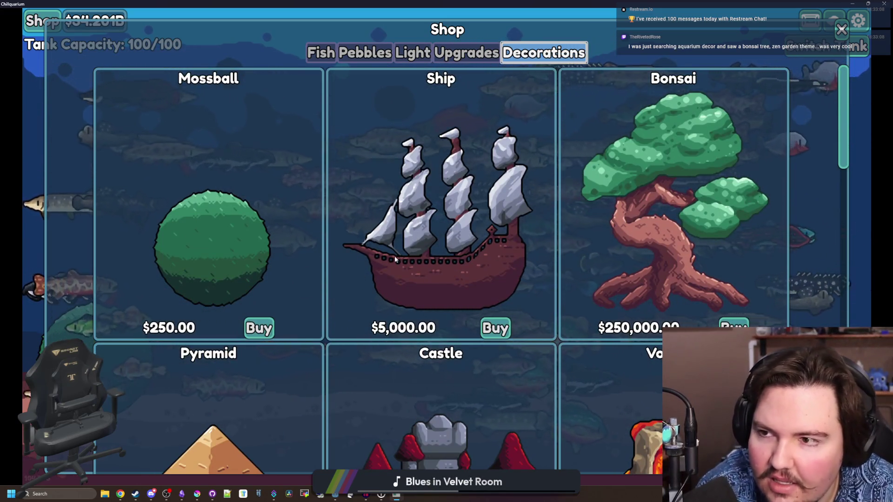
pyautogui.click(496, 327)
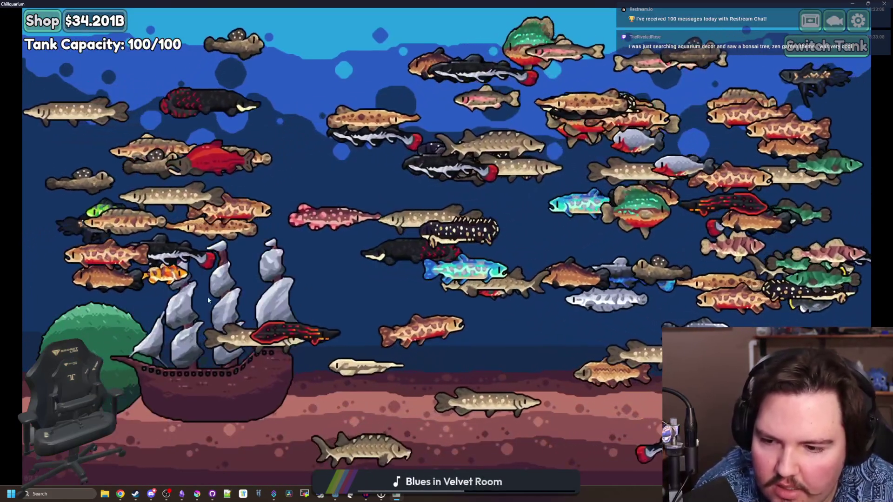
# Step: Move the ship decoration onto the tank floor and mirror it horizontally
pyautogui.moveTo(208, 296)
pyautogui.mouseDown()
pyautogui.moveTo(309, 334)
pyautogui.moveTo(362, 385)
pyautogui.moveTo(456, 393)
pyautogui.moveTo(442, 379)
pyautogui.moveTo(378, 396)
pyautogui.moveTo(323, 390)
pyautogui.moveTo(437, 431)
pyautogui.moveTo(397, 364)
pyautogui.moveTo(400, 433)
pyautogui.moveTo(414, 344)
pyautogui.moveTo(558, 400)
pyautogui.moveTo(660, 340)
pyautogui.moveTo(851, 316)
pyautogui.mouseUp()
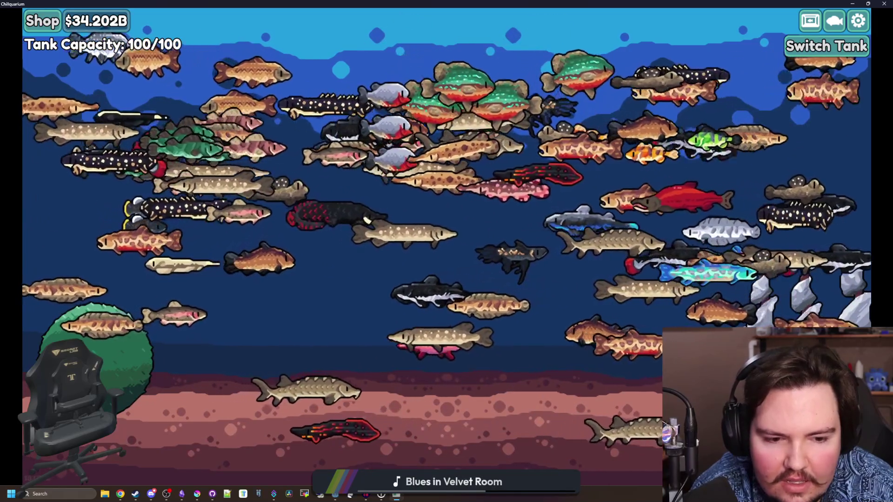
pyautogui.click(797, 286)
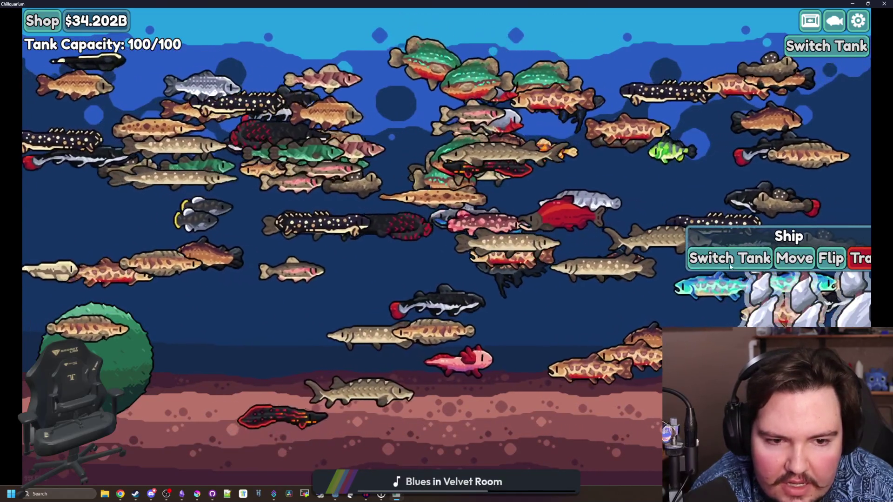
pyautogui.click(787, 258)
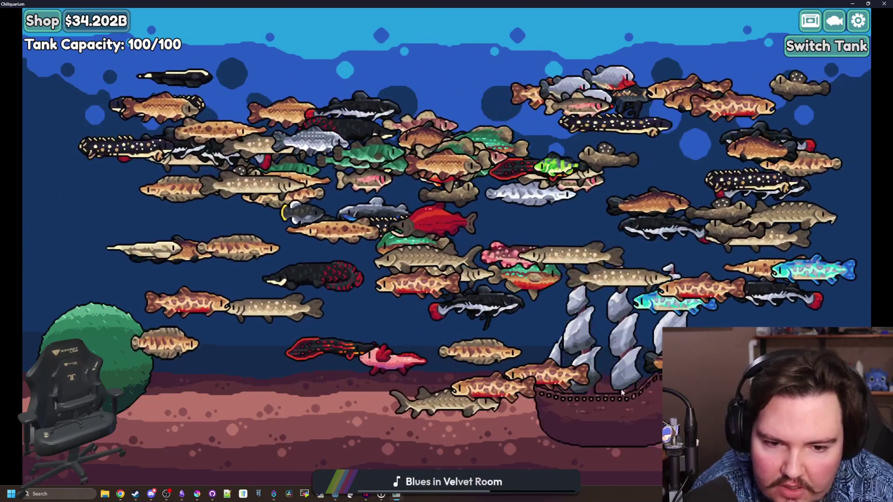
pyautogui.click(621, 388)
pyautogui.click(651, 262)
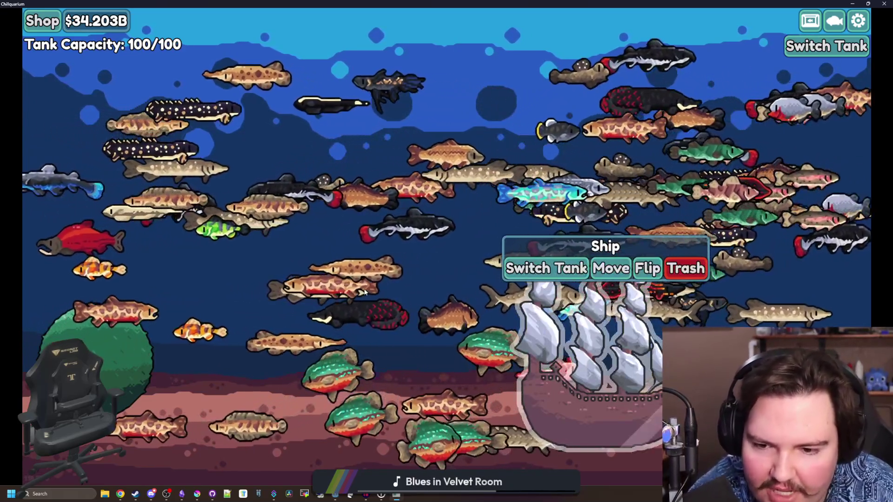
# Step: View details of the Northern Pike, Redtail Catfish, Perch, Sockeye Salmon, Ornate Bichir and Walleye
pyautogui.click(328, 311)
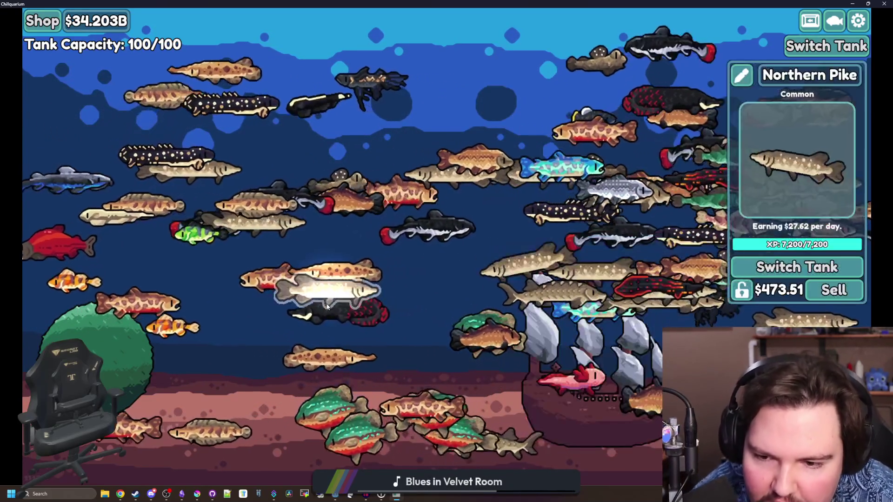
pyautogui.click(329, 313)
pyautogui.click(299, 259)
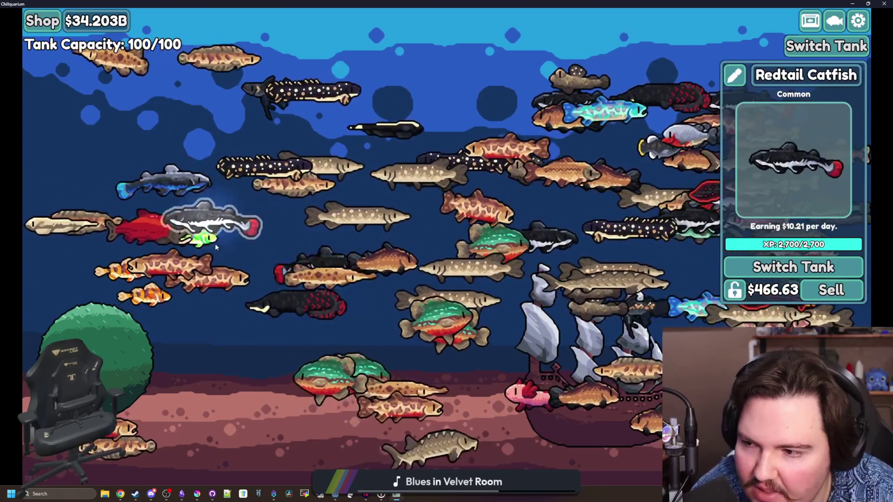
pyautogui.click(205, 244)
pyautogui.click(210, 235)
pyautogui.click(214, 224)
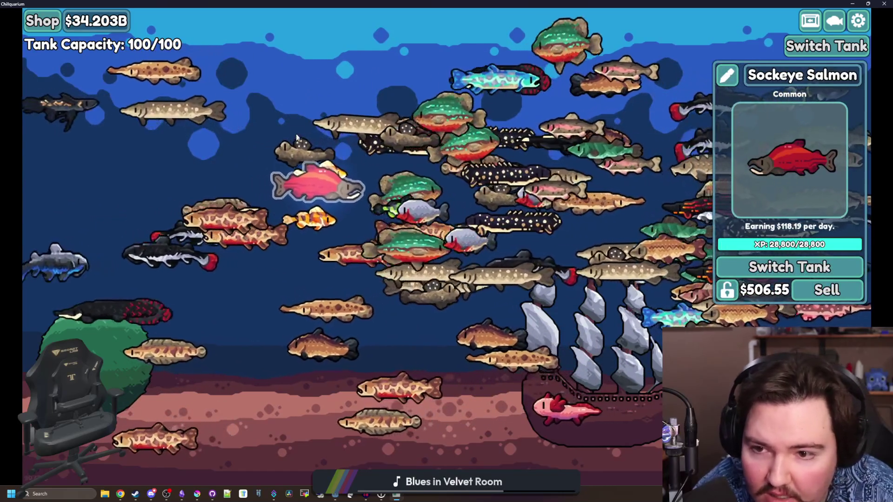
pyautogui.click(354, 193)
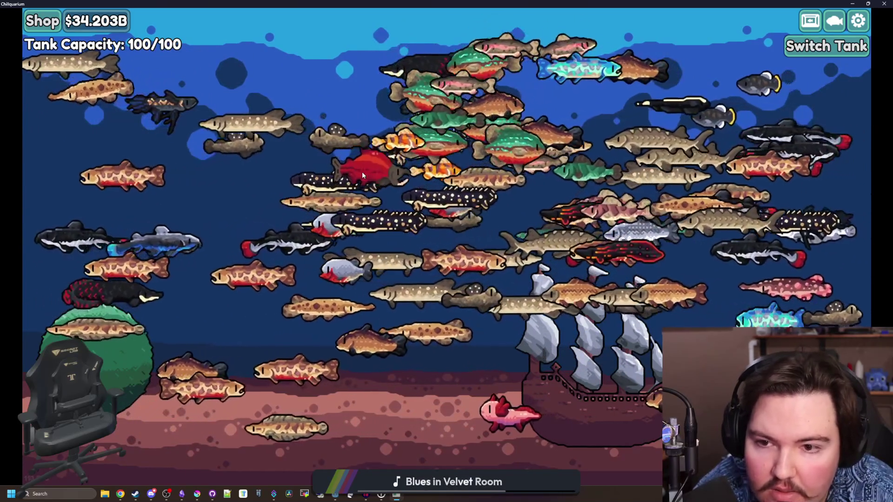
pyautogui.click(363, 175)
pyautogui.click(360, 182)
pyautogui.click(344, 204)
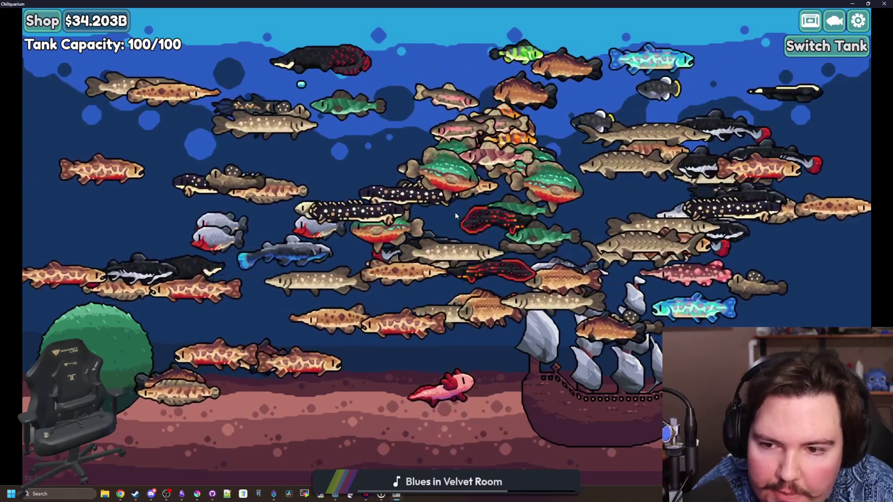
pyautogui.click(320, 254)
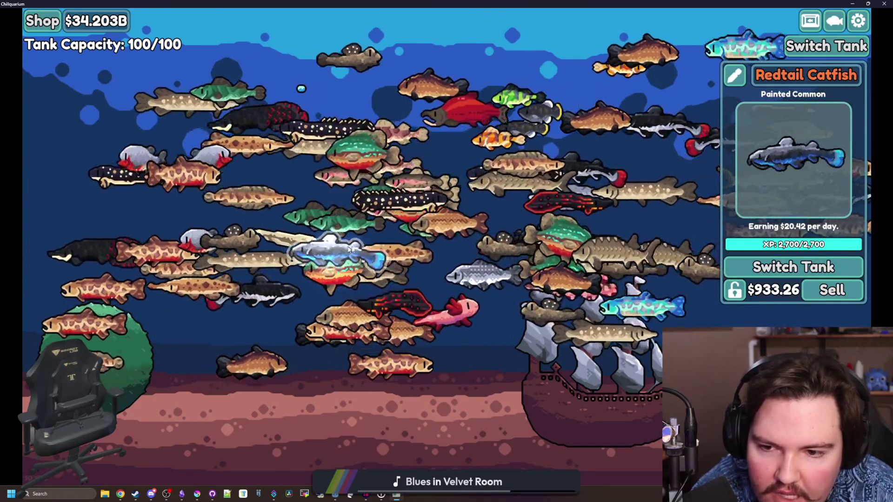
pyautogui.click(411, 242)
# Step: Glance at a couple more fish, then bring up the Switch Tank list
pyautogui.click(534, 189)
pyautogui.click(608, 199)
pyautogui.click(630, 121)
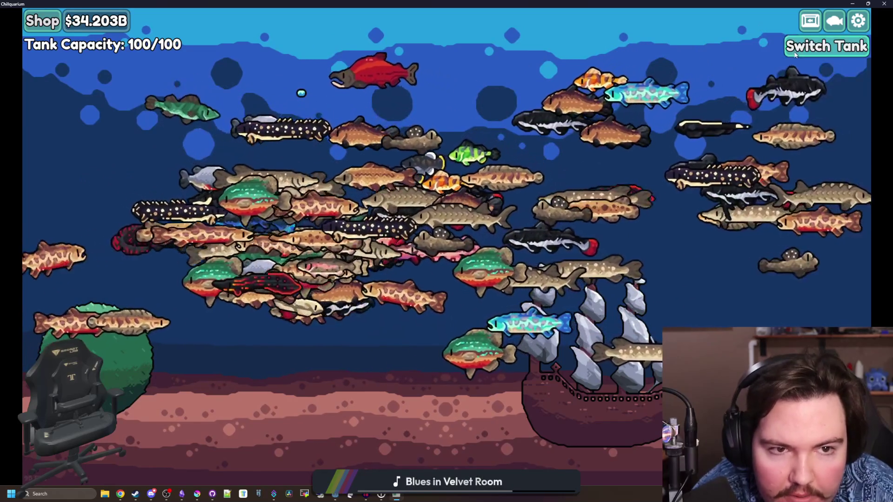
pyautogui.click(827, 46)
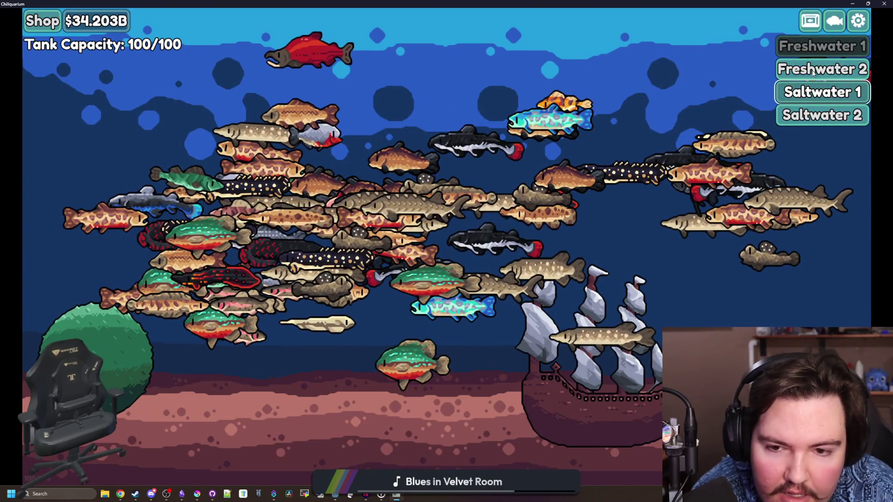
# Step: Switch to a saltwater tank and check the Pacific Lookdown and Lancetfish info
pyautogui.click(819, 92)
pyautogui.click(406, 235)
pyautogui.click(406, 234)
pyautogui.click(381, 233)
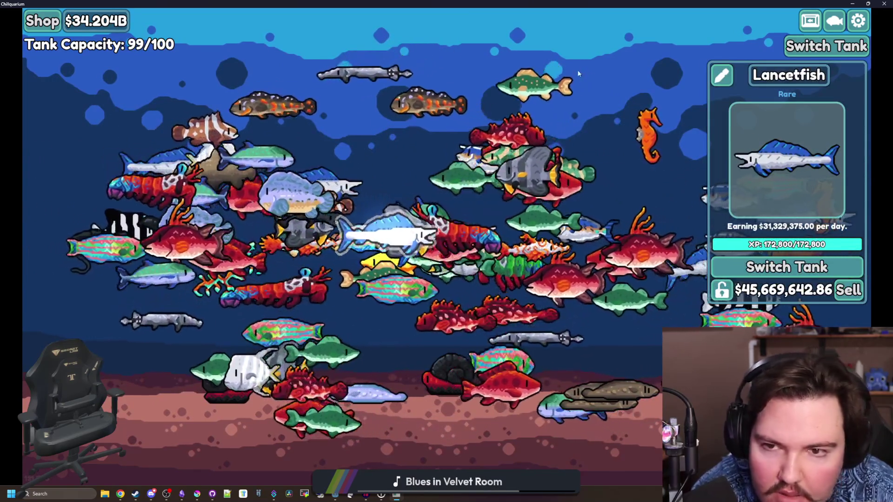
pyautogui.click(650, 68)
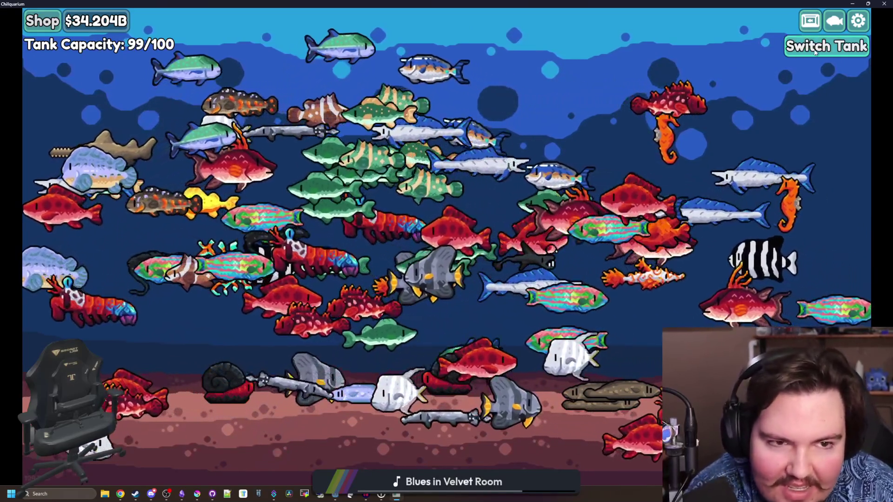
# Step: Reopen the tank list and inspect the Bluefin Trevally and Scorpionfish
pyautogui.click(826, 46)
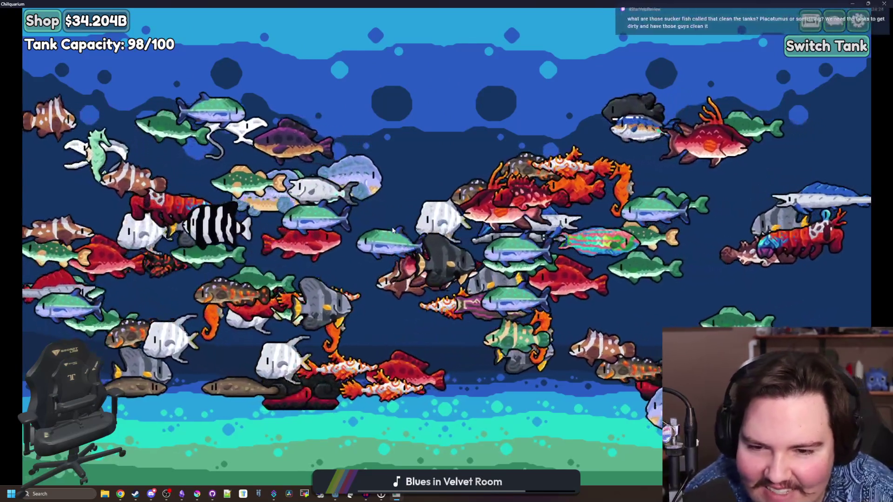
pyautogui.click(410, 223)
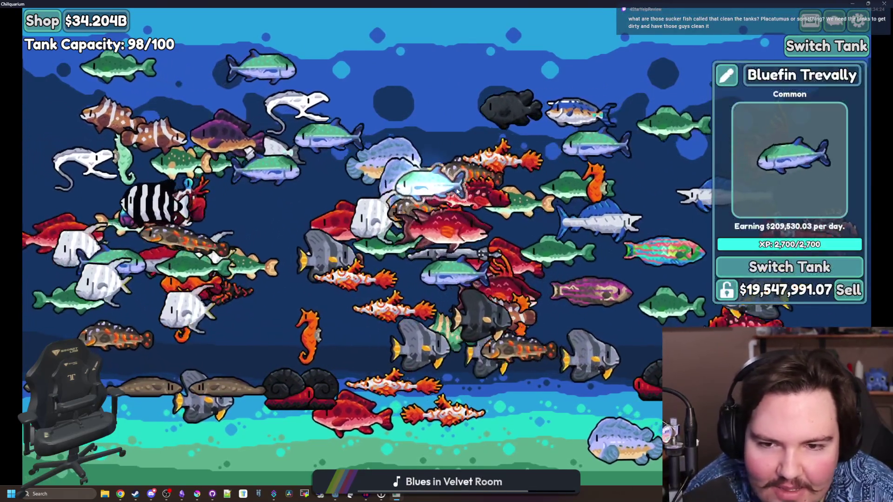
pyautogui.click(521, 204)
pyautogui.click(591, 105)
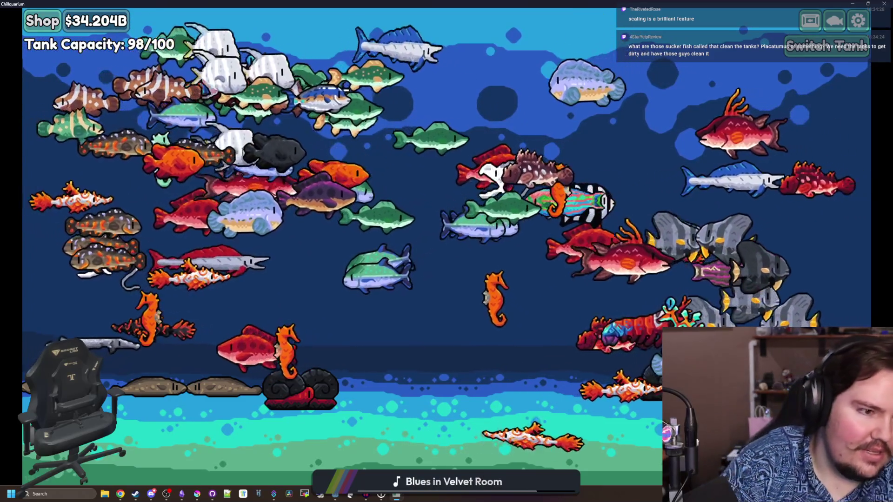
pyautogui.press('super+2')
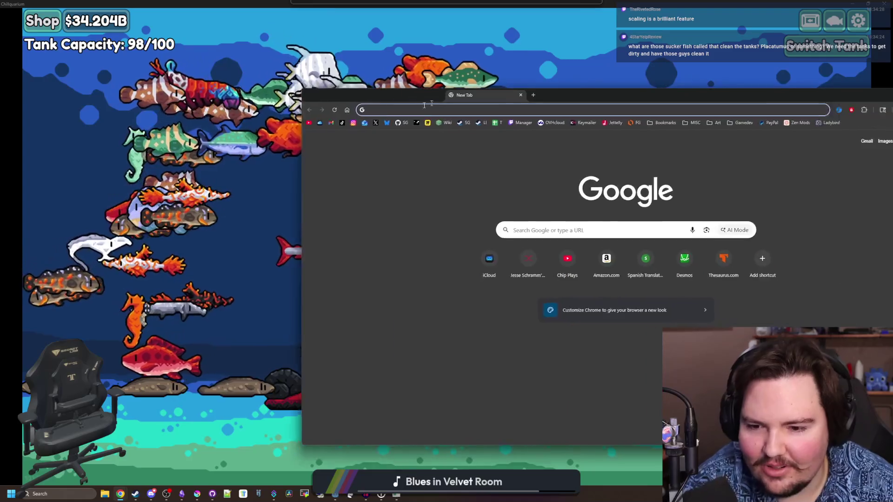
# Step: Search Google Images for 'plecostomus' and preview the Pet Zone Common Pleco photo
pyautogui.write('plecost')
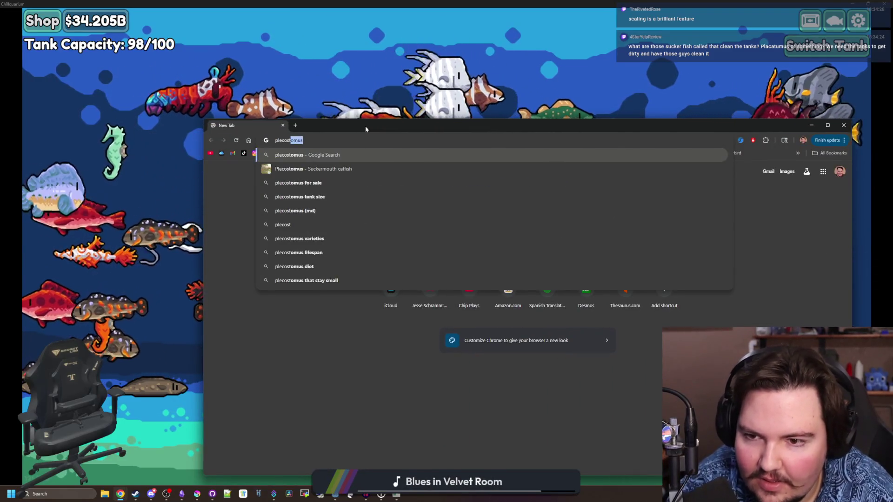
pyautogui.press('Return')
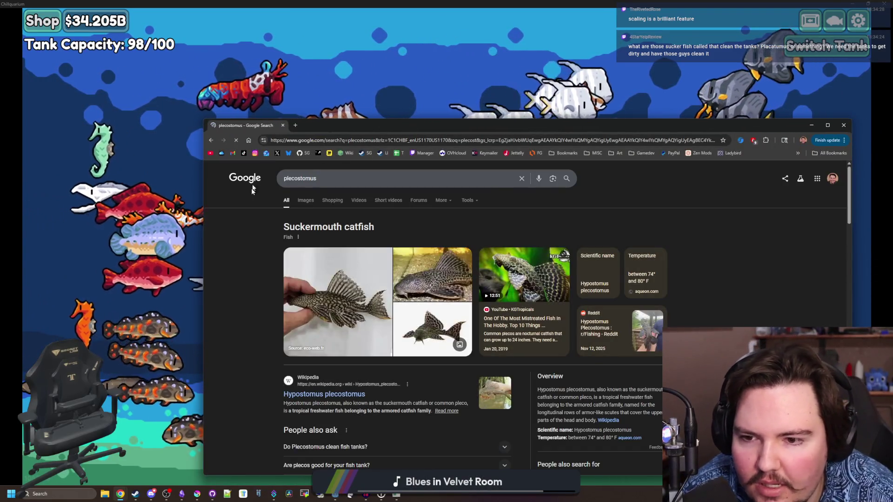
pyautogui.click(307, 201)
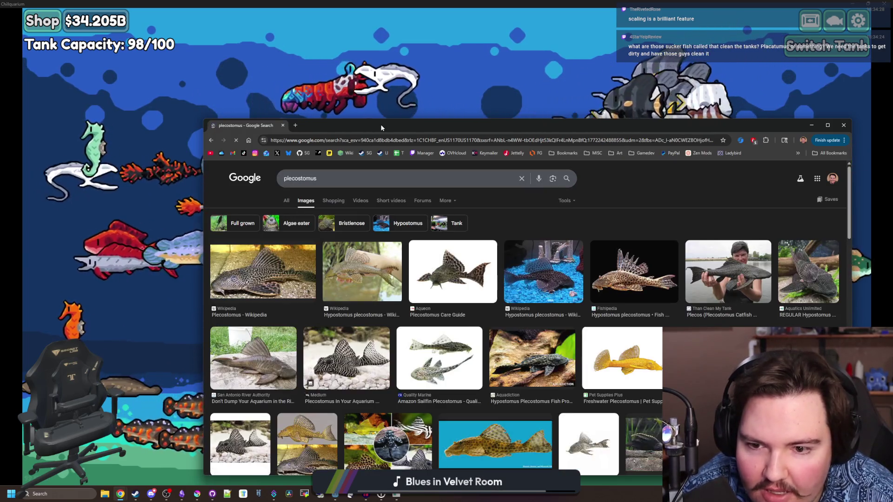
pyautogui.moveTo(380, 124); pyautogui.dragTo(284, 65)
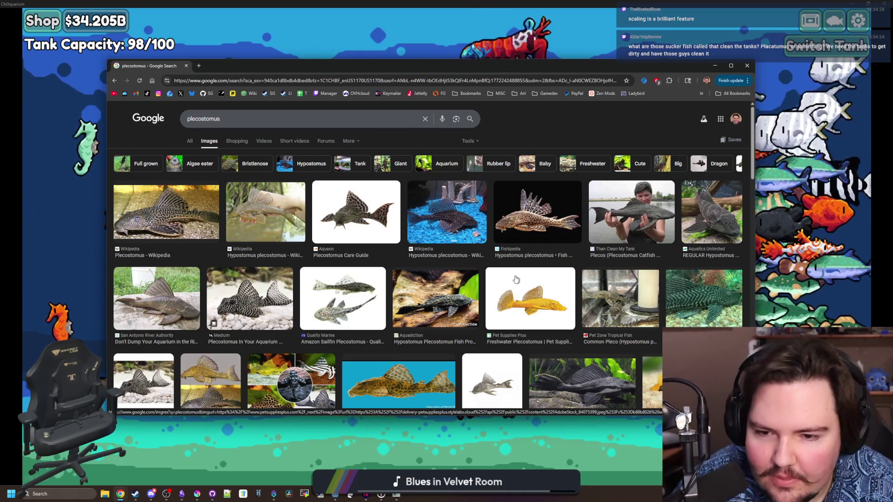
pyautogui.scroll(-1, 508, 275)
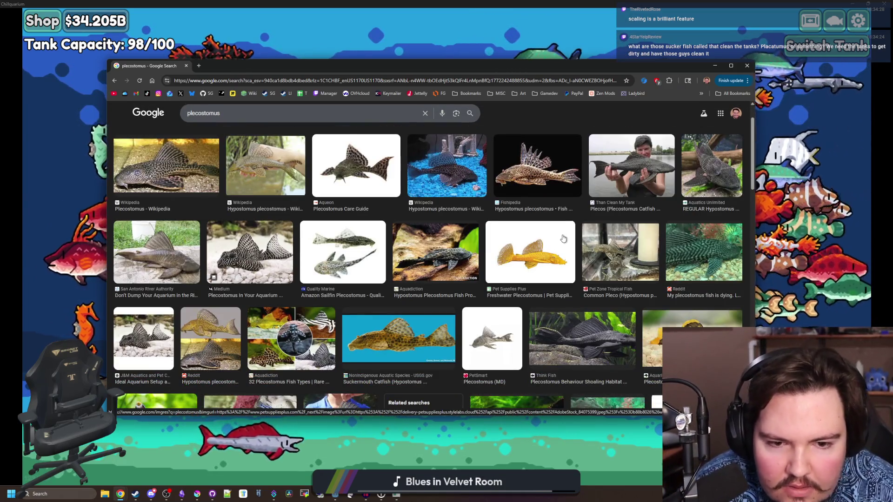
pyautogui.scroll(-1, 521, 251)
pyautogui.click(611, 198)
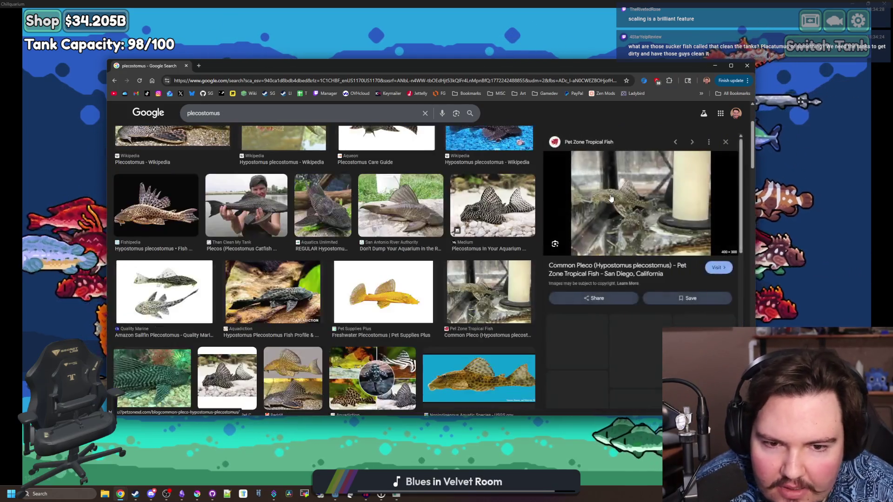
pyautogui.scroll(-5, 366, 283)
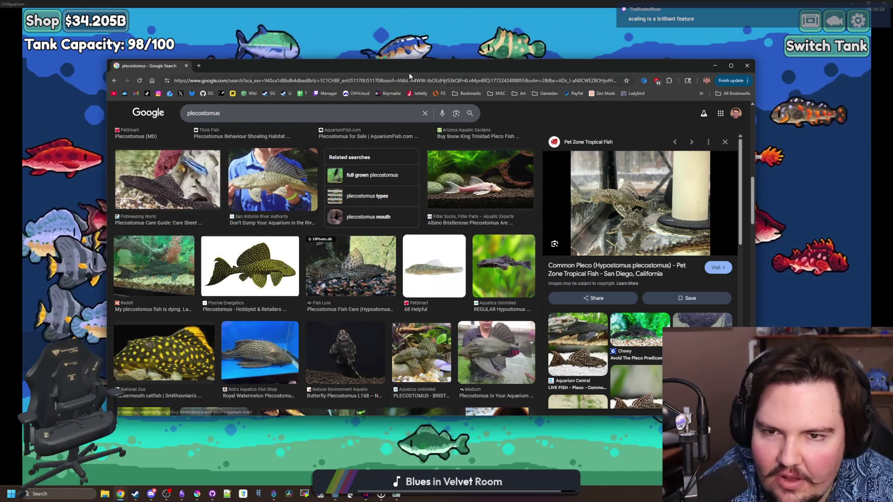
# Step: Check the Scaly Foot Snail and Mantis Shrimp info in-game, then preview a Facebook pleco photo
pyautogui.click(409, 51)
pyautogui.click(637, 396)
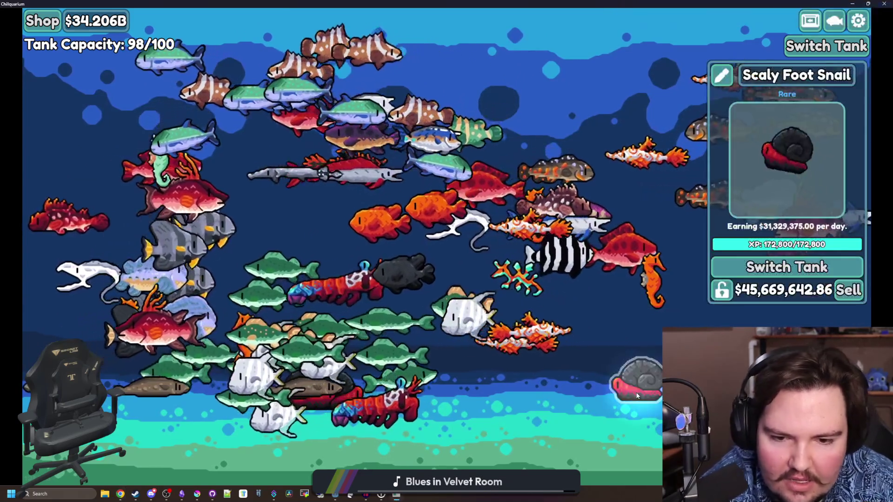
pyautogui.click(545, 384)
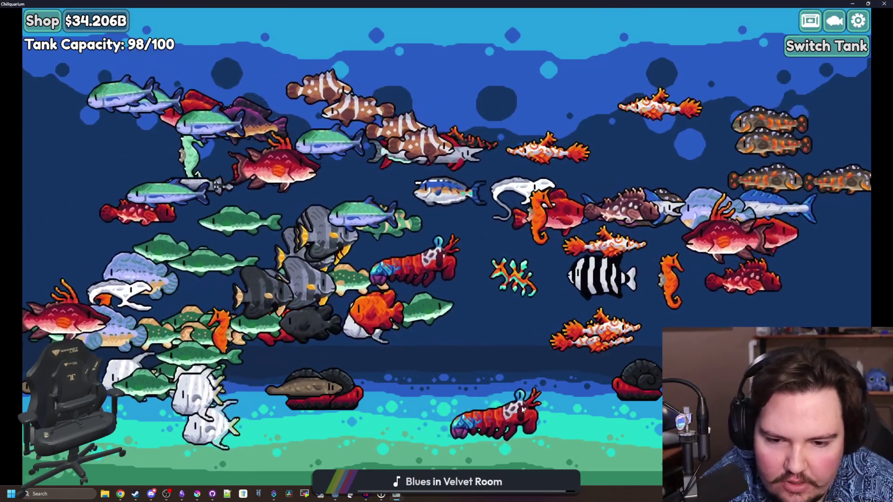
pyautogui.click(521, 406)
pyautogui.click(651, 373)
pyautogui.click(571, 389)
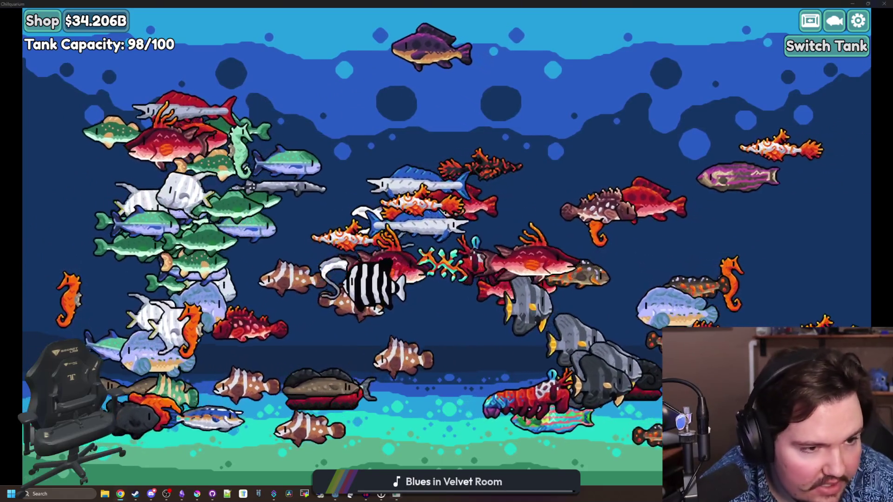
pyautogui.hotkey('alt', 'Tab')
pyautogui.click(294, 226)
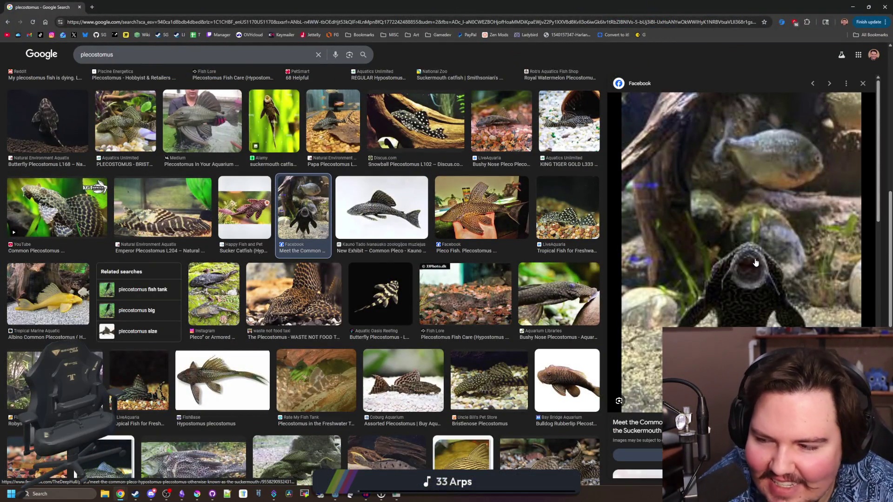
# Step: Scroll down the plecostomus results and preview the Freepik aquarium pleco photo
pyautogui.scroll(-3, 251, 226)
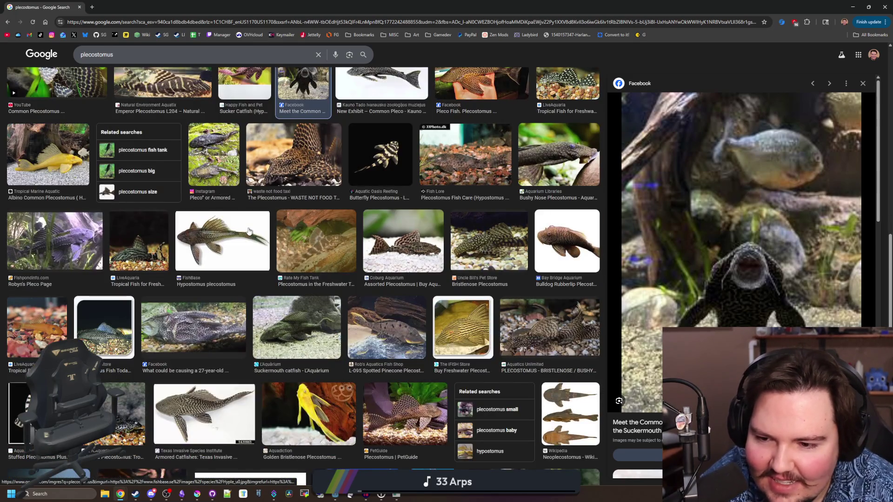
pyautogui.scroll(-4, 249, 232)
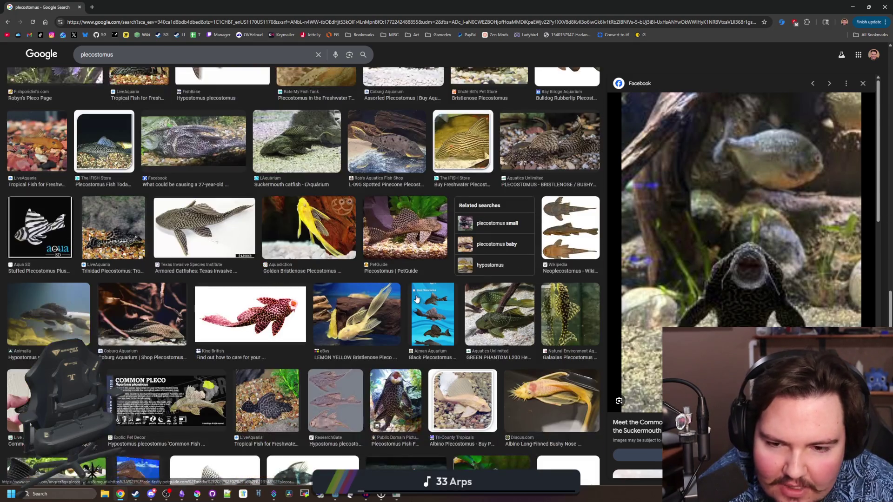
pyautogui.scroll(-2, 416, 299)
pyautogui.scroll(-3, 400, 316)
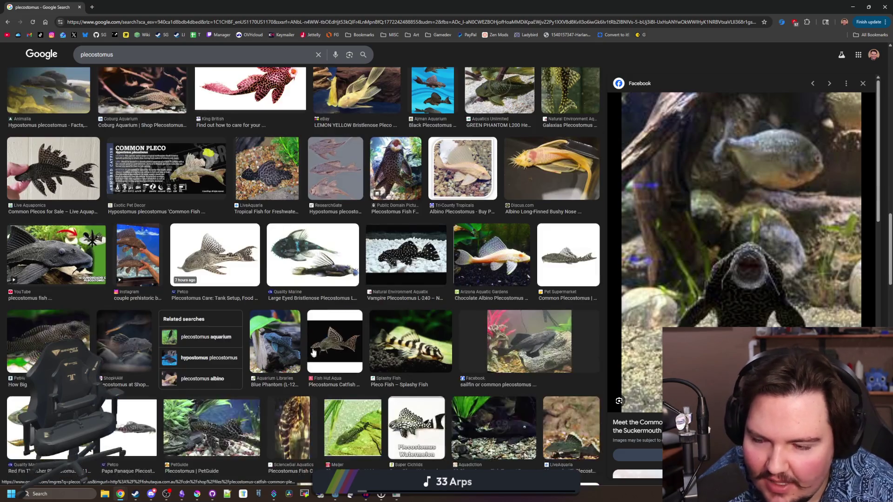
pyautogui.scroll(-4, 313, 351)
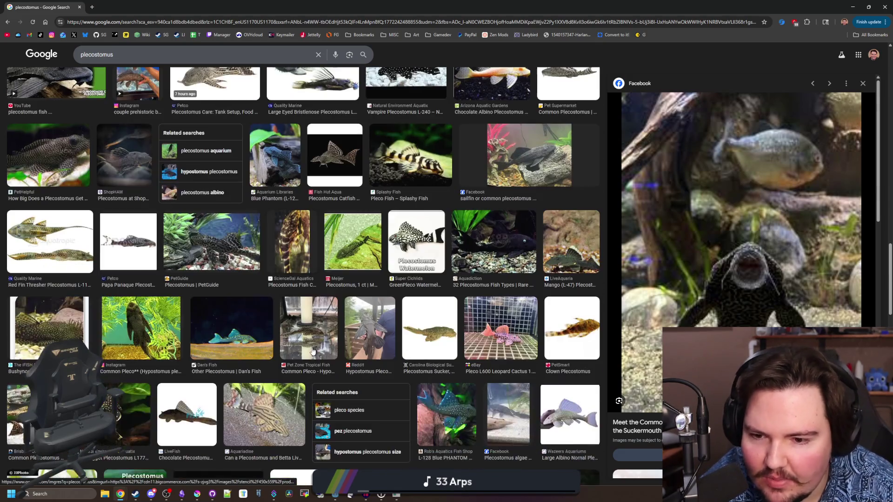
pyautogui.scroll(-1, 375, 335)
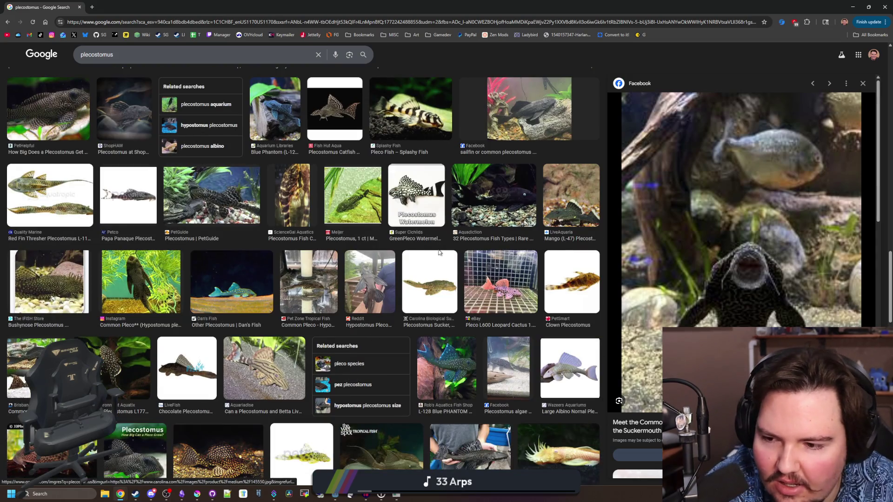
pyautogui.scroll(-6, 439, 253)
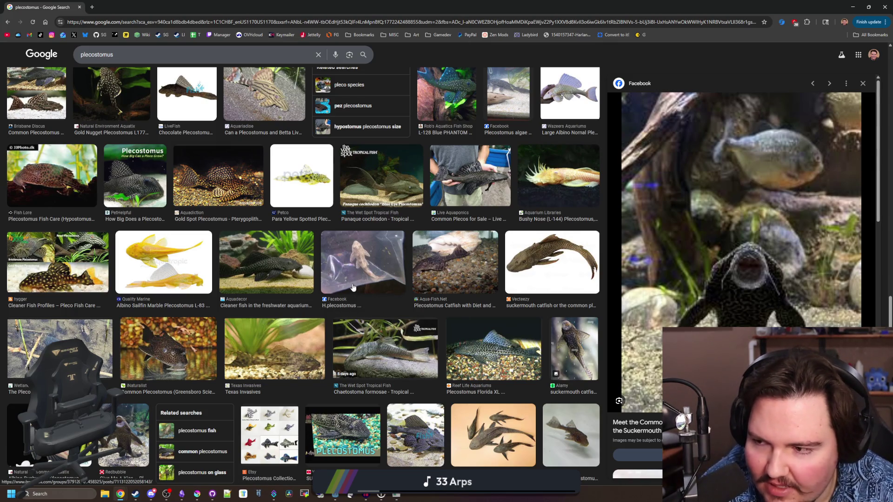
pyautogui.scroll(-2, 352, 286)
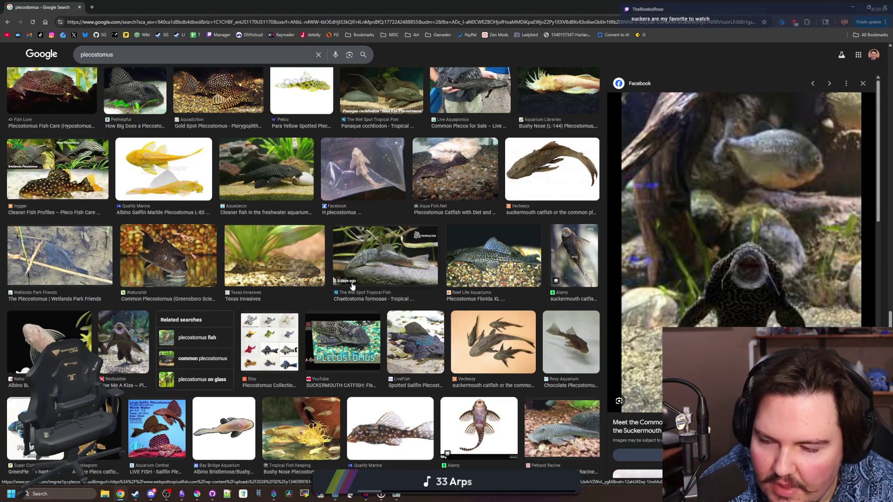
pyautogui.scroll(-2, 352, 286)
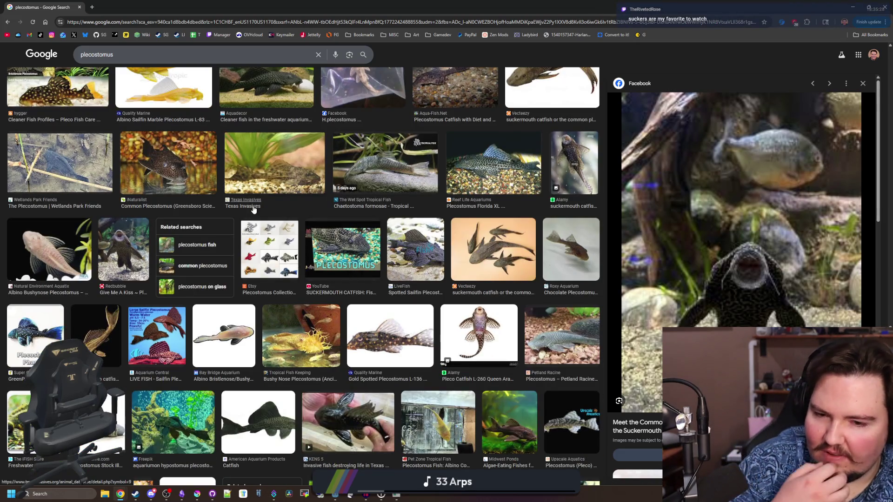
pyautogui.scroll(-3, 188, 262)
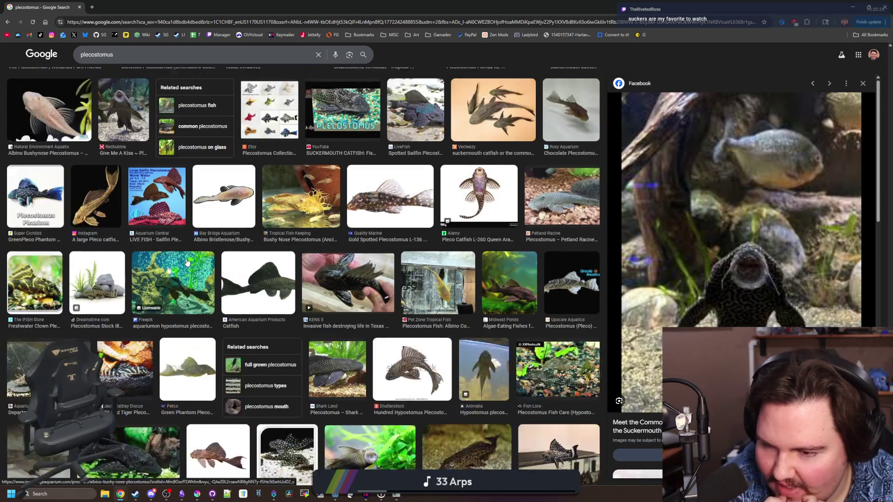
pyautogui.click(158, 276)
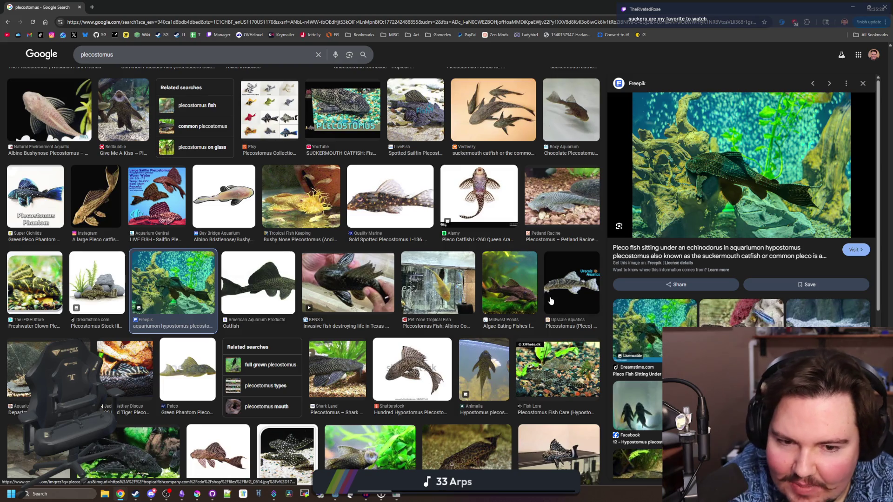
# Step: Preview the Alamy and San Antonio River Authority pleco photos, then bring Chillquarium forward
pyautogui.scroll(-3, 477, 401)
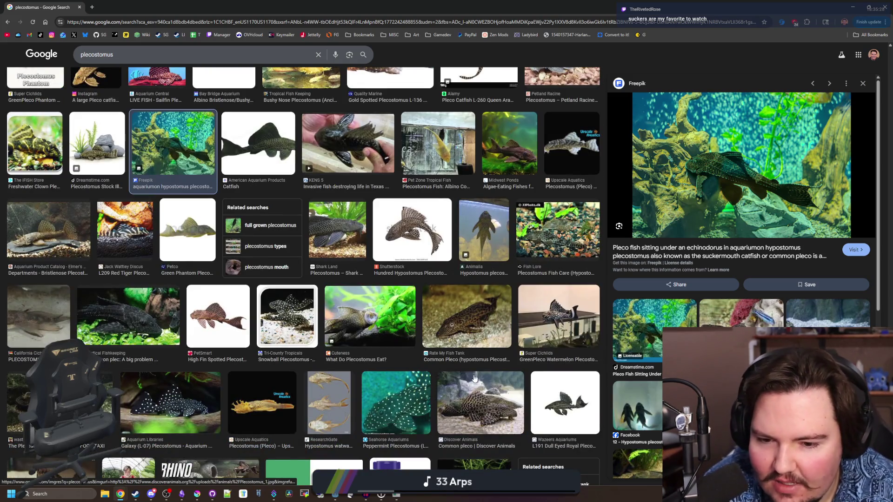
pyautogui.scroll(-3, 474, 378)
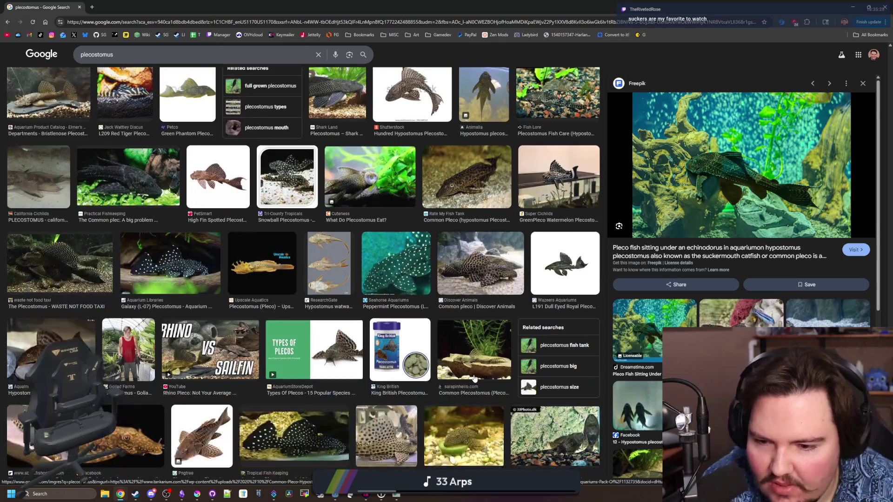
pyautogui.scroll(-2, 466, 338)
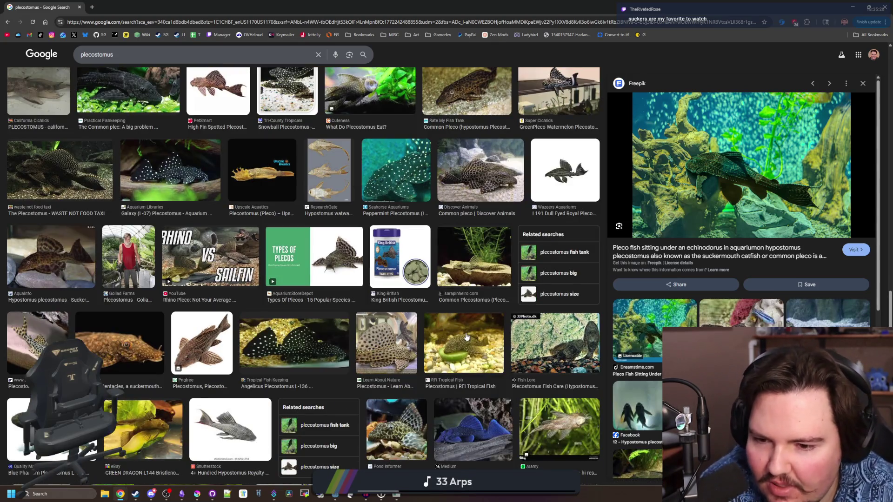
pyautogui.scroll(-2, 467, 337)
pyautogui.scroll(-1, 432, 346)
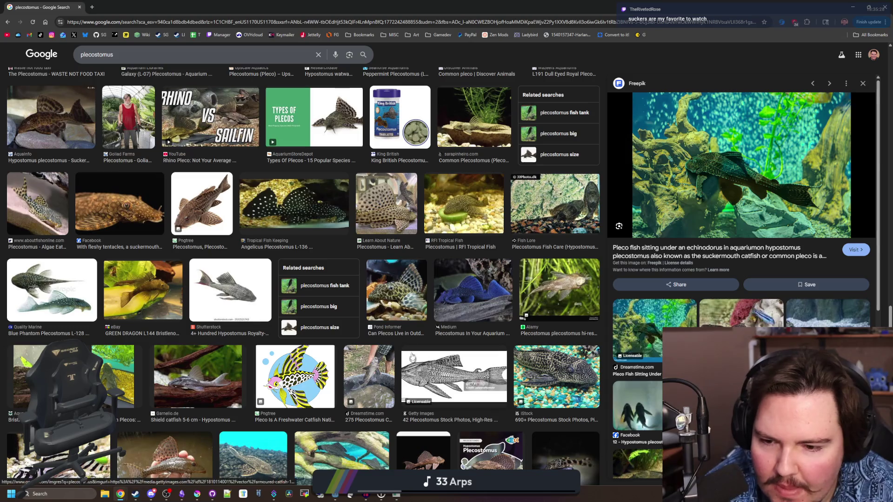
pyautogui.scroll(15, 385, 339)
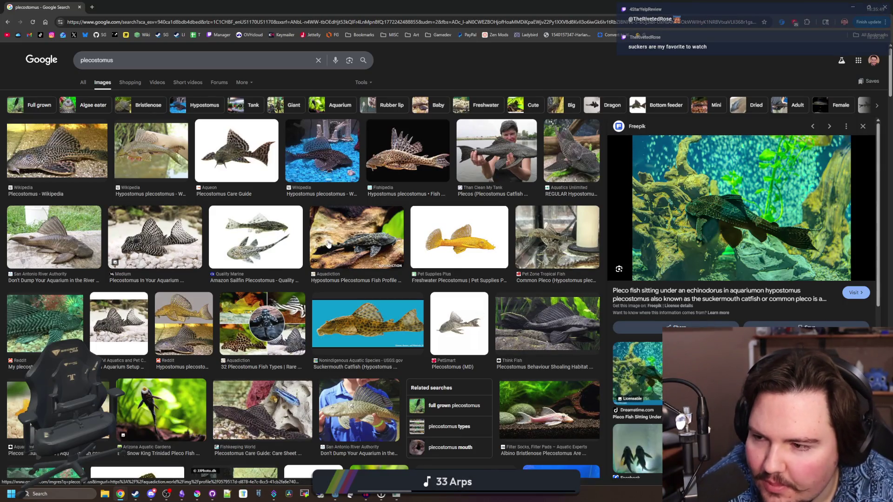
pyautogui.scroll(-3, 424, 242)
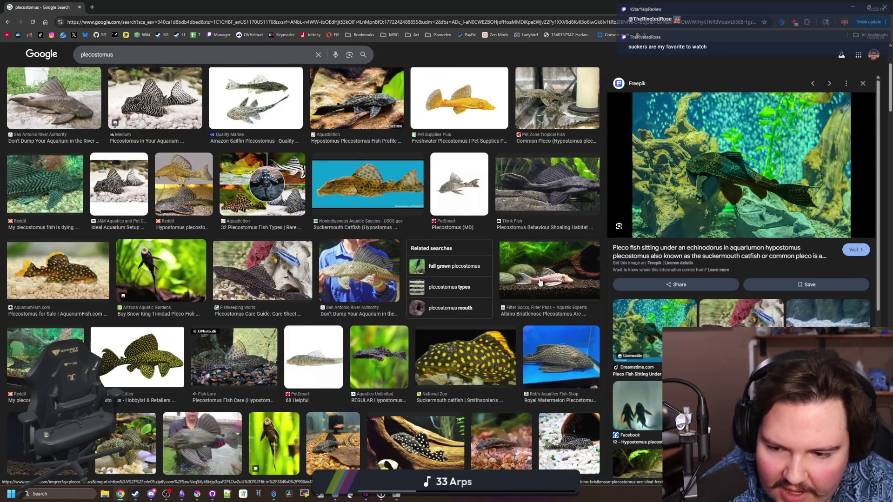
pyautogui.scroll(-1, 364, 359)
pyautogui.click(262, 385)
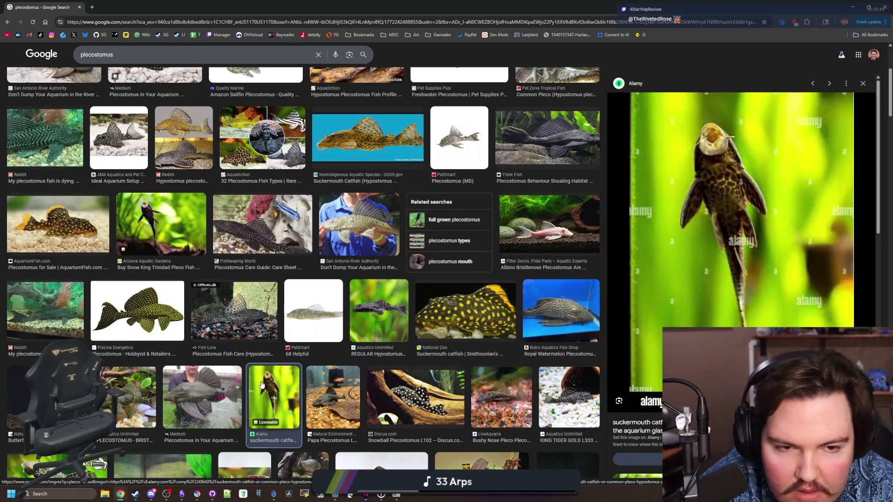
pyautogui.scroll(-3, 349, 327)
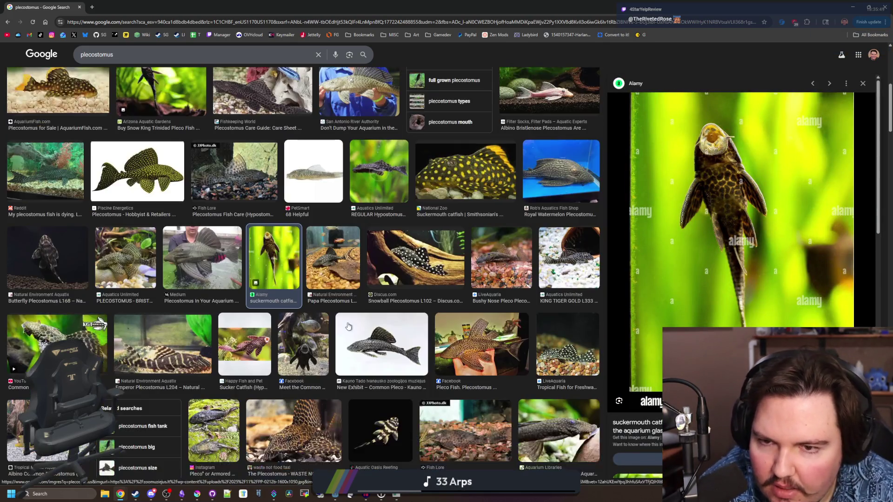
pyautogui.click(375, 106)
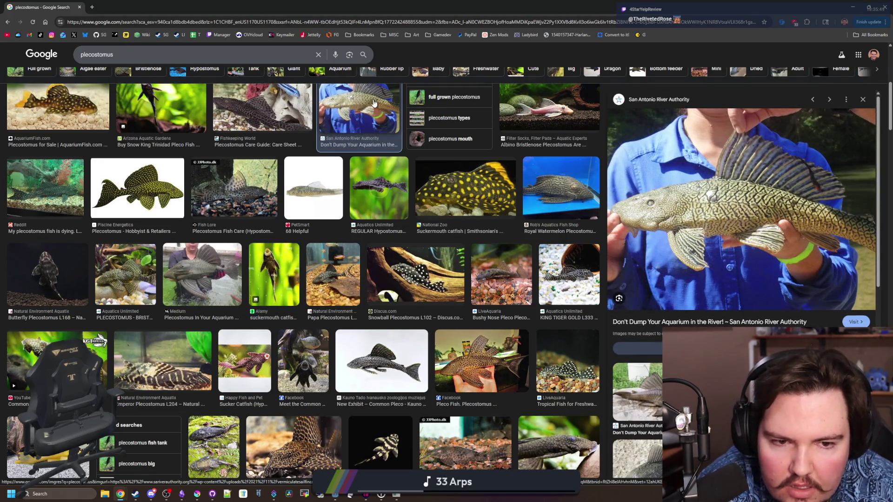
pyautogui.moveTo(359, 3)
pyautogui.mouseDown()
pyautogui.moveTo(429, 298)
pyautogui.moveTo(261, 292)
pyautogui.mouseUp()
pyautogui.click(258, 292)
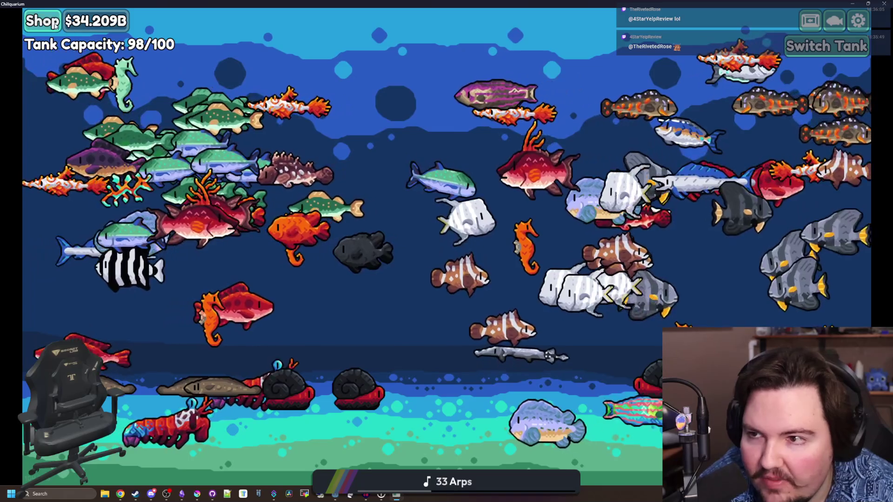
# Step: Browse the Pebbles and Fish pack listings in the Chillquarium shop
pyautogui.press('s')
pyautogui.click(352, 58)
pyautogui.click(321, 52)
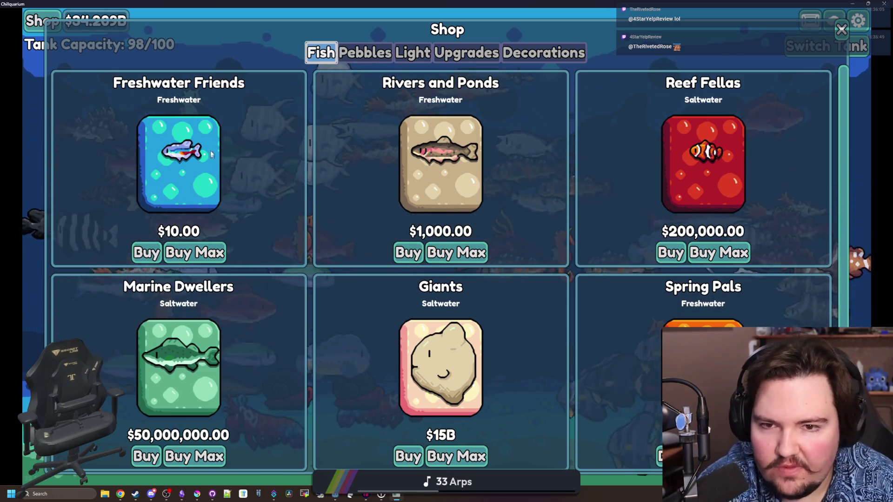
pyautogui.scroll(-2, 557, 189)
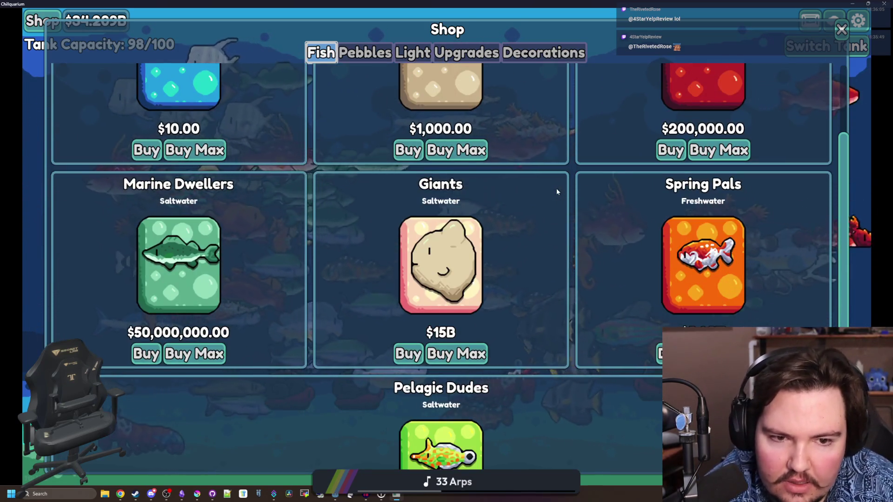
pyautogui.scroll(-2, 557, 191)
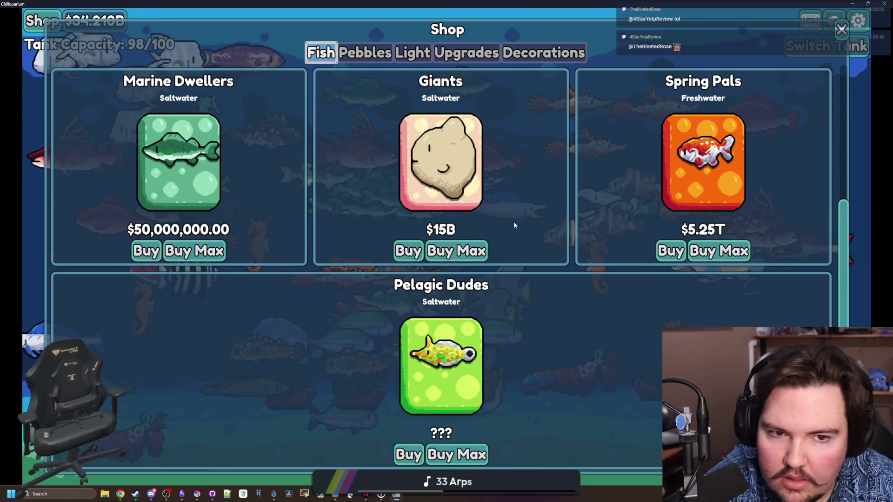
pyautogui.scroll(4, 621, 264)
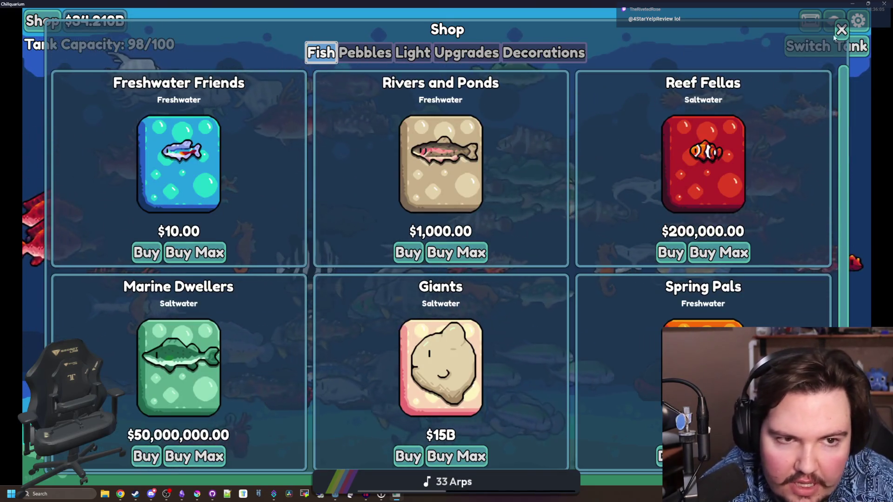
# Step: Close the shop and open a new Chrome window, dragging it toward the screen centre
pyautogui.press('Escape')
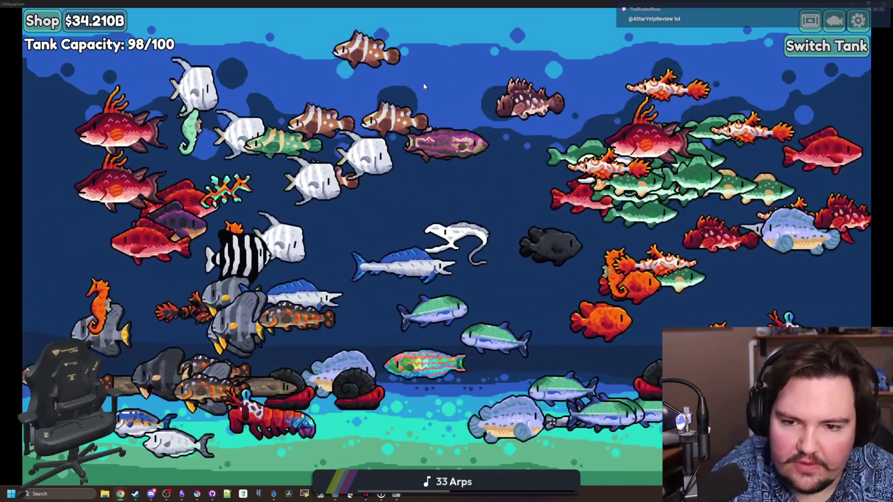
pyautogui.press('super+2')
pyautogui.moveTo(397, 112); pyautogui.dragTo(231, 139)
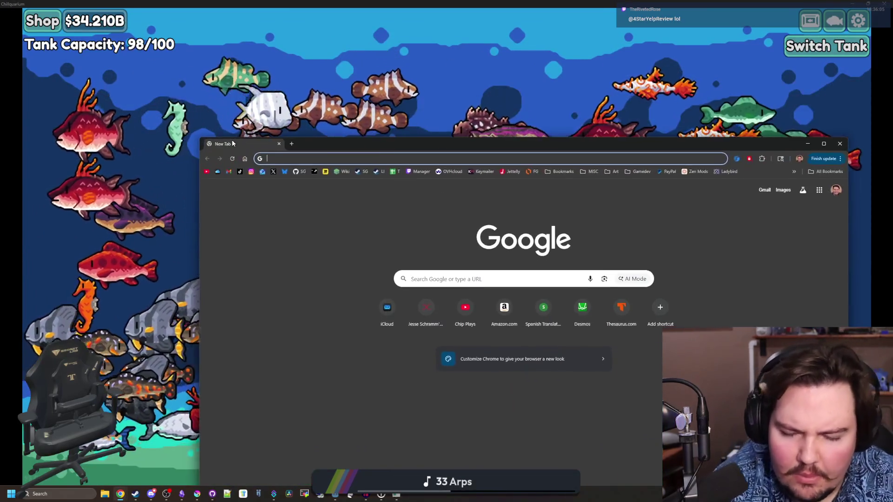
# Step: Centre the new Chrome window and search Google for 'angel fish'
pyautogui.moveTo(392, 146); pyautogui.dragTo(327, 82)
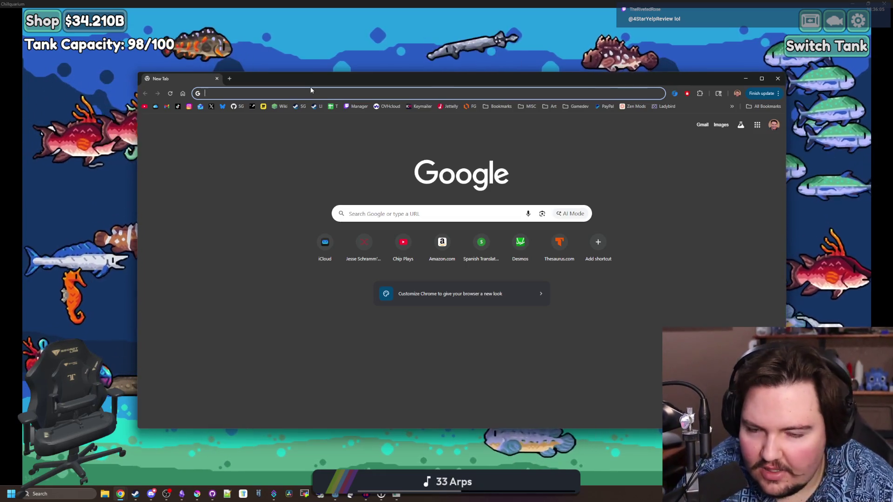
pyautogui.write('angle')
pyautogui.press('BackSpace')
pyautogui.press('BackSpace')
pyautogui.write('el fish')
pyautogui.press('Return')
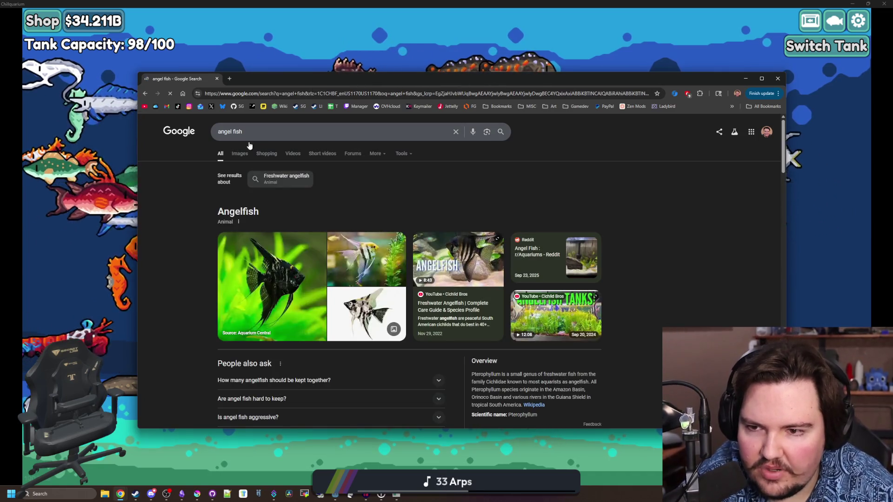
# Step: Scroll through the angel fish image results, then start a new search
pyautogui.click(239, 157)
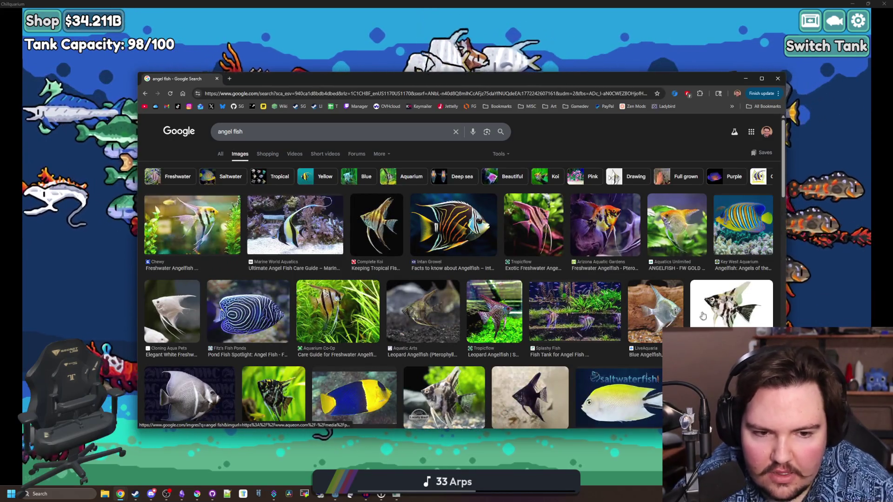
pyautogui.scroll(-2, 399, 291)
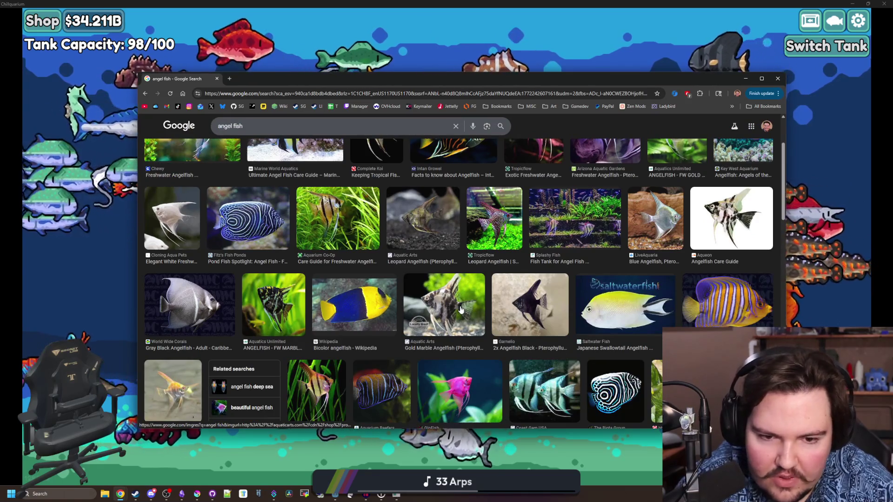
pyautogui.scroll(-3, 460, 309)
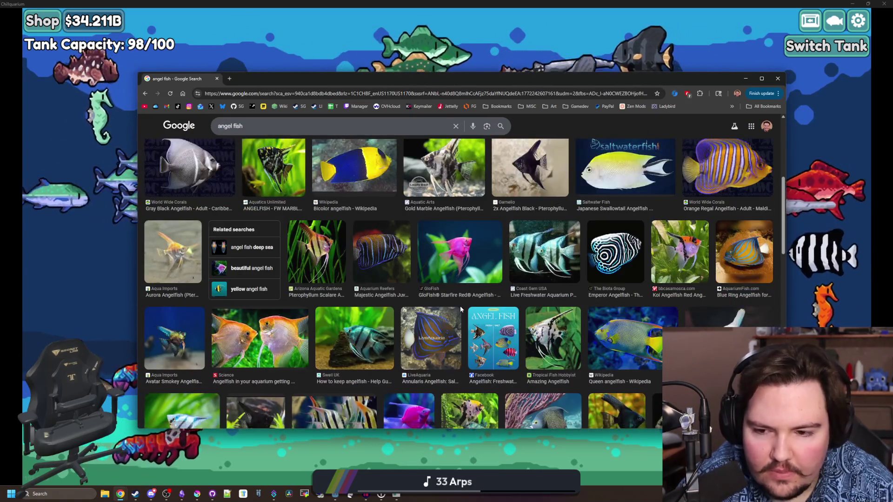
pyautogui.scroll(-10, 460, 310)
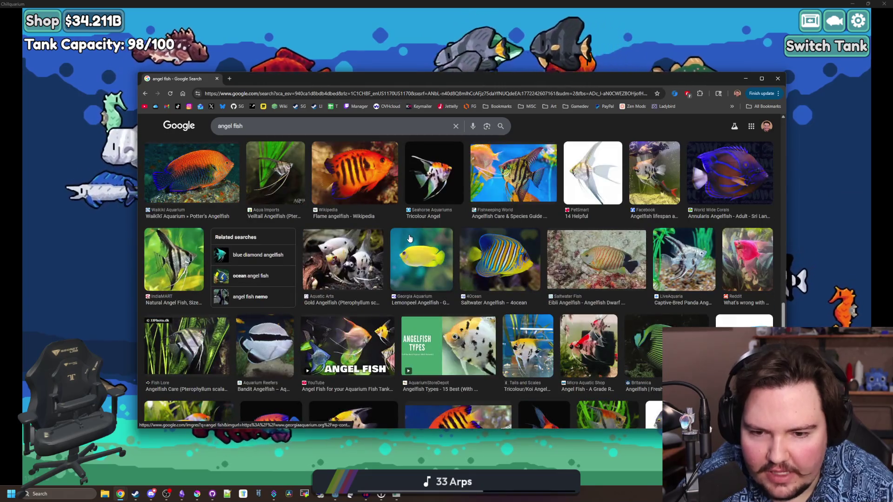
pyautogui.scroll(-4, 409, 238)
pyautogui.scroll(15, 379, 227)
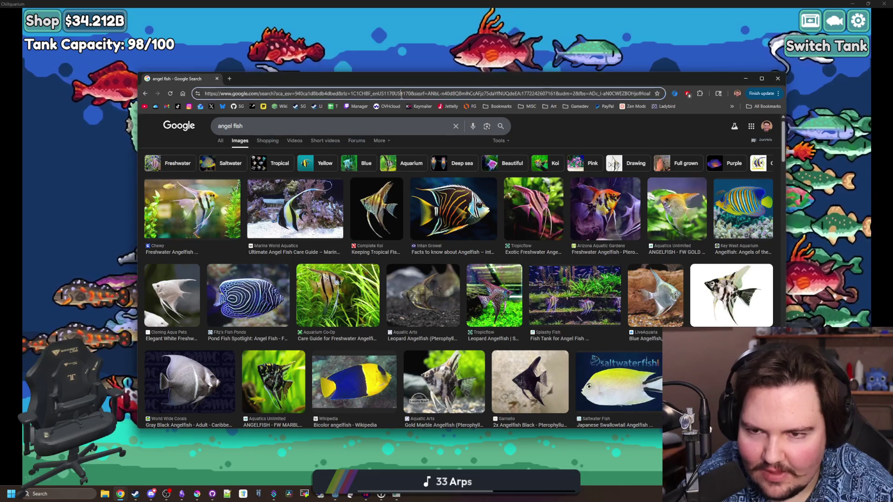
pyautogui.click(401, 95)
# Step: Search 'deepsea squid' and preview the Magnapinna, Smithsonian, Reddit and CNET squid images
pyautogui.write('deepsea squid')
pyautogui.press('Return')
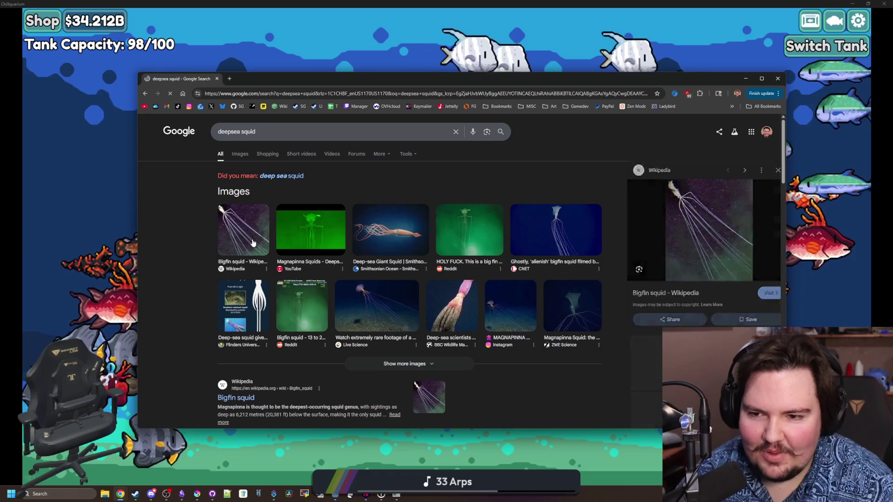
pyautogui.click(311, 241)
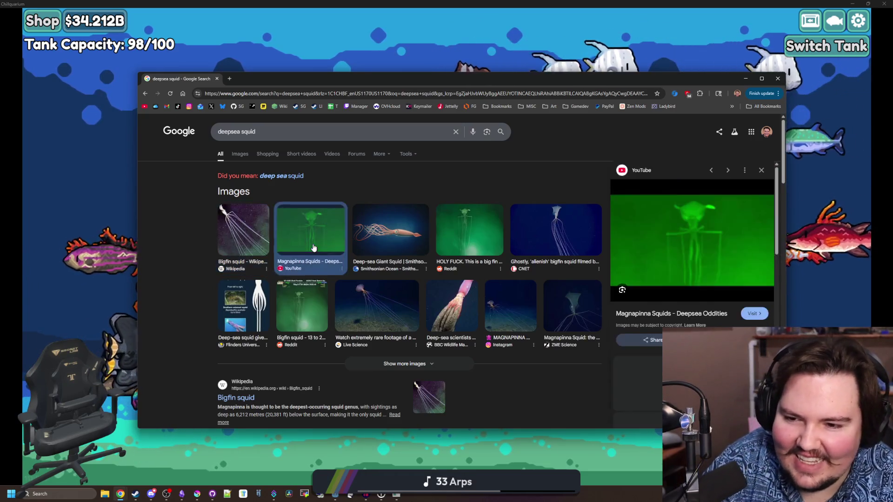
pyautogui.click(364, 235)
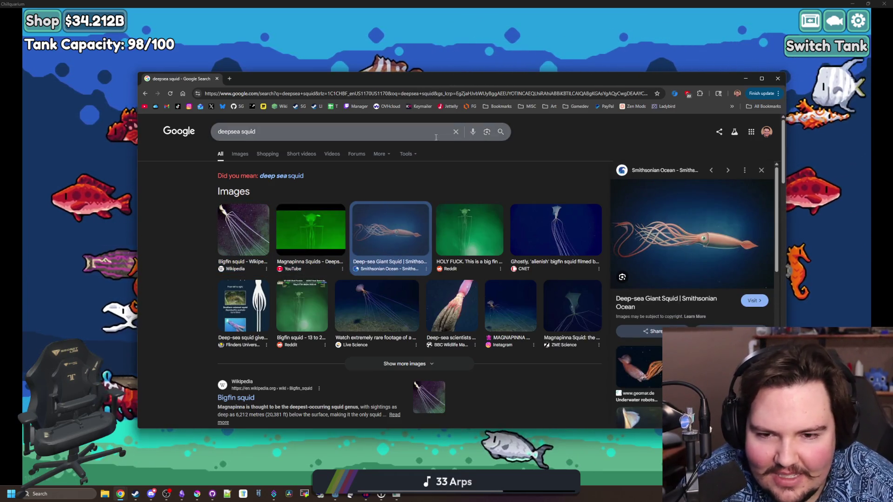
pyautogui.click(481, 232)
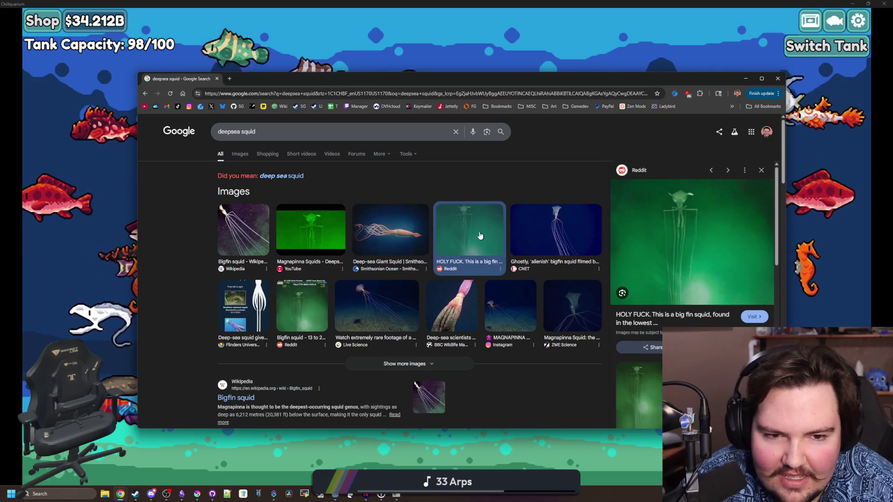
pyautogui.click(537, 233)
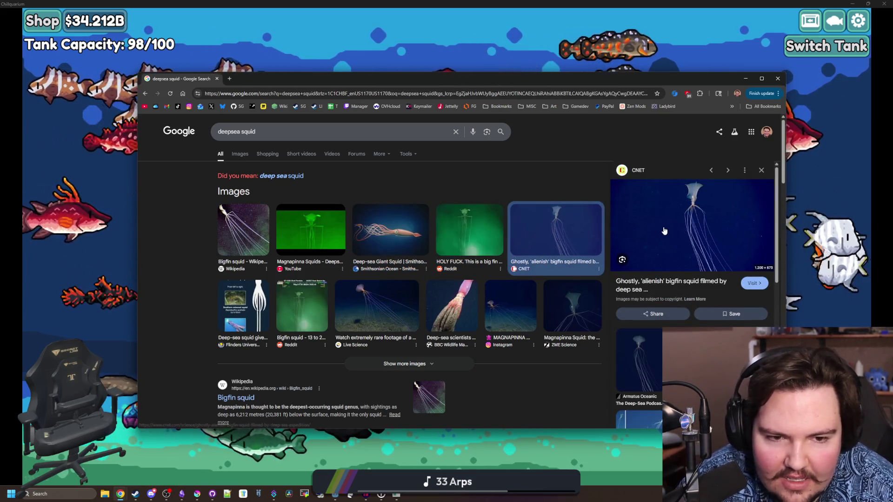
# Step: Browse image results for the corrected 'deep sea squid', preview Citrus Reef's image, then minimize Chrome
pyautogui.click(291, 176)
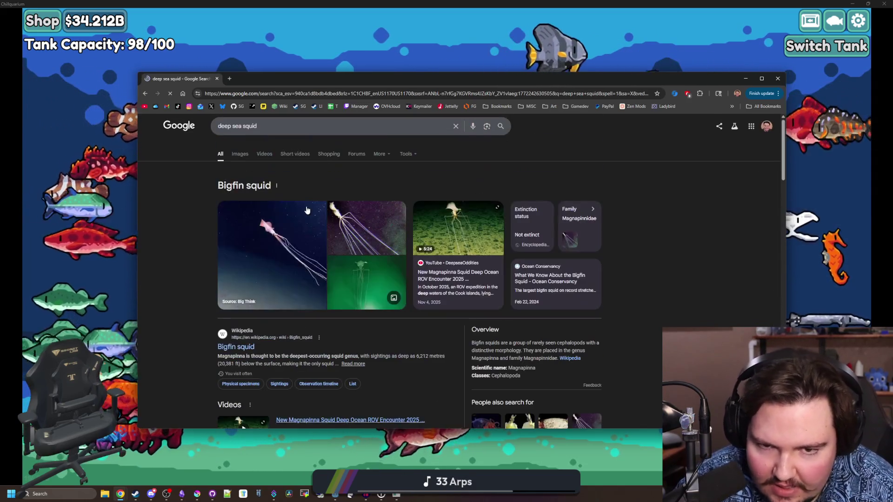
pyautogui.click(238, 154)
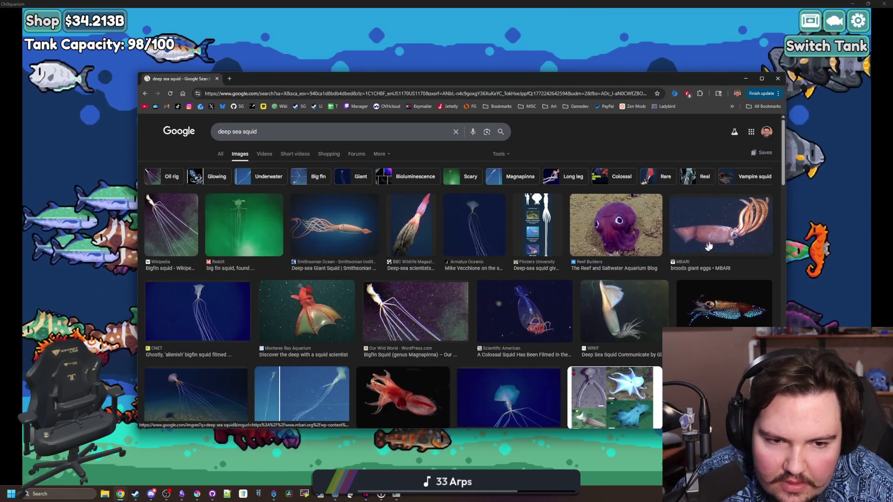
pyautogui.scroll(-4, 632, 290)
pyautogui.scroll(2, 631, 290)
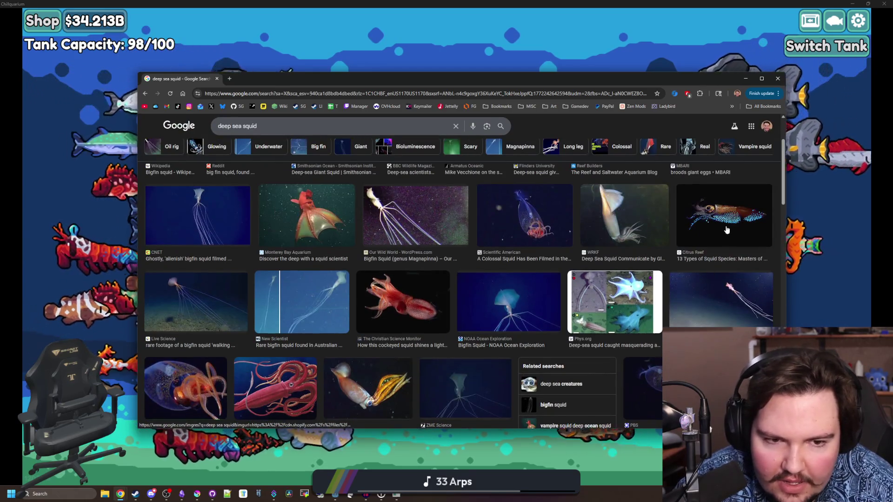
pyautogui.click(727, 231)
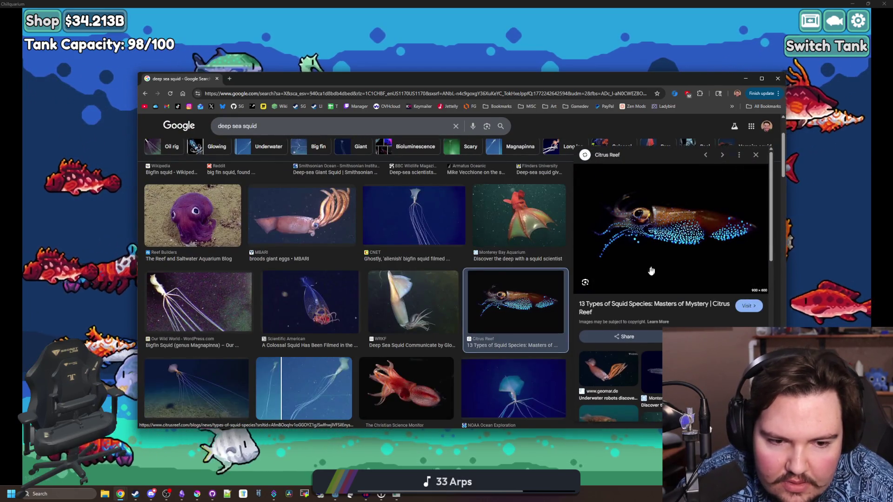
pyautogui.scroll(-5, 654, 269)
pyautogui.scroll(-10, 426, 271)
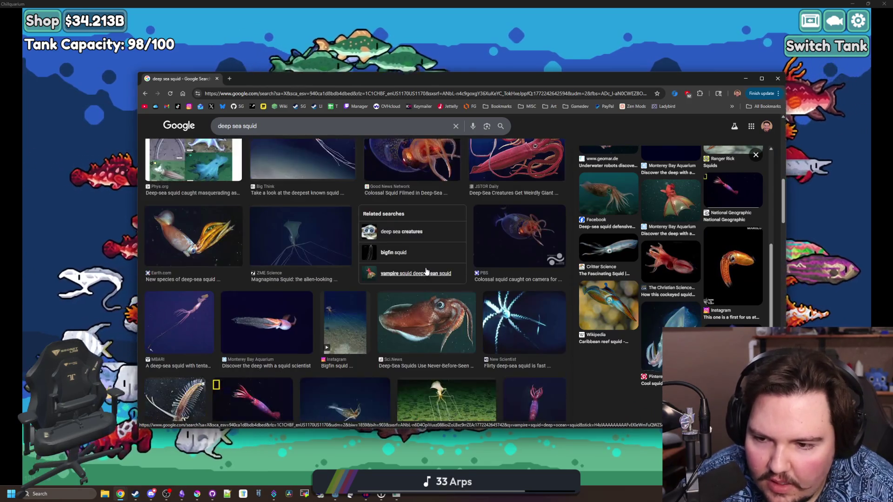
pyautogui.scroll(-10, 426, 272)
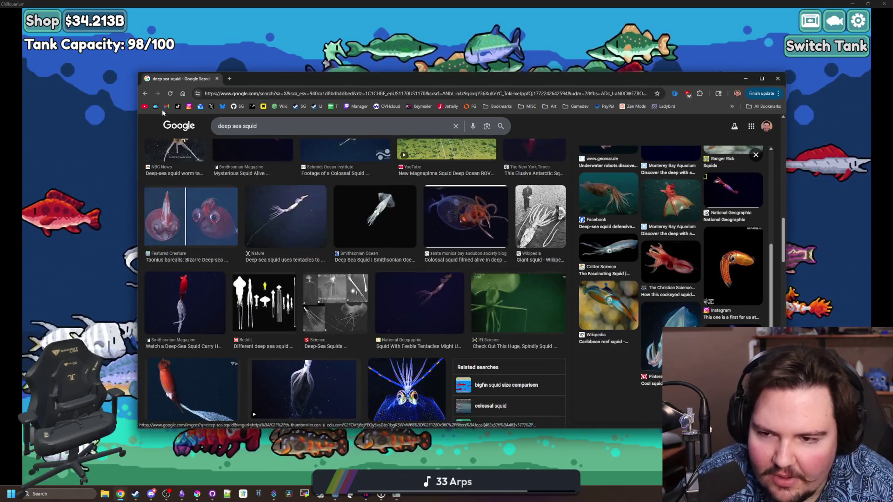
pyautogui.click(746, 78)
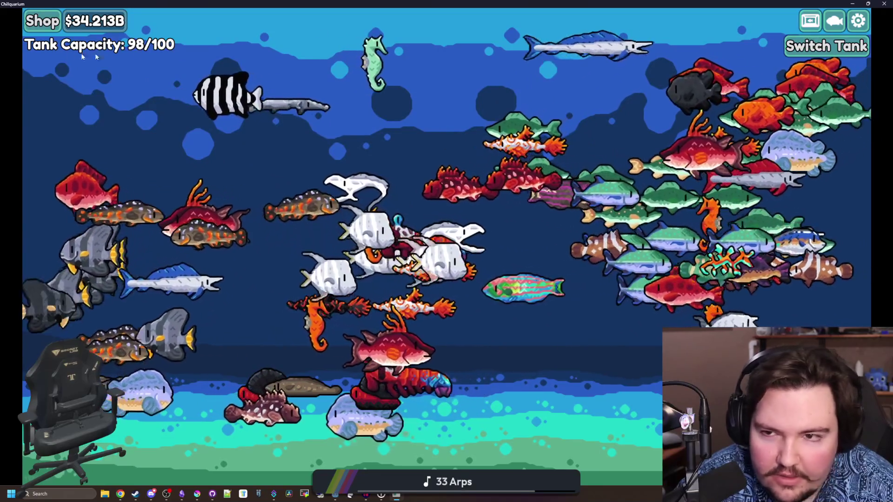
# Step: Glance at the shop, then restore the game out of full screen and move it over Steam
pyautogui.click(53, 24)
pyautogui.scroll(-3, 447, 251)
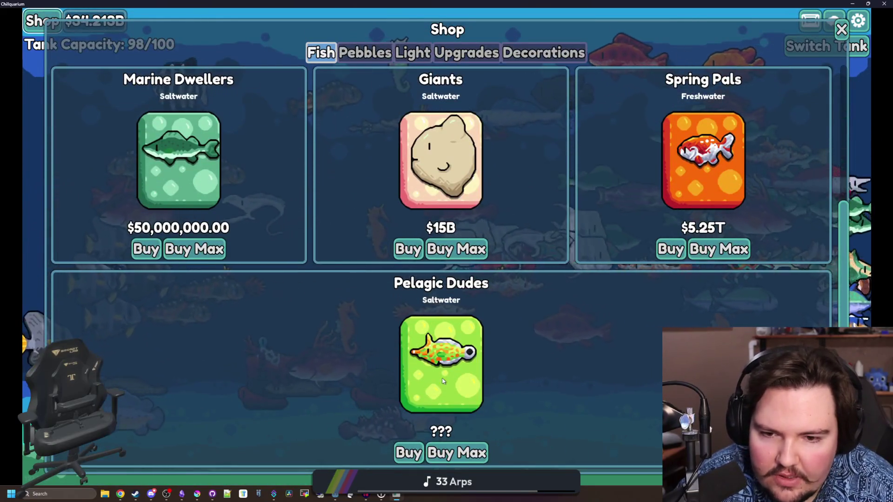
pyautogui.scroll(3, 447, 251)
pyautogui.click(841, 30)
pyautogui.moveTo(511, 4); pyautogui.dragTo(437, 130)
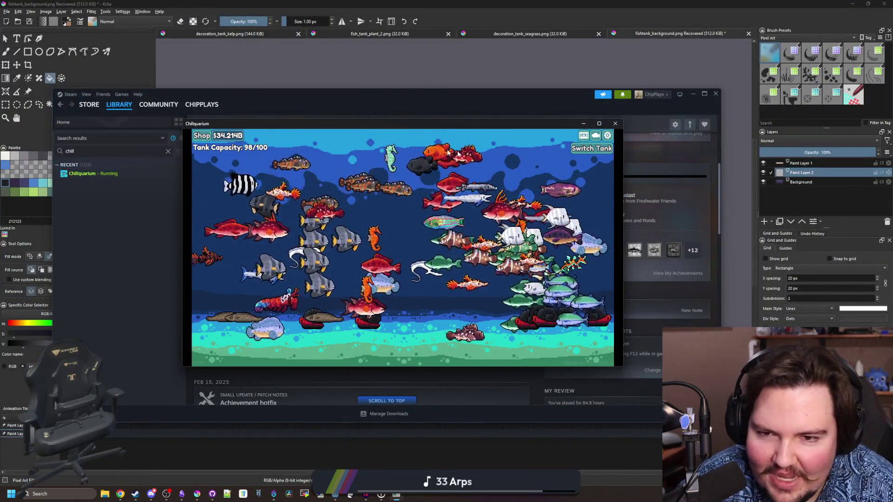
# Step: Hide the game's on-screen interface through the Settings menu
pyautogui.click(607, 135)
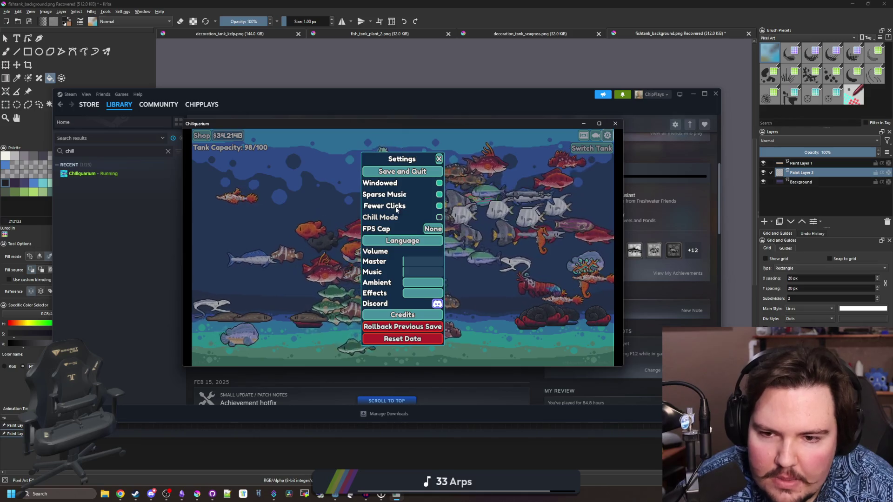
pyautogui.click(386, 220)
pyautogui.click(597, 140)
pyautogui.click(607, 135)
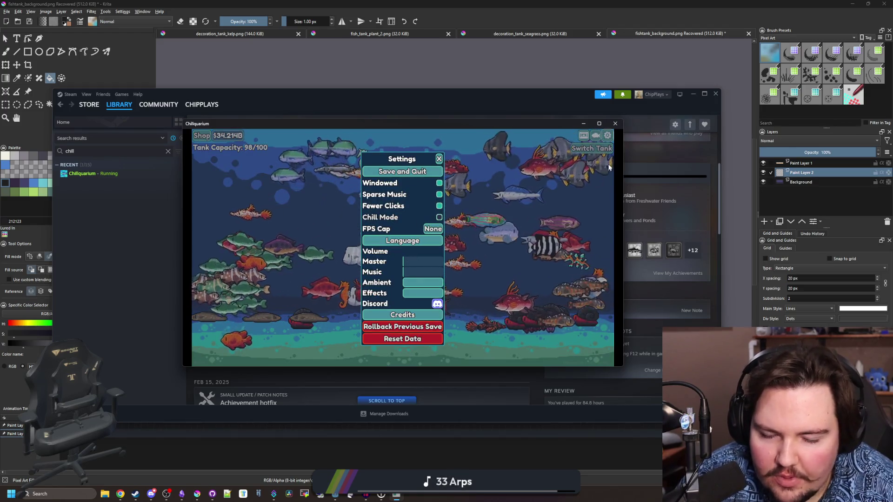
pyautogui.click(608, 135)
pyautogui.click(608, 136)
pyautogui.click(596, 135)
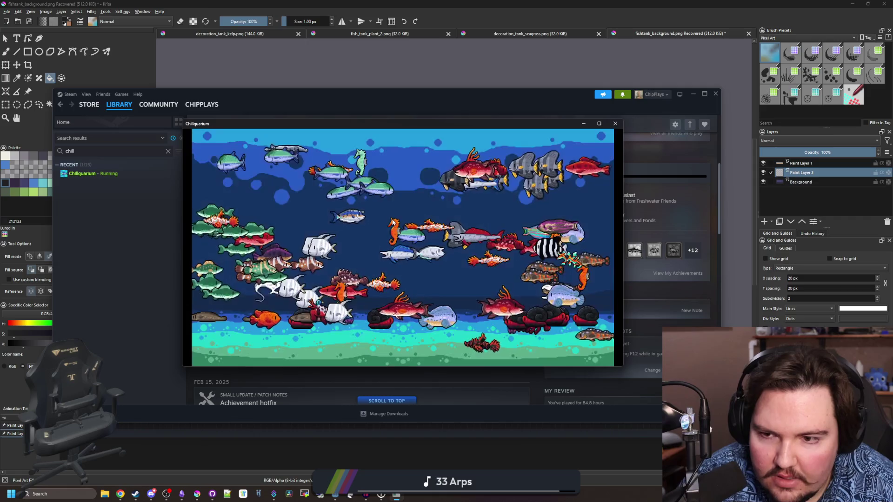
# Step: Narrow and reposition the game window, and set the FPS cap to 60
pyautogui.moveTo(623, 205)
pyautogui.mouseDown()
pyautogui.moveTo(577, 204)
pyautogui.moveTo(591, 205)
pyautogui.mouseUp()
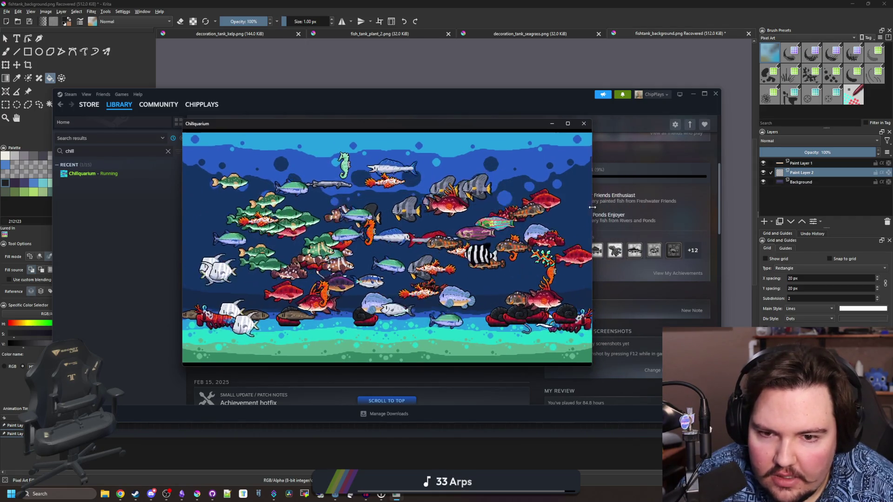
pyautogui.moveTo(458, 123)
pyautogui.mouseDown()
pyautogui.moveTo(271, 197)
pyautogui.moveTo(685, 148)
pyautogui.moveTo(475, 156)
pyautogui.mouseUp()
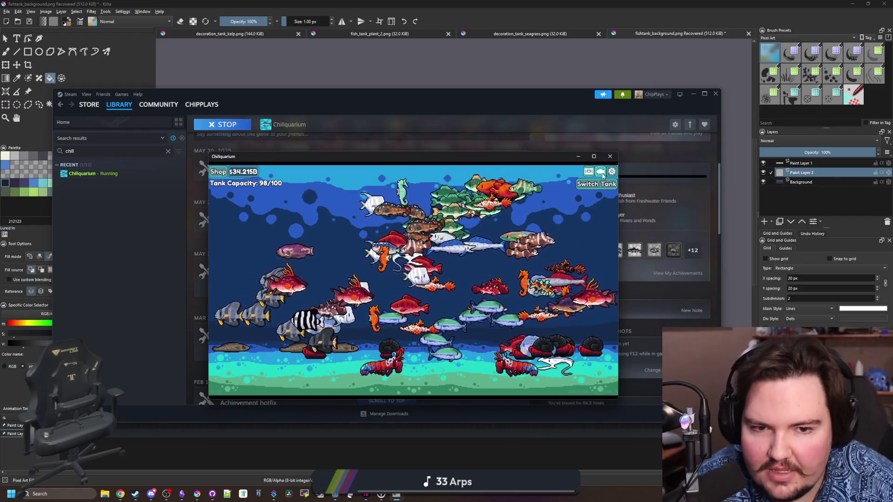
pyautogui.click(610, 173)
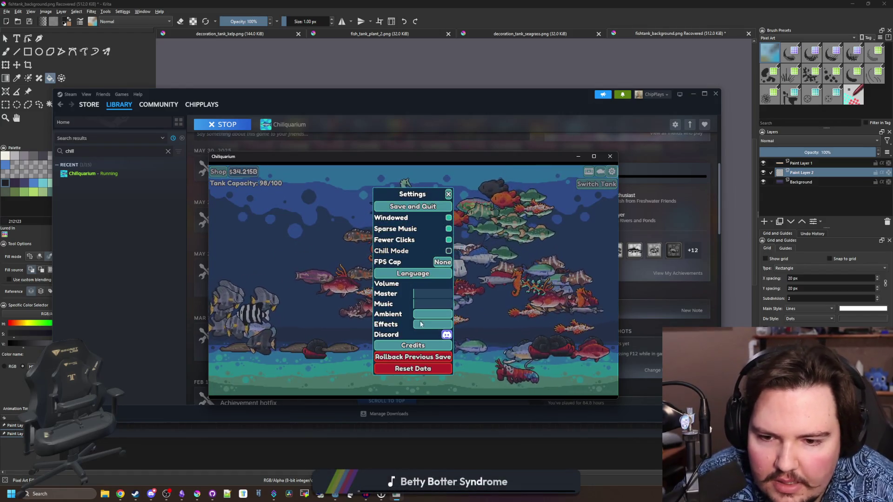
pyautogui.click(441, 262)
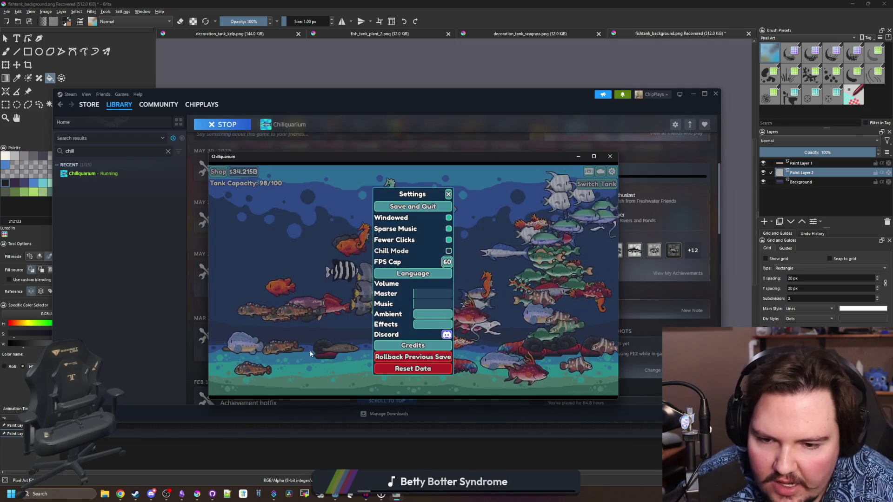
pyautogui.click(303, 365)
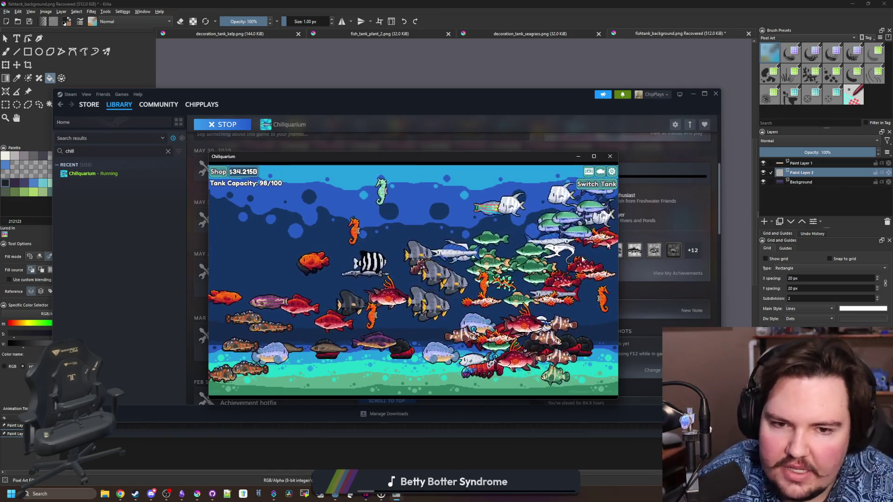
# Step: View details for the seahorse, Gulper Eel, Leafy Seadragon and Scaly Foot Snail
pyautogui.click(364, 196)
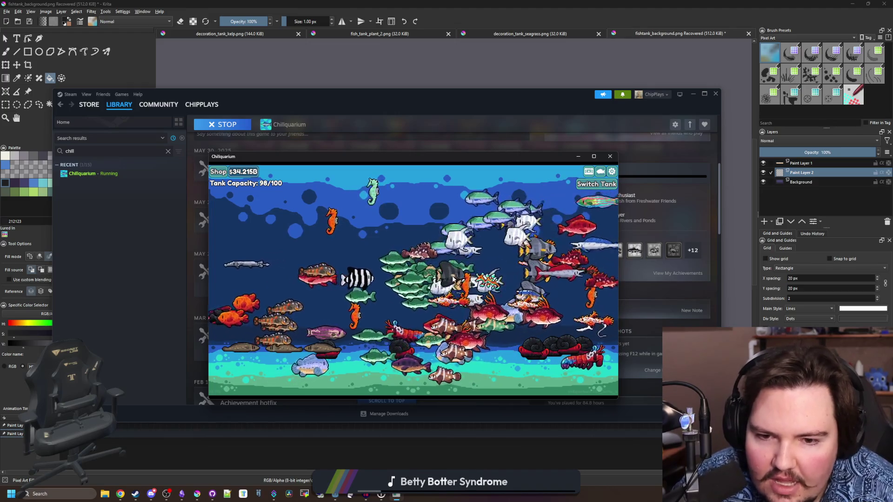
pyautogui.click(465, 269)
pyautogui.click(460, 292)
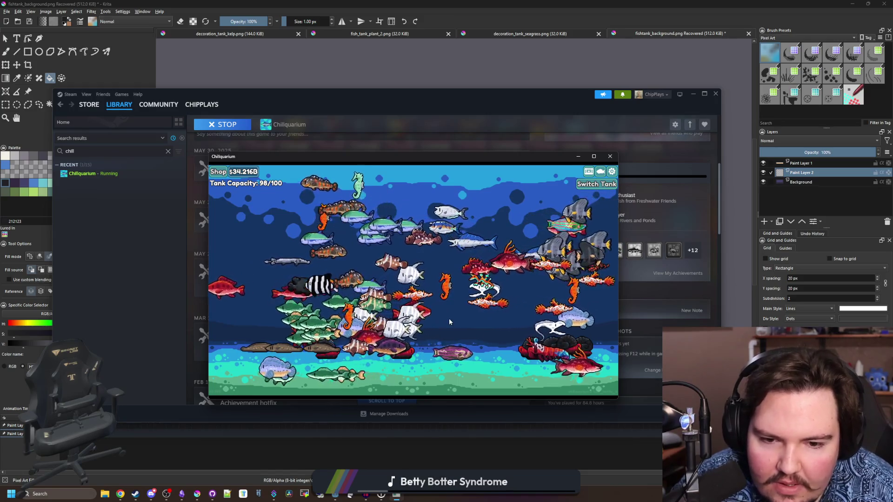
pyautogui.click(569, 358)
pyautogui.click(440, 356)
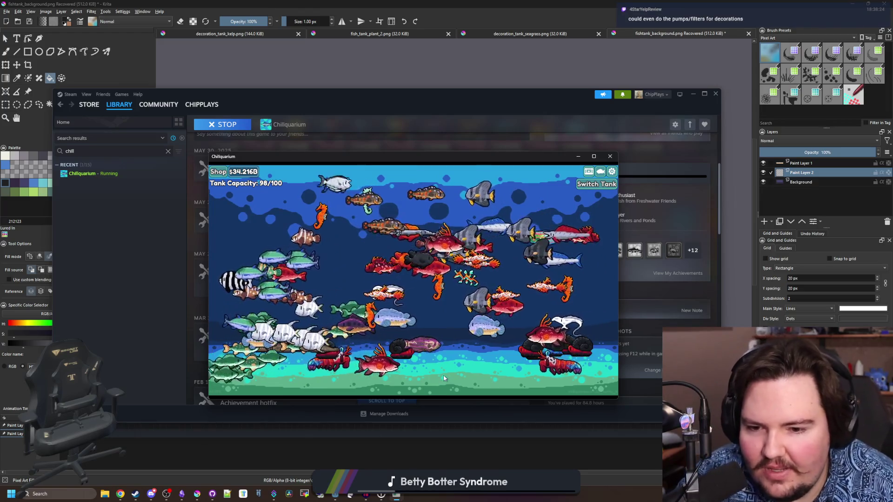
pyautogui.click(447, 345)
pyautogui.click(463, 328)
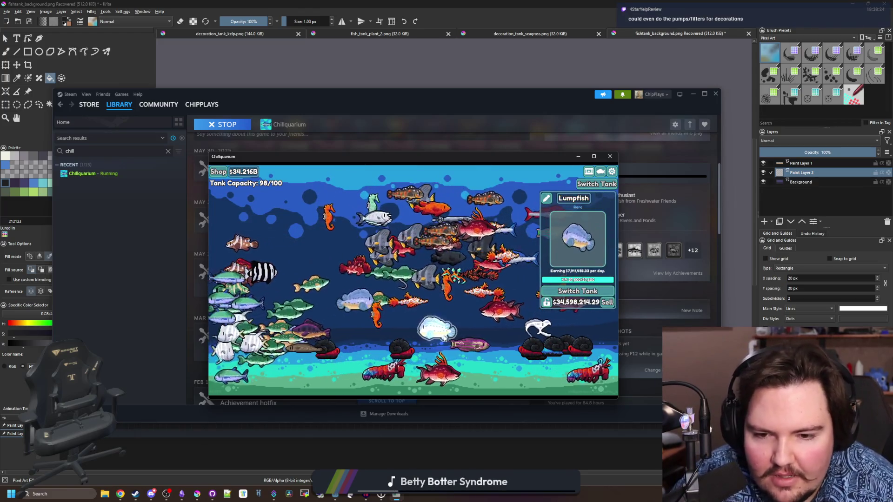
pyautogui.click(462, 327)
# Step: Look through the shop, close it, and switch to Saltwater Tank 2
pyautogui.press('s')
pyautogui.scroll(-3, 492, 328)
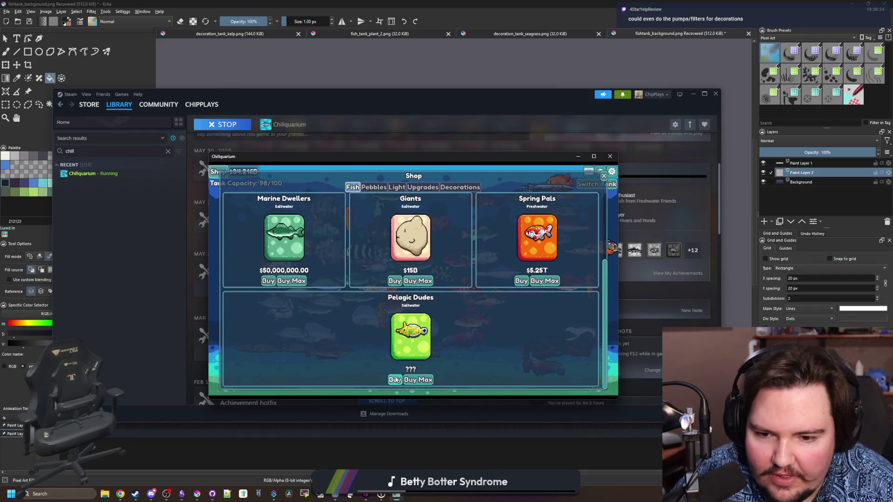
pyautogui.scroll(2, 429, 260)
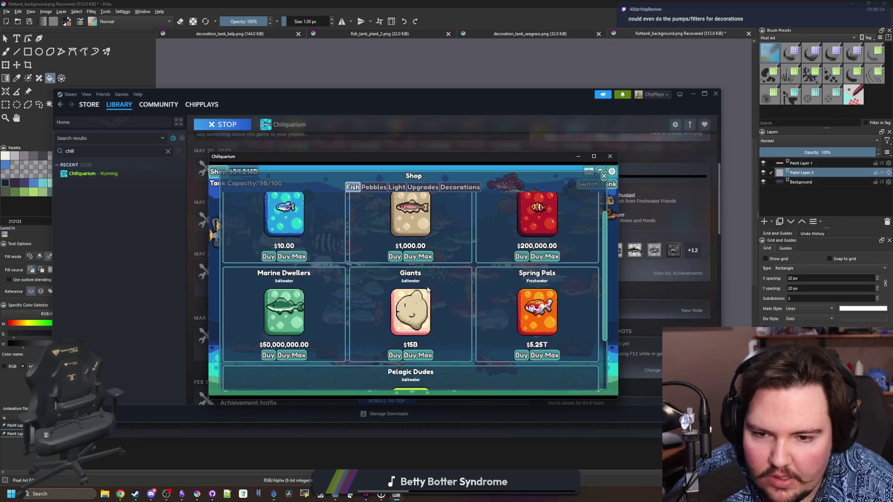
pyautogui.click(222, 171)
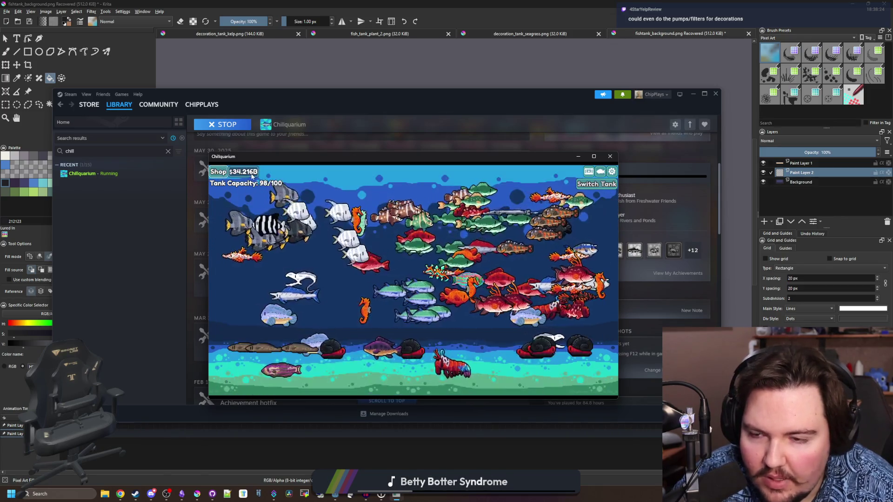
pyautogui.click(597, 183)
pyautogui.click(592, 219)
# Step: Scroll through Saltwater Tank 2's fish list, then open a new Chrome window
pyautogui.click(589, 172)
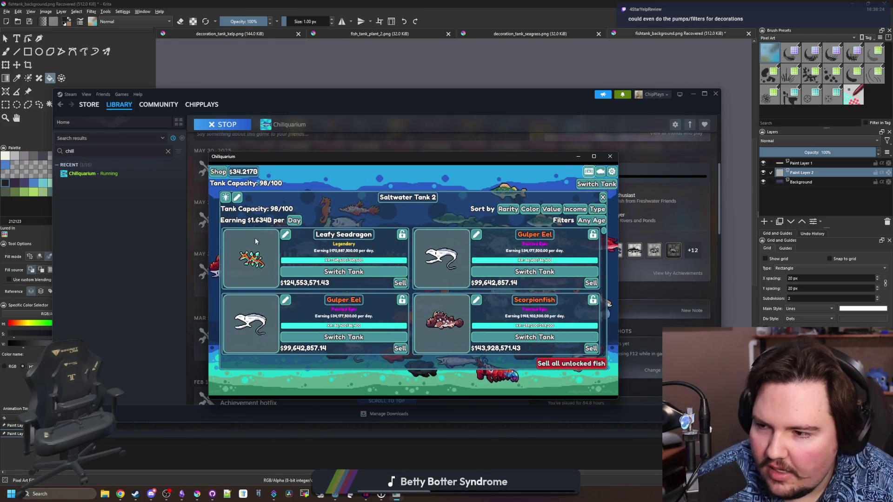
pyautogui.scroll(-5, 429, 294)
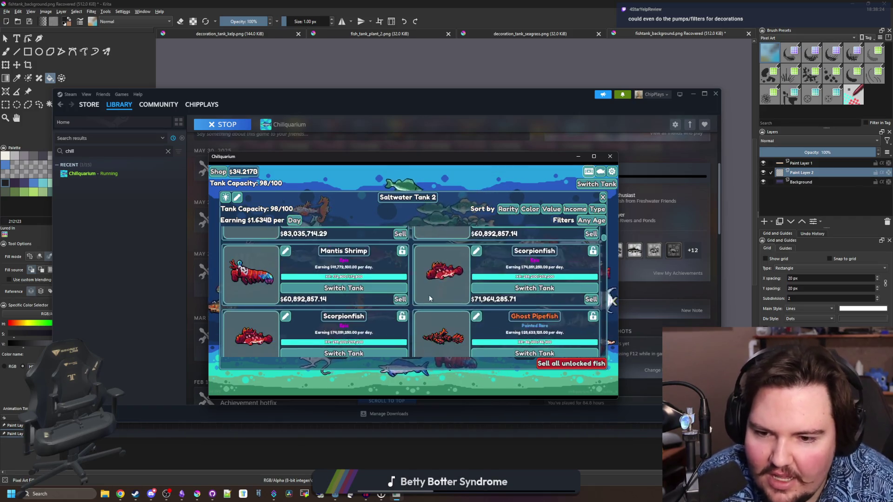
pyautogui.scroll(-5, 429, 295)
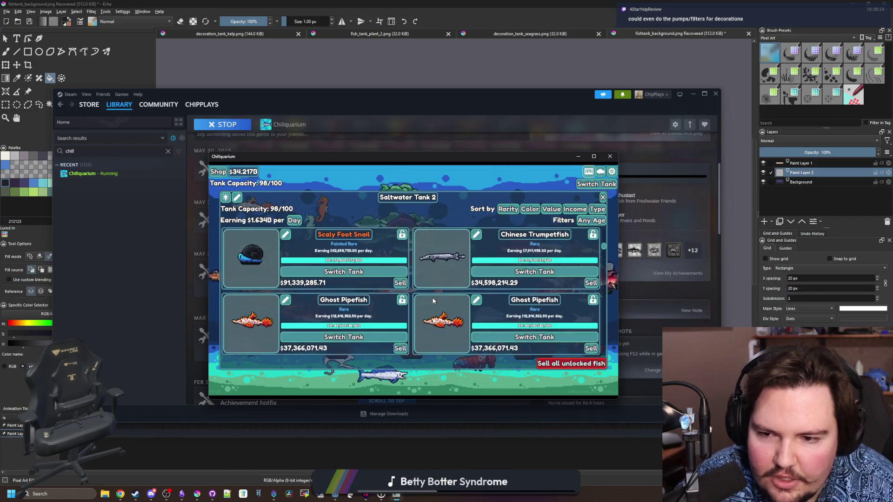
pyautogui.scroll(-5, 435, 294)
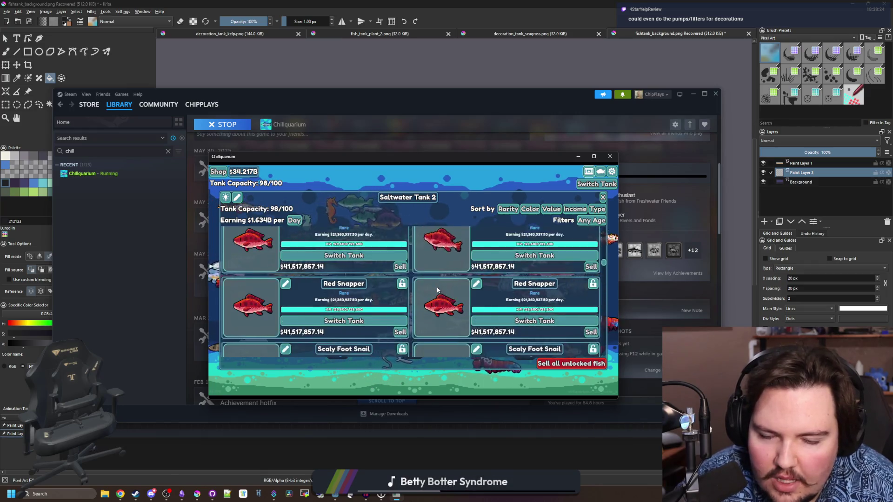
pyautogui.scroll(-10, 432, 280)
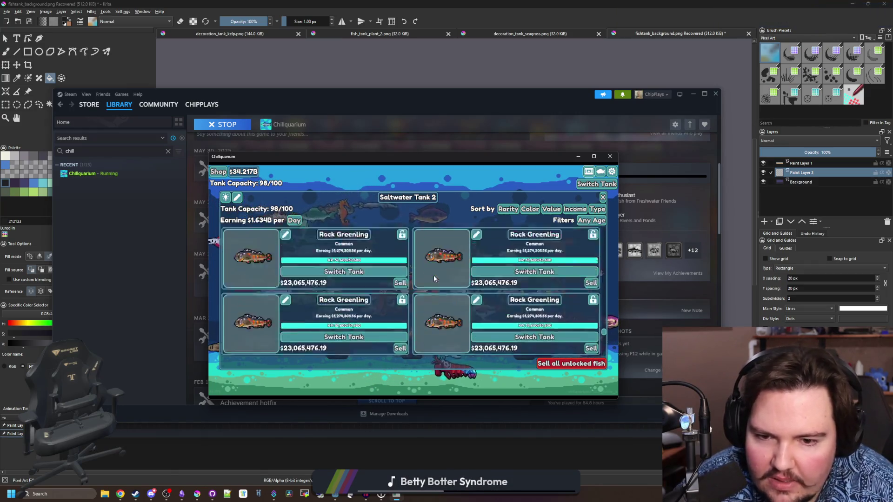
pyautogui.scroll(15, 441, 278)
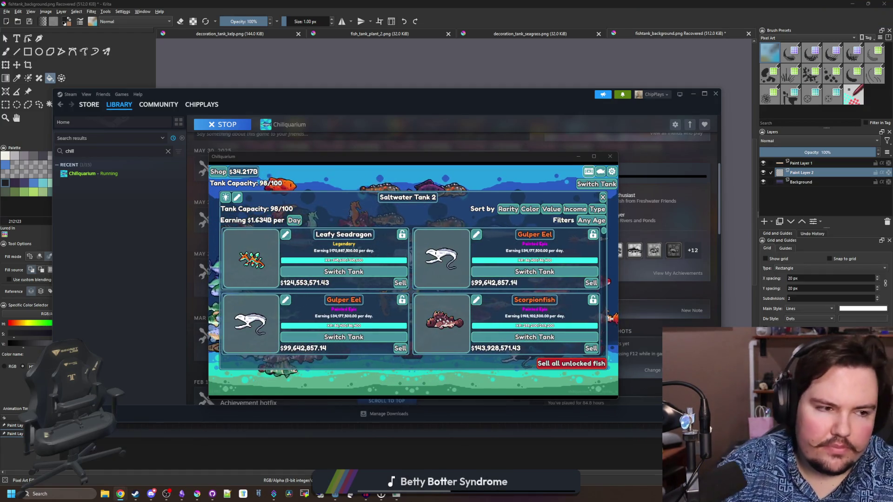
pyautogui.press('super+2')
# Step: Search 'fish tycoon', show its image results and maximize the browser
pyautogui.write('fish tycoon')
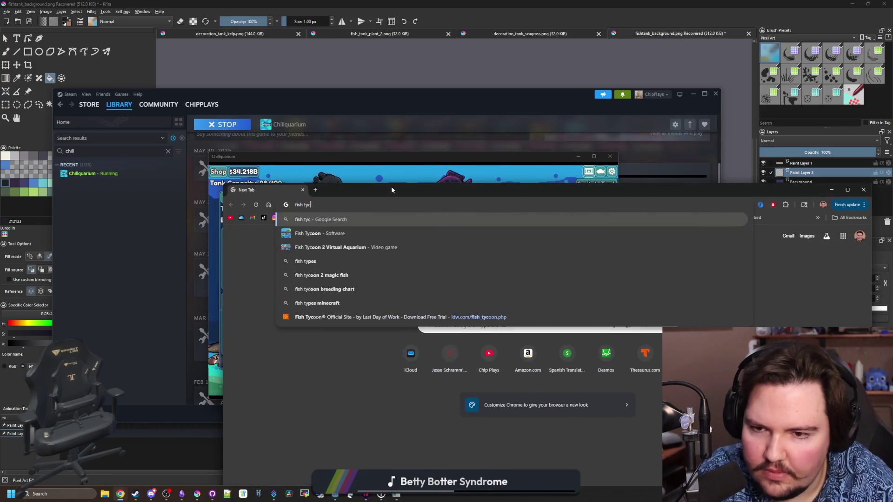
pyautogui.press('Return')
pyautogui.click(356, 265)
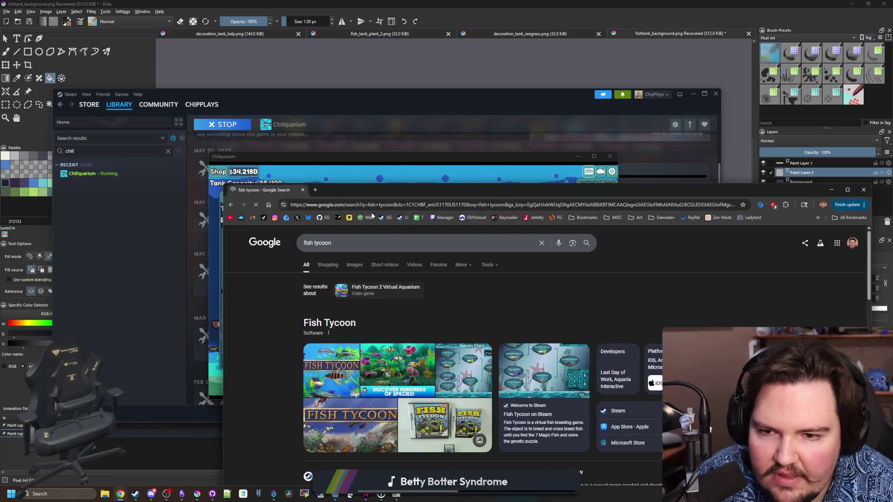
pyautogui.doubleClick(383, 192)
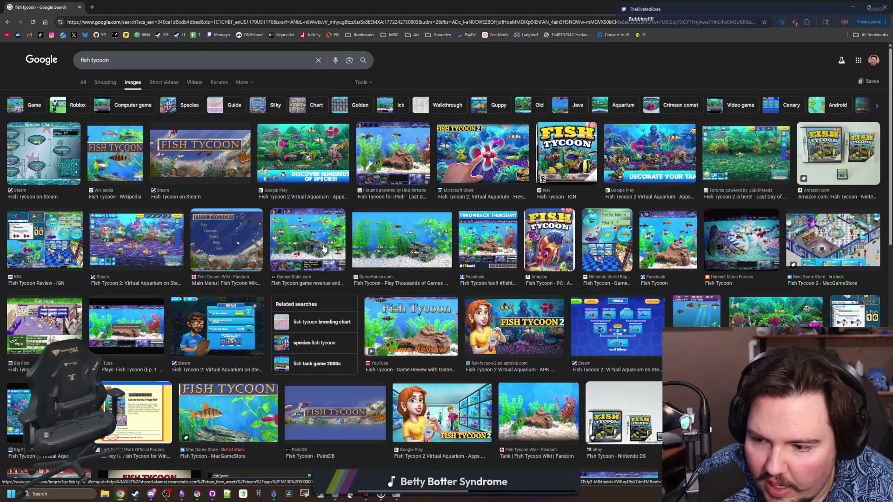
pyautogui.scroll(-3, 325, 249)
pyautogui.scroll(-2, 324, 249)
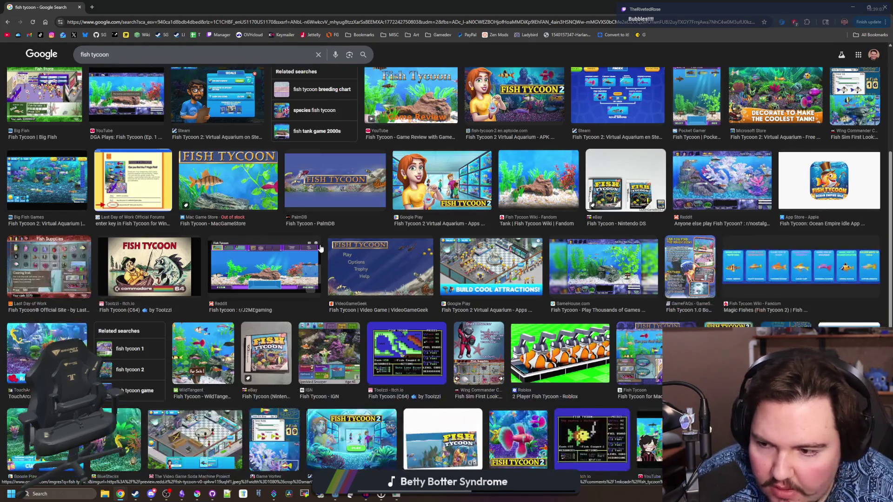
# Step: Open the Fish Tycoon Fish Supplies screenshot in its own tab
pyautogui.click(62, 289)
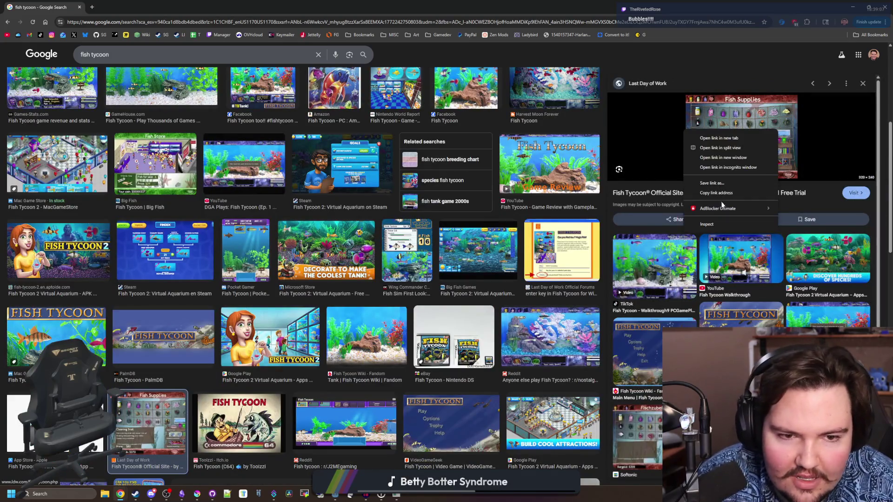
pyautogui.rightClick(739, 125)
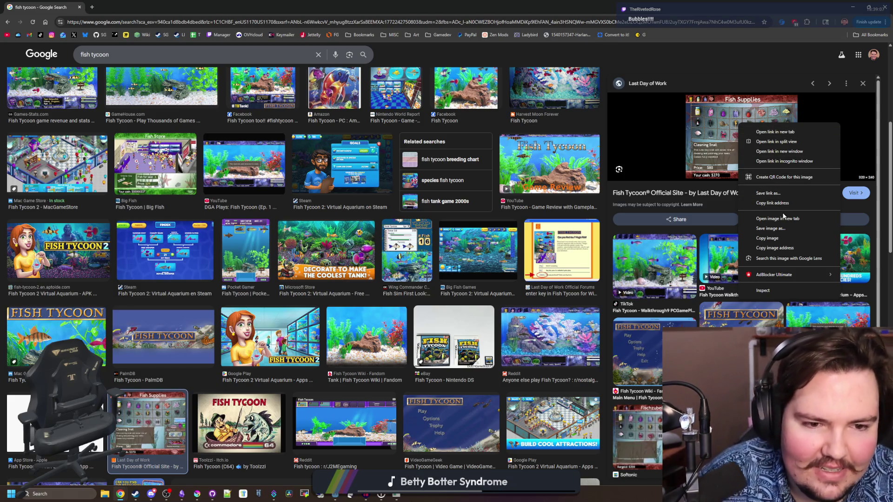
pyautogui.press('Escape')
pyautogui.click(120, 3)
pyautogui.scroll(8, 477, 288)
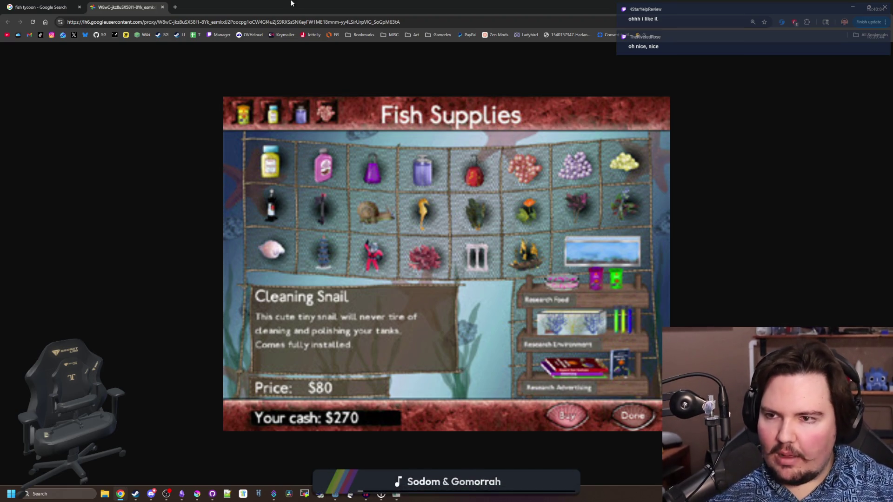
# Step: Restore Chrome from maximized and minimize it to reveal the Chillquarium window
pyautogui.moveTo(292, 3); pyautogui.dragTo(350, 239)
pyautogui.click(669, 240)
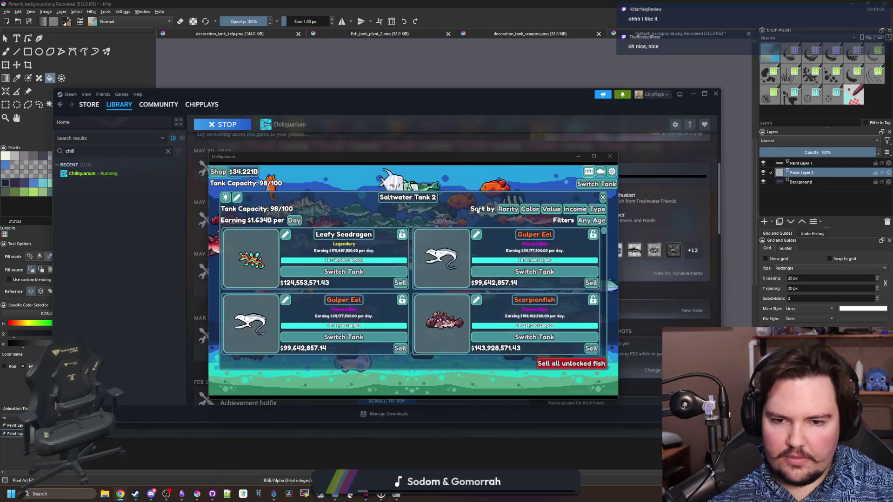
# Step: Maximize the game, check the Leafy Seadragon's details, then close the Saltwater Tank 2 list
pyautogui.click(595, 157)
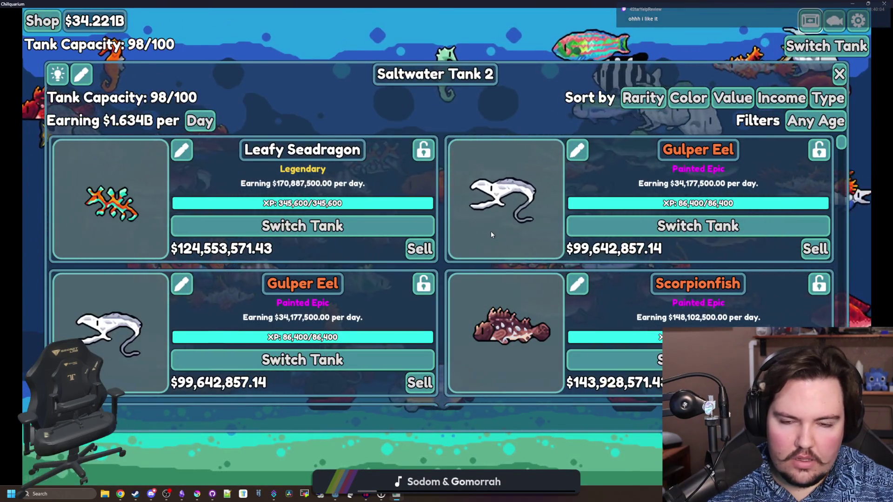
pyautogui.click(120, 227)
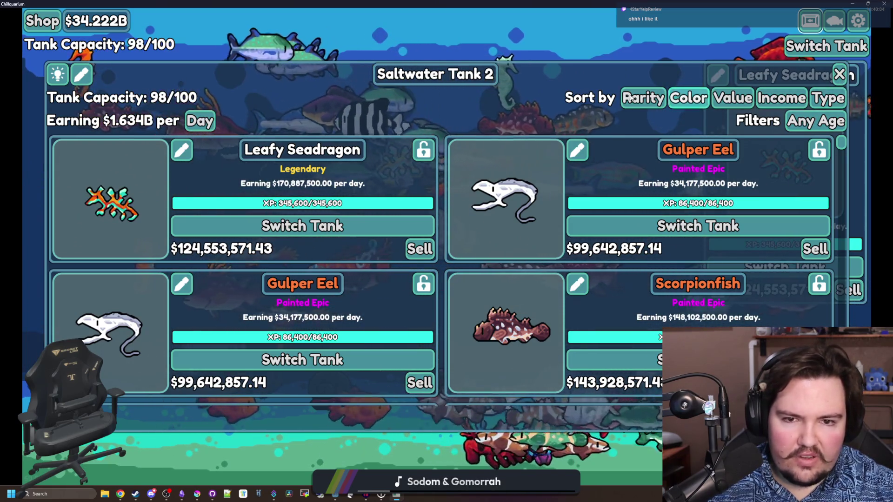
pyautogui.scroll(-20, 488, 225)
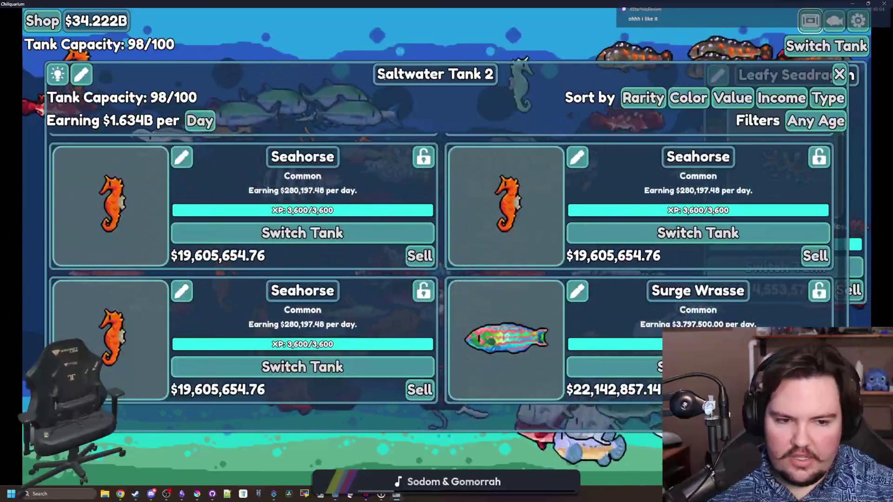
pyautogui.scroll(20, 492, 291)
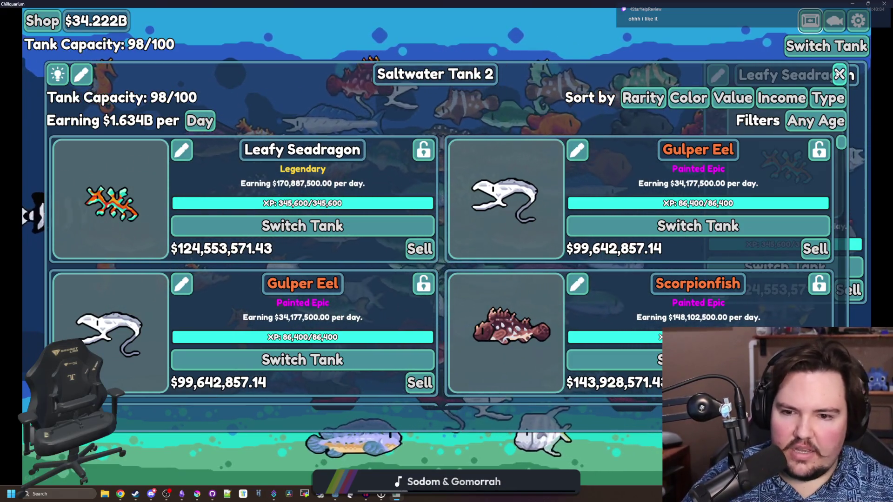
pyautogui.scroll(-10, 793, 171)
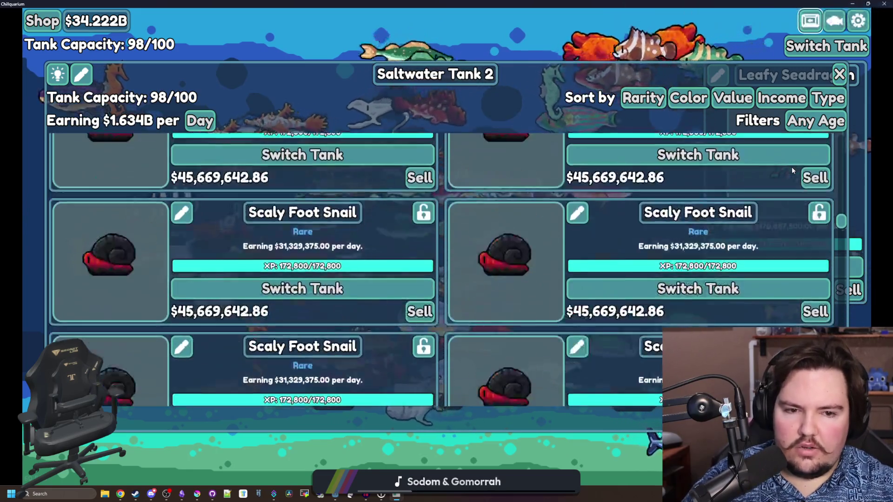
pyautogui.click(839, 74)
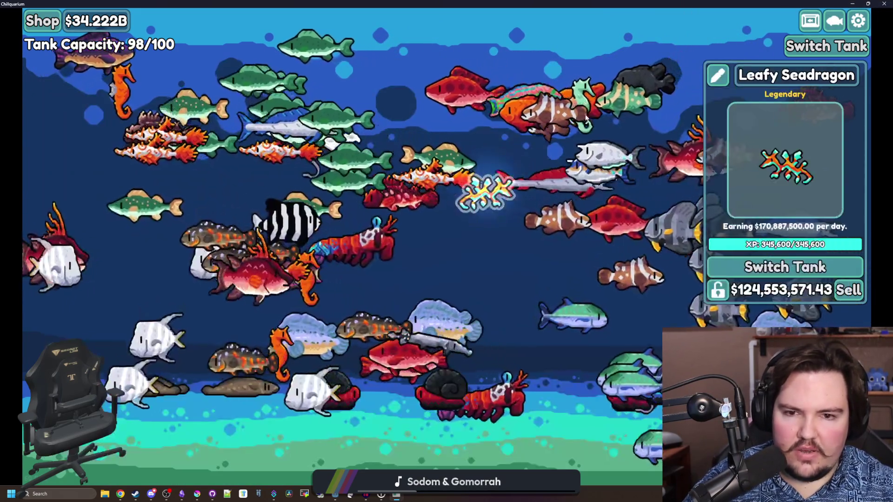
pyautogui.click(585, 119)
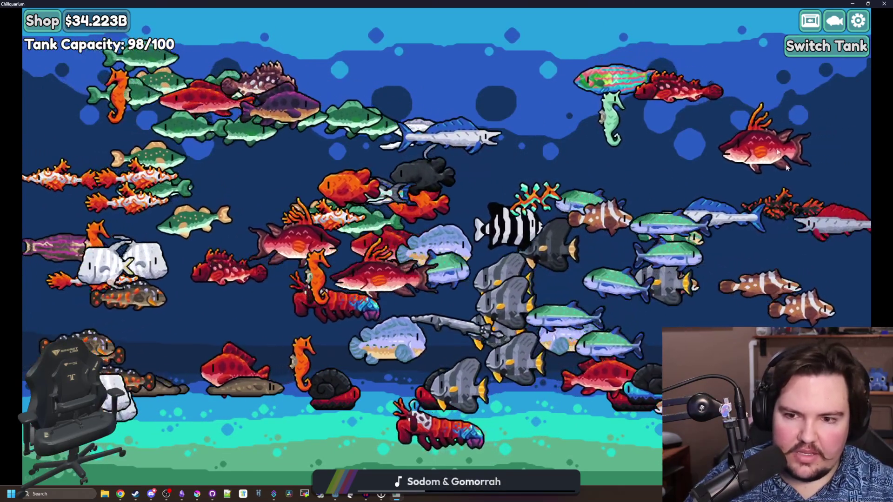
# Step: Switch to the Freshwater 2 tank and open the fish collection
pyautogui.click(810, 47)
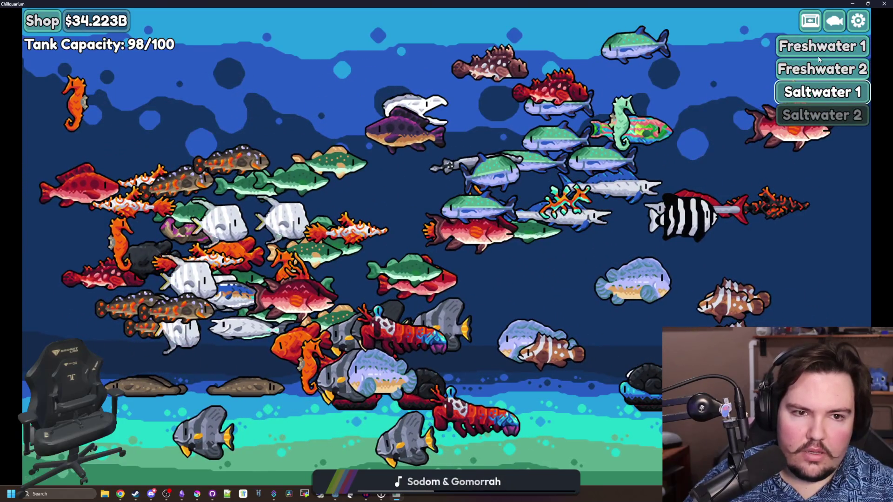
pyautogui.click(818, 55)
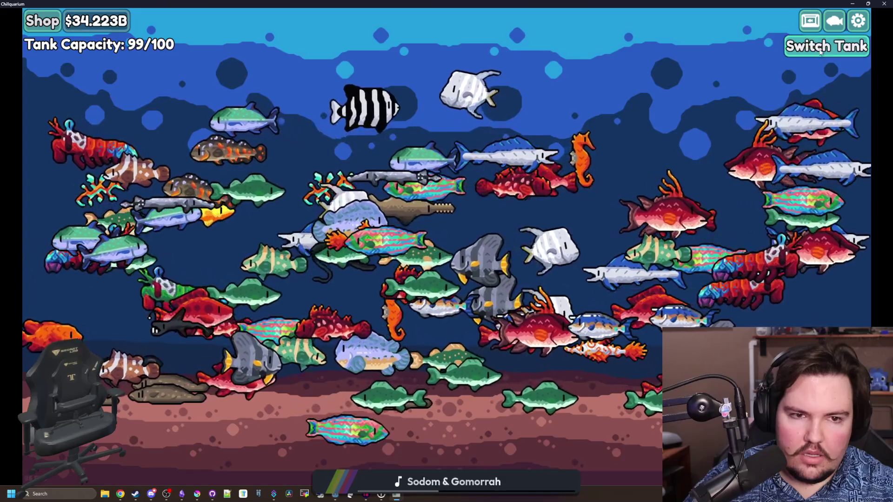
pyautogui.click(821, 53)
pyautogui.click(834, 69)
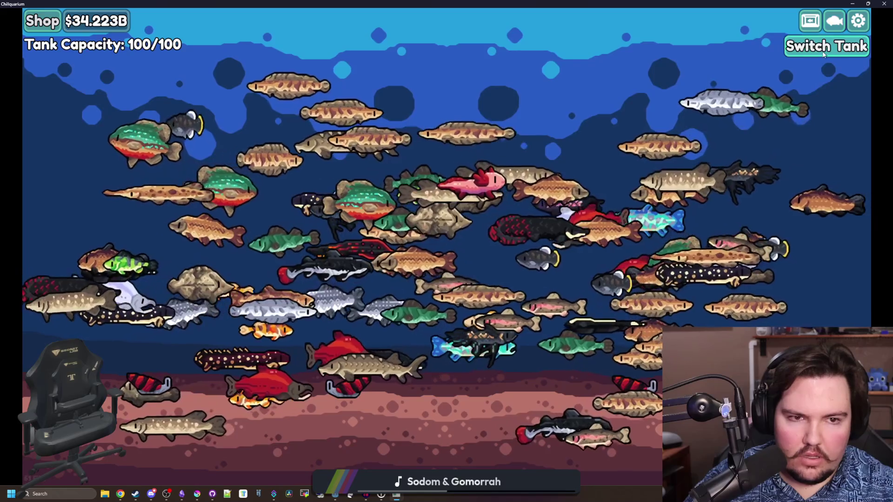
pyautogui.click(832, 20)
# Step: Scroll the collection and view the Polka Dot Stingray and Saw Shark details
pyautogui.scroll(-4, 696, 106)
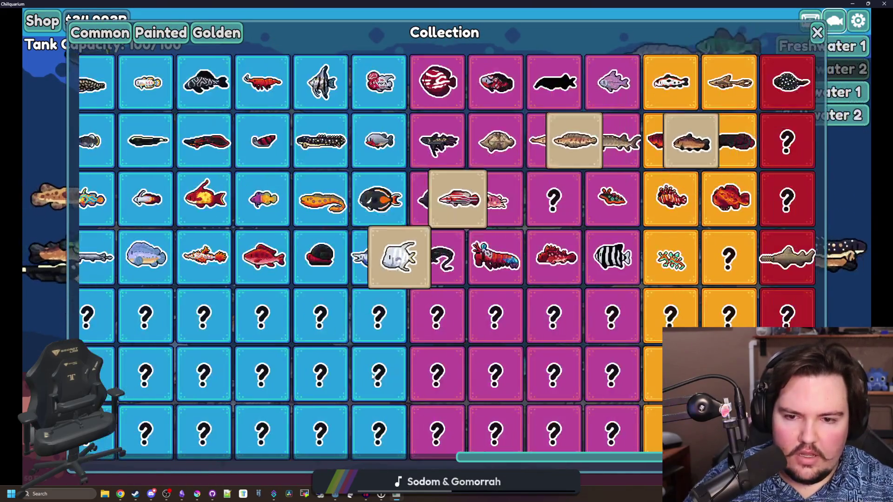
pyautogui.scroll(-9, 647, 435)
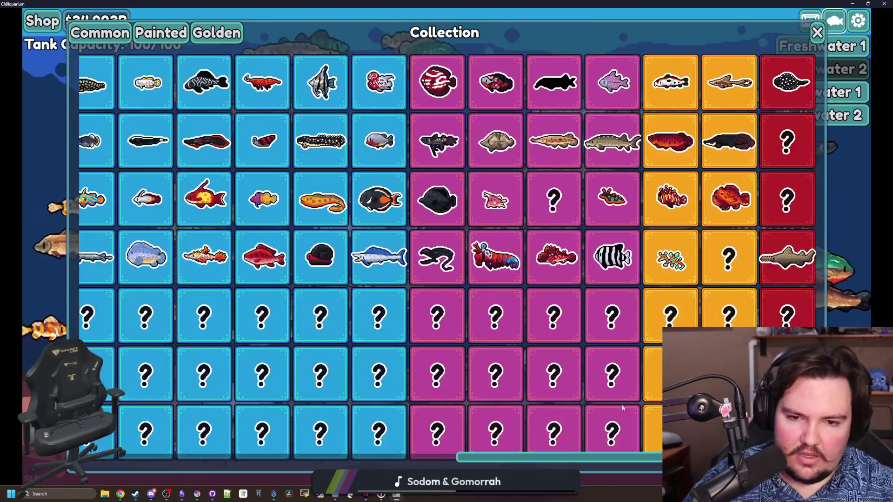
pyautogui.click(799, 80)
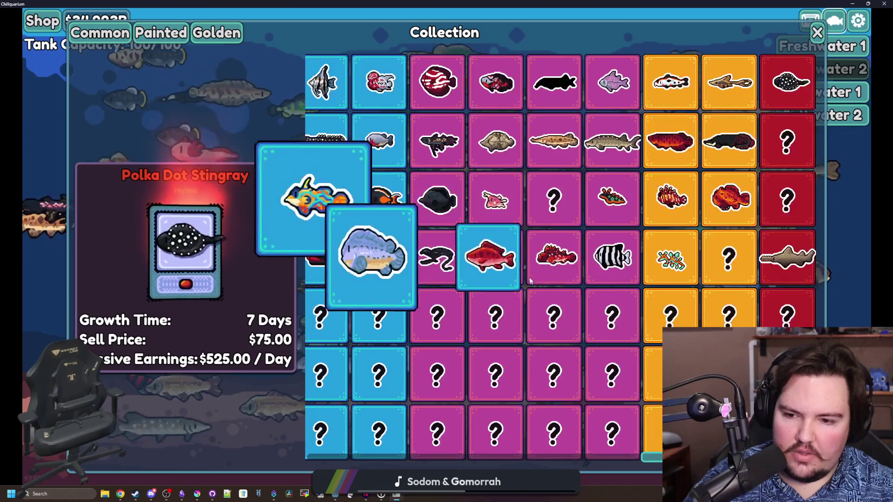
pyautogui.click(791, 252)
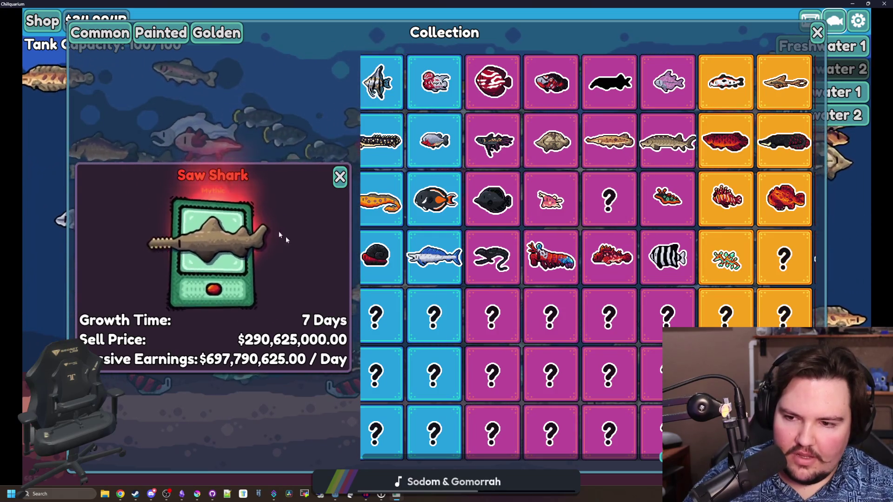
pyautogui.click(340, 177)
# Step: View the Lancetfish and Longfin Batfish details, then close the collection
pyautogui.click(384, 269)
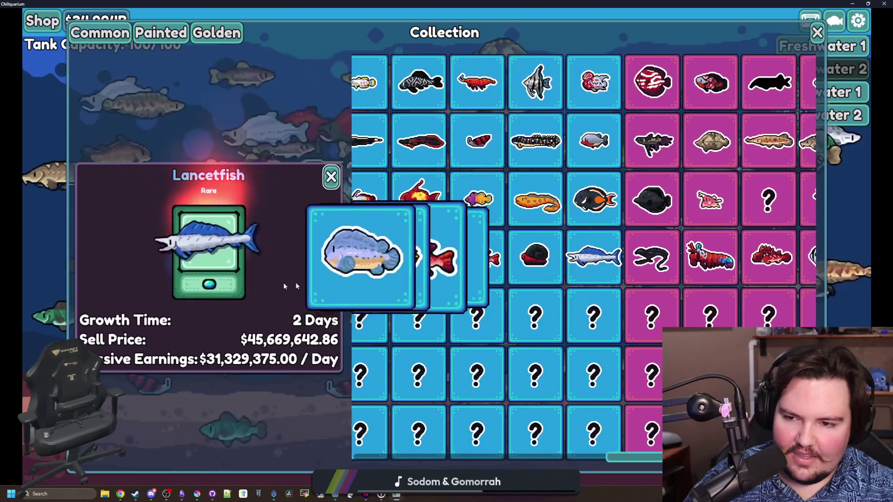
pyautogui.hscroll(-5, 307, 320)
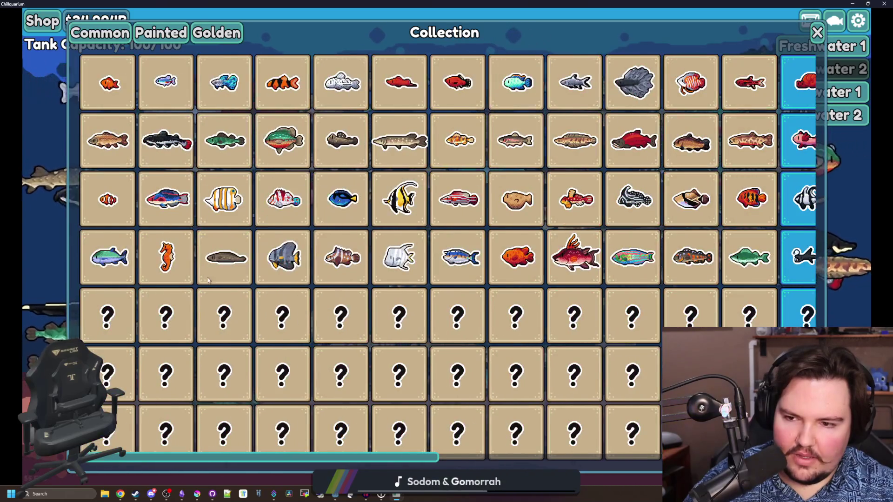
pyautogui.click(285, 256)
pyautogui.click(308, 177)
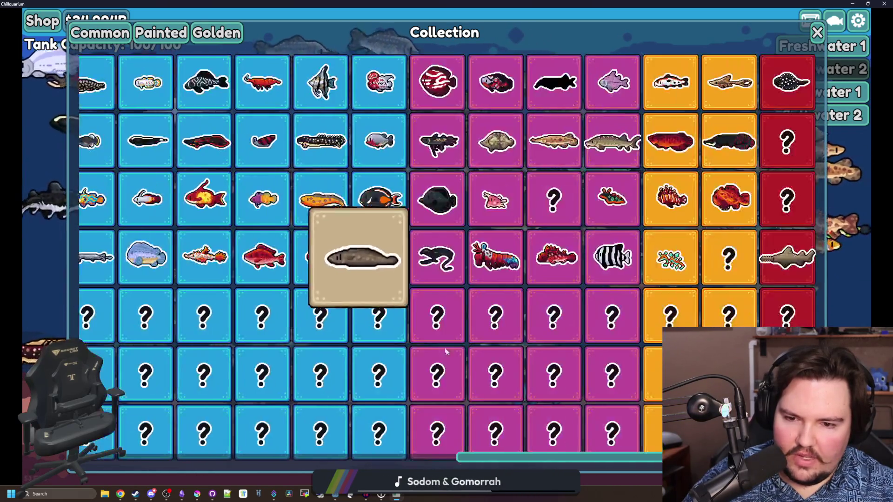
pyautogui.hscroll(-5, 497, 401)
pyautogui.hscroll(3, 497, 401)
pyautogui.hscroll(-3, 496, 401)
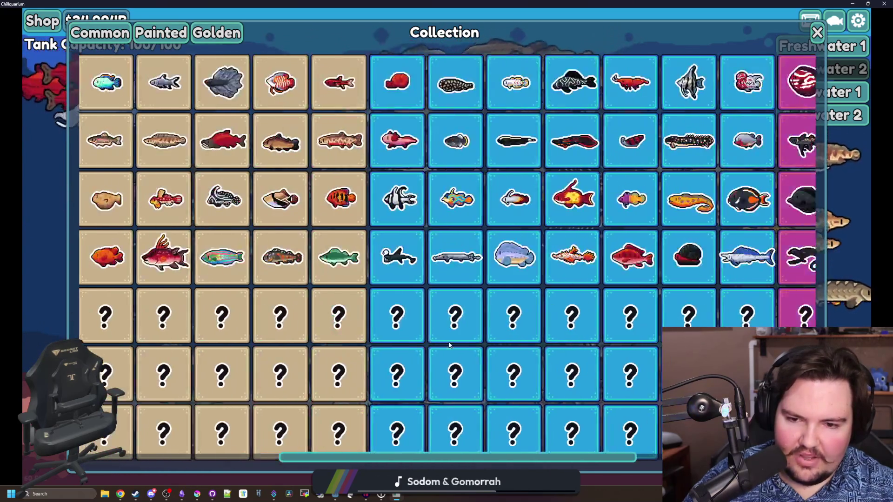
pyautogui.hscroll(6, 507, 363)
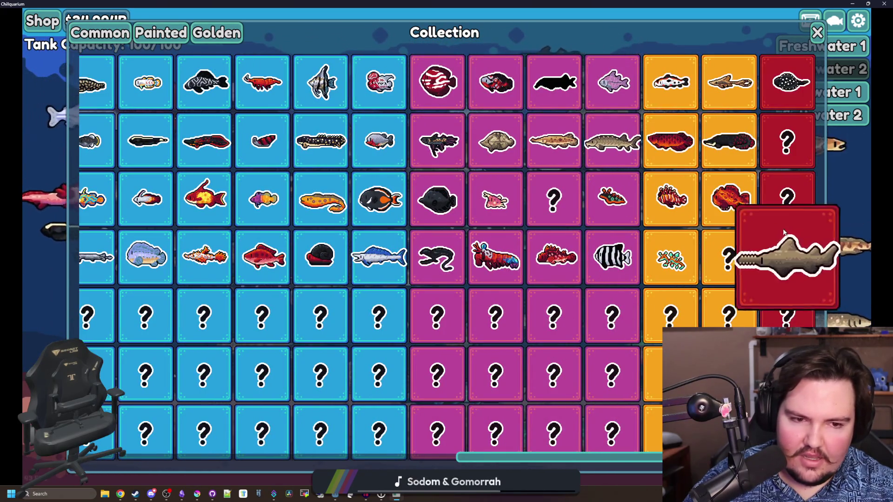
pyautogui.click(818, 32)
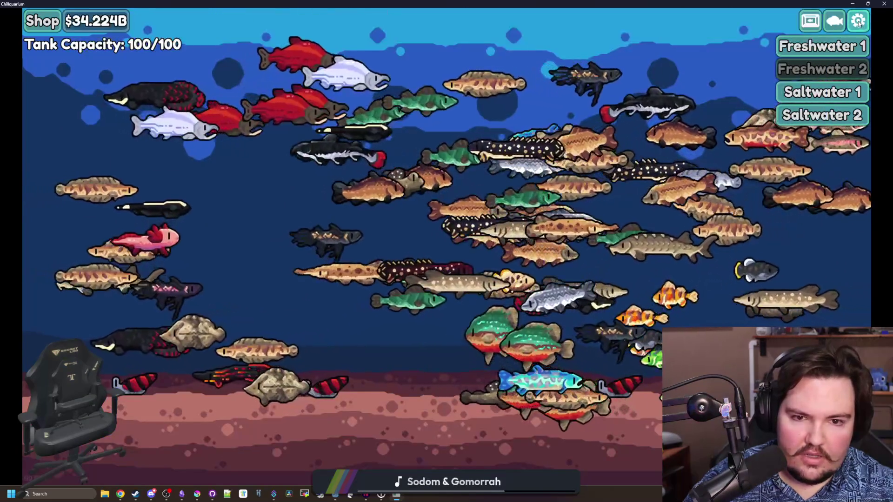
# Step: Save and quit Chillquarium, minimize Steam, and restore the Krita window
pyautogui.click(859, 20)
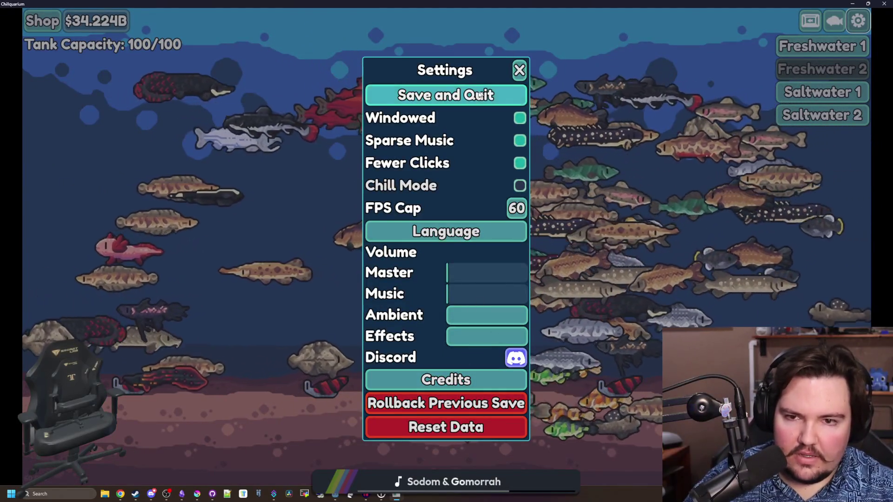
pyautogui.click(474, 97)
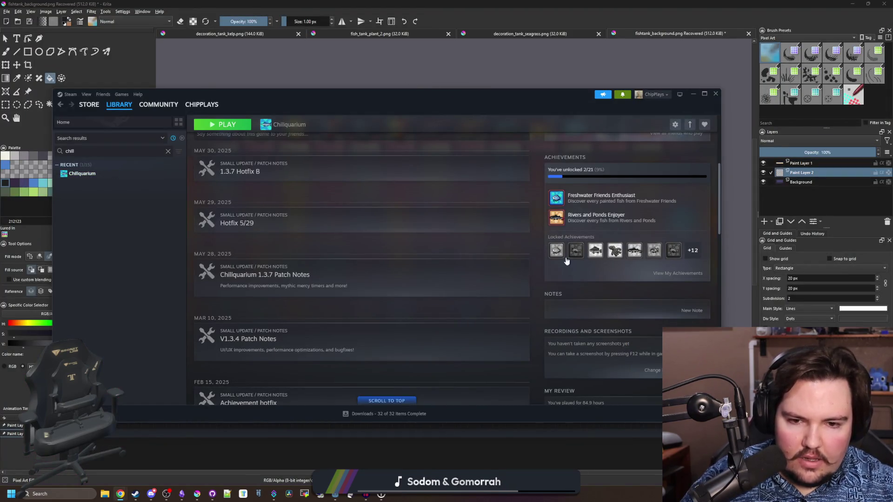
pyautogui.click(692, 94)
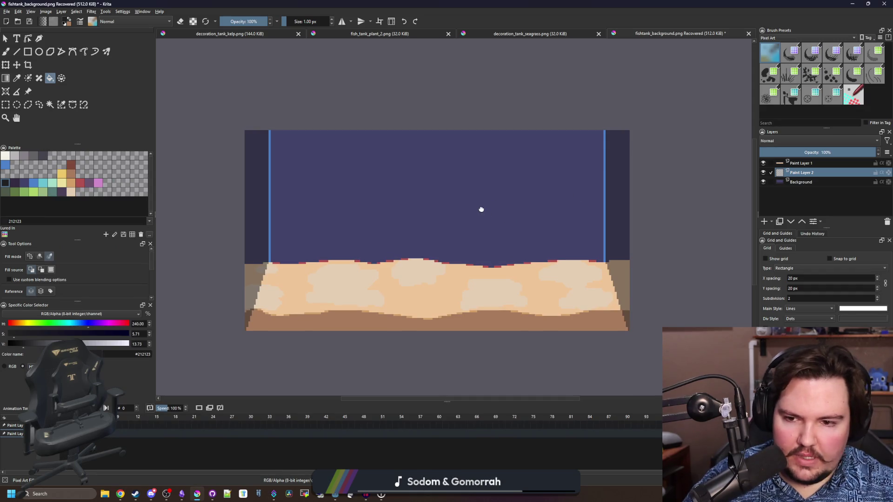
pyautogui.doubleClick(416, 4)
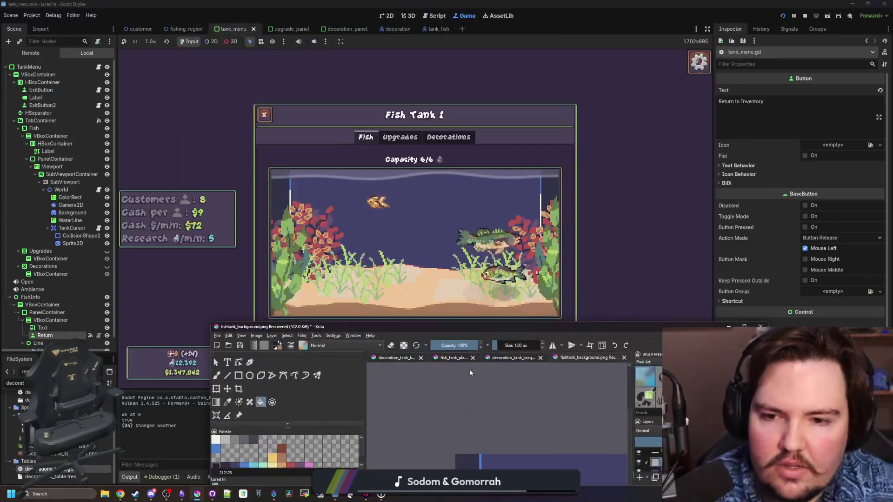
# Step: Nudge the plant up and right in the running tank, then bring up the 'sea monkeys' image results
pyautogui.click(510, 237)
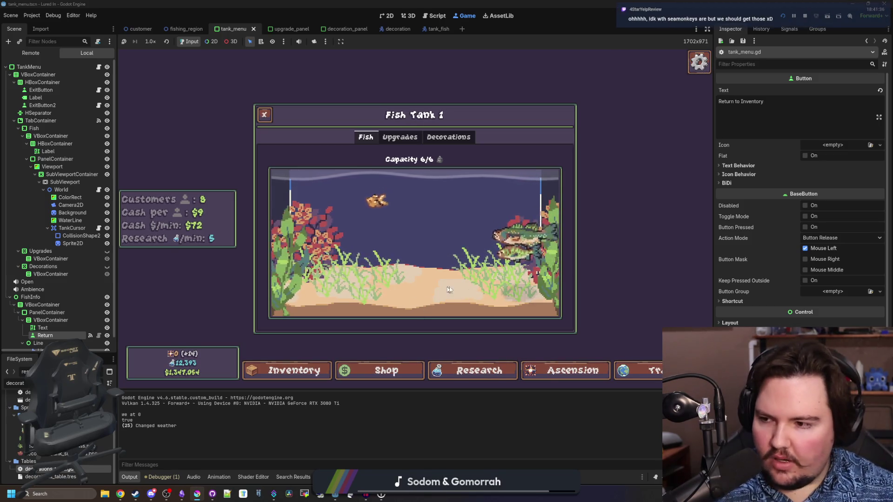
pyautogui.moveTo(366, 293)
pyautogui.mouseDown()
pyautogui.moveTo(377, 251)
pyautogui.moveTo(348, 270)
pyautogui.mouseUp()
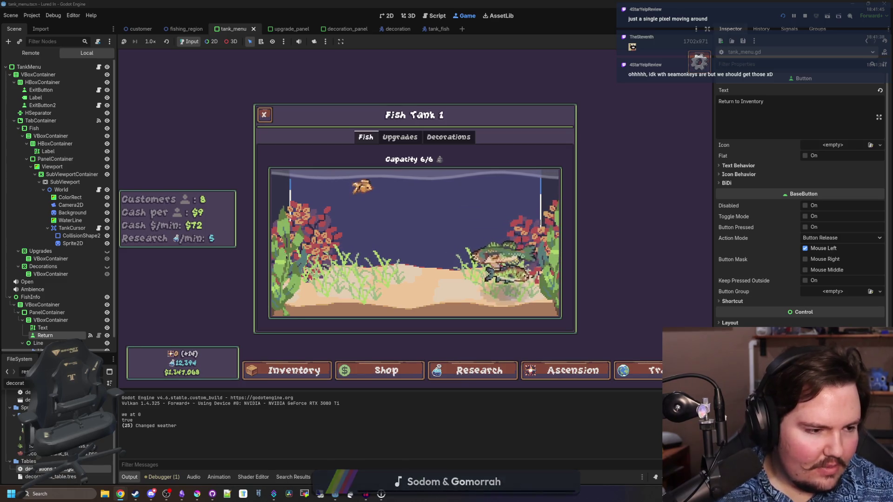
pyautogui.moveTo(461, 10); pyautogui.dragTo(461, 2)
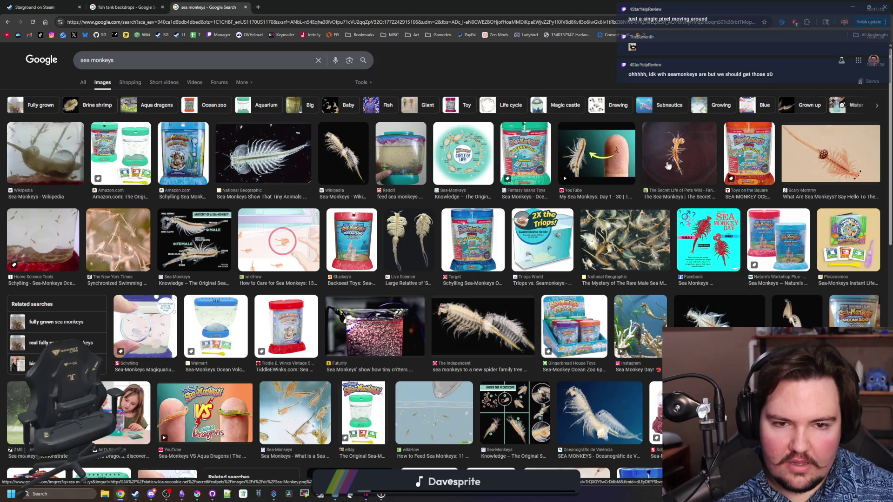
# Step: Preview the National Geographic and Wikipedia sea-monkey images
pyautogui.click(263, 162)
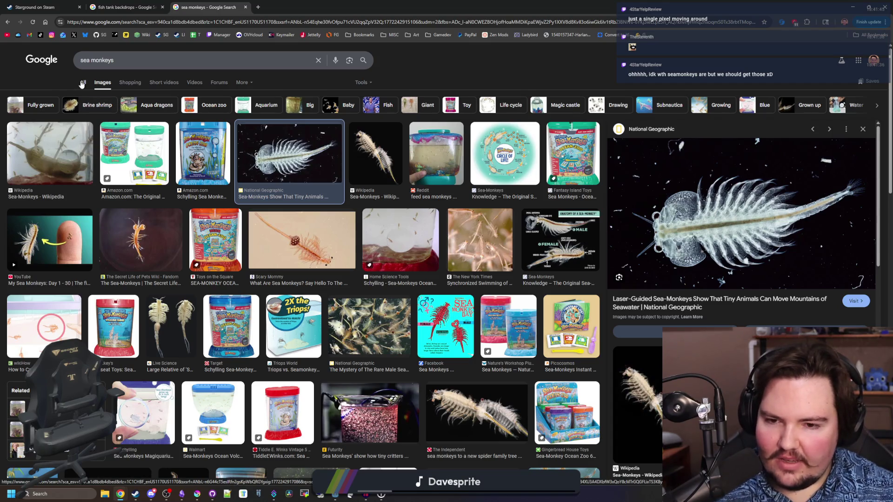
pyautogui.click(52, 150)
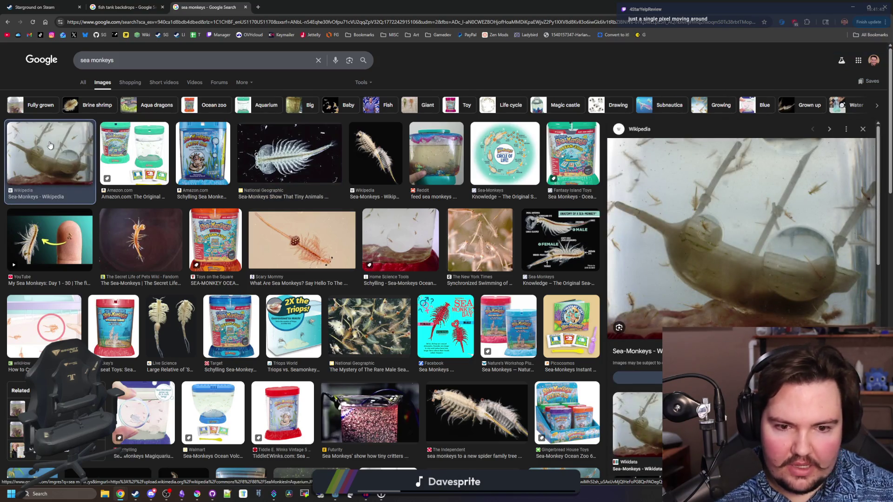
pyautogui.scroll(-4, 254, 263)
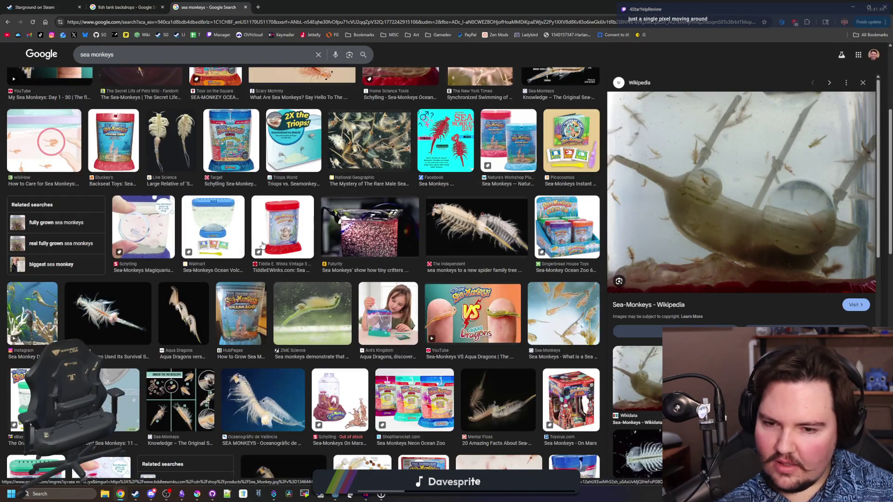
pyautogui.scroll(4, 46, 152)
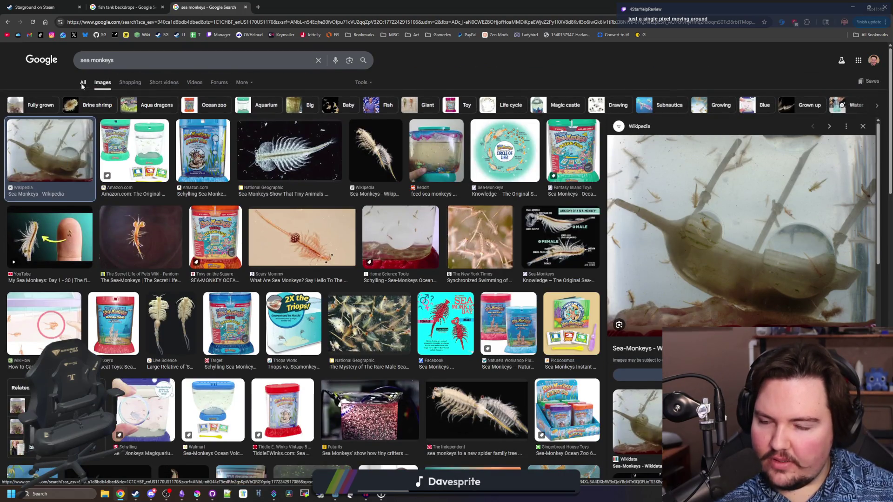
# Step: Check the 'How long does a sea monkey live?' answer in web results, then return to the game
pyautogui.click(82, 84)
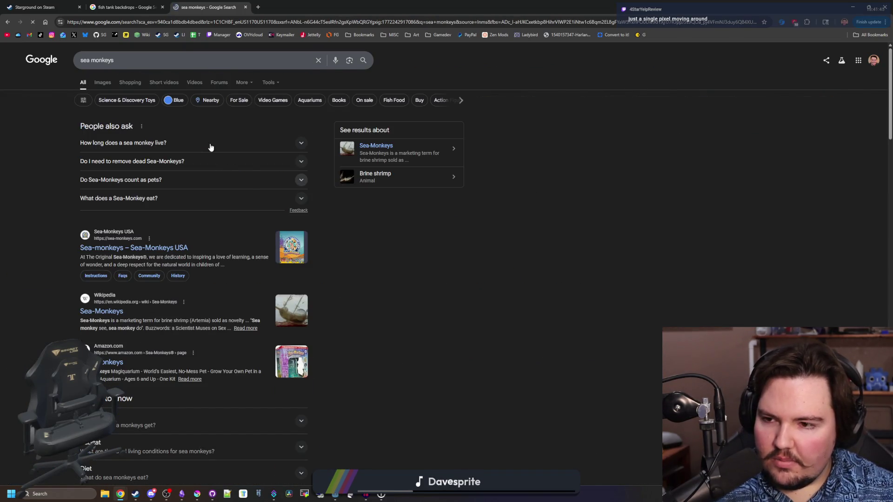
pyautogui.click(209, 147)
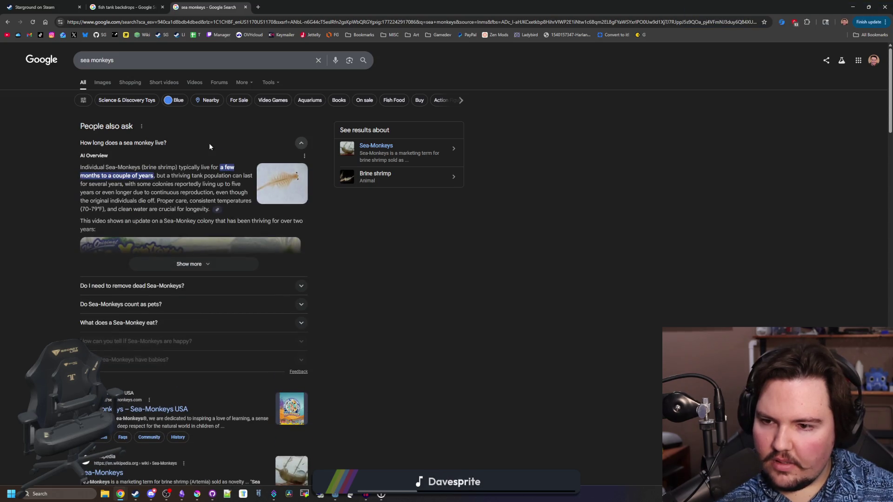
pyautogui.click(210, 147)
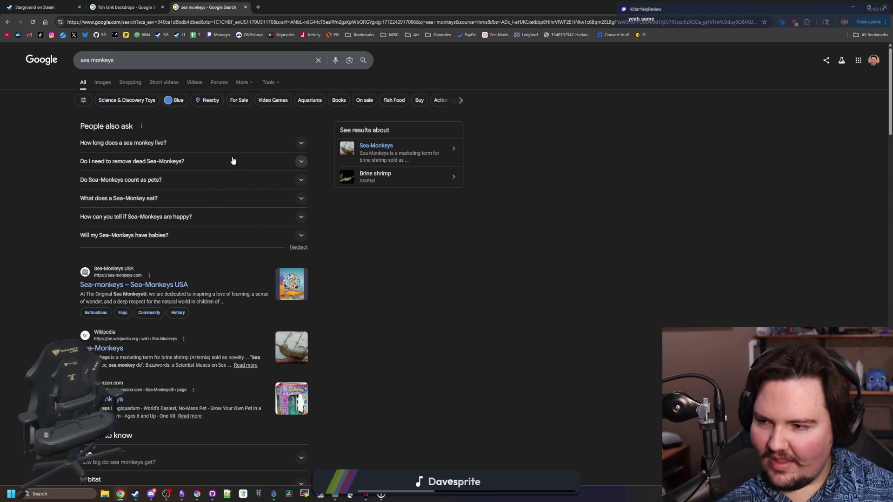
pyautogui.hotkey('alt', 'Tab')
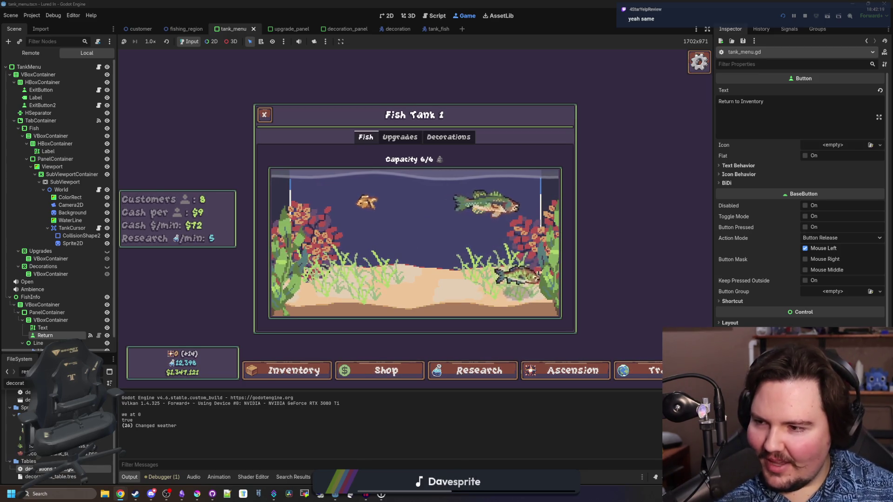
# Step: Deselect the seagrass decoration and stop the running fish tank game
pyautogui.click(396, 267)
pyautogui.click(408, 243)
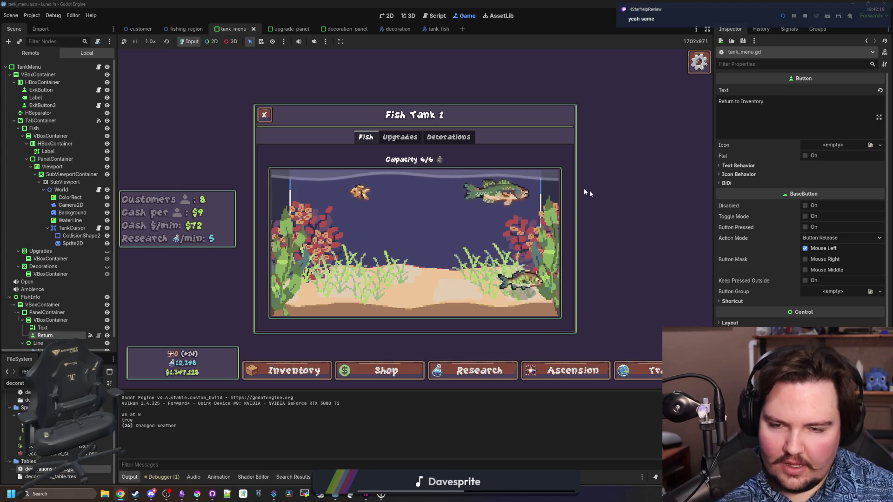
pyautogui.click(807, 16)
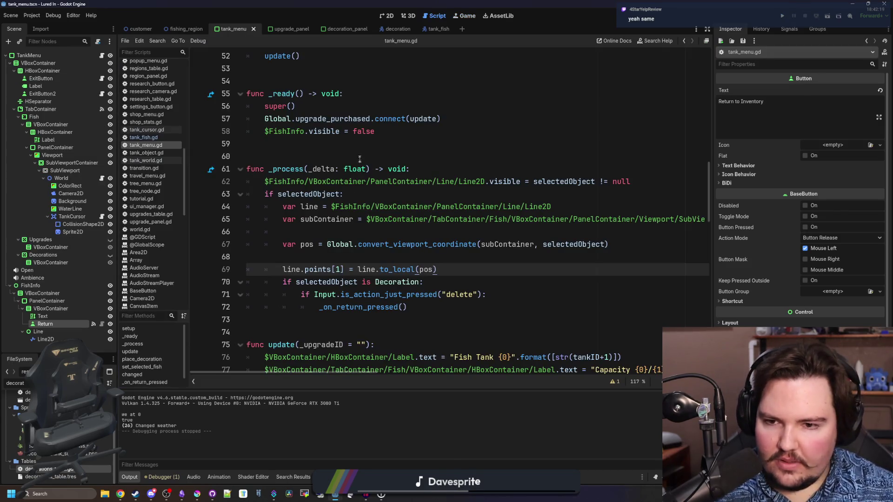
pyautogui.click(332, 145)
pyautogui.click(329, 151)
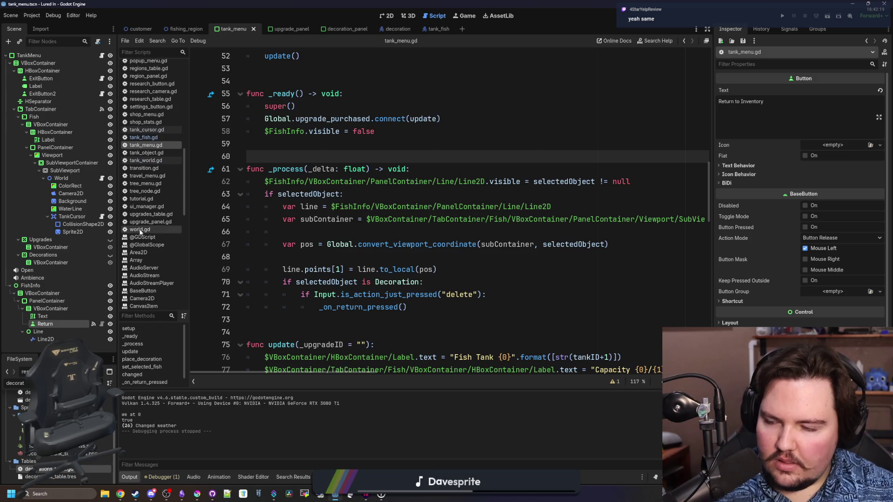
# Step: Open tank_cursor.gd and place the caret on the blank line after the mouse-position read
pyautogui.click(103, 217)
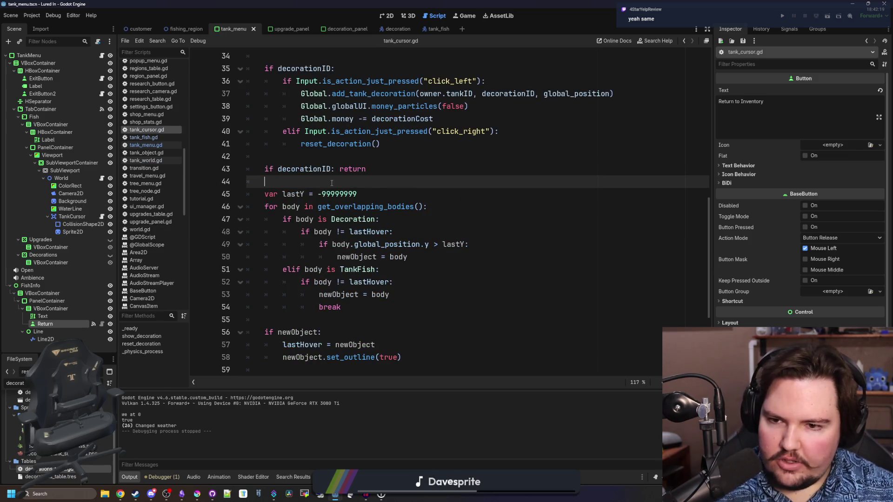
pyautogui.scroll(10, 394, 204)
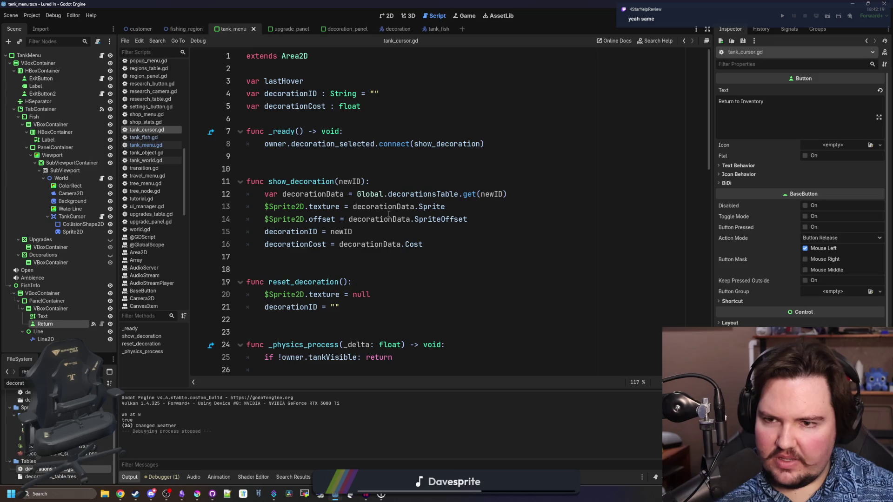
pyautogui.scroll(-7, 353, 240)
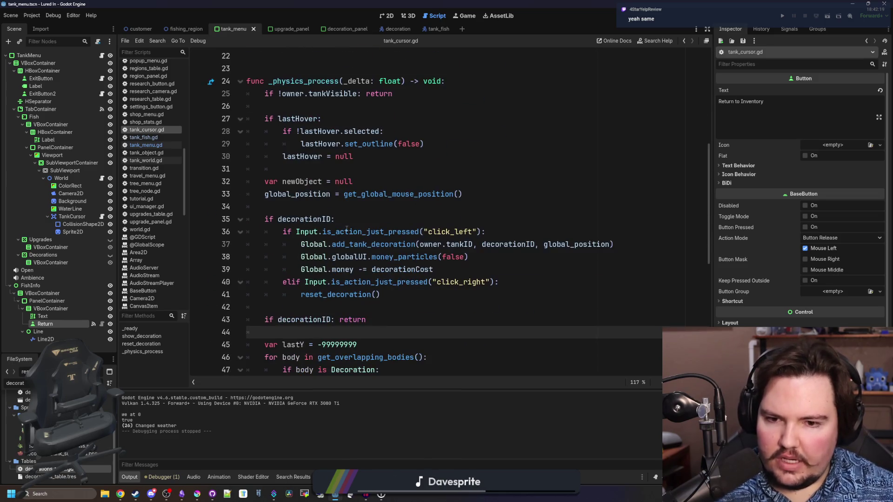
pyautogui.scroll(-8, 347, 228)
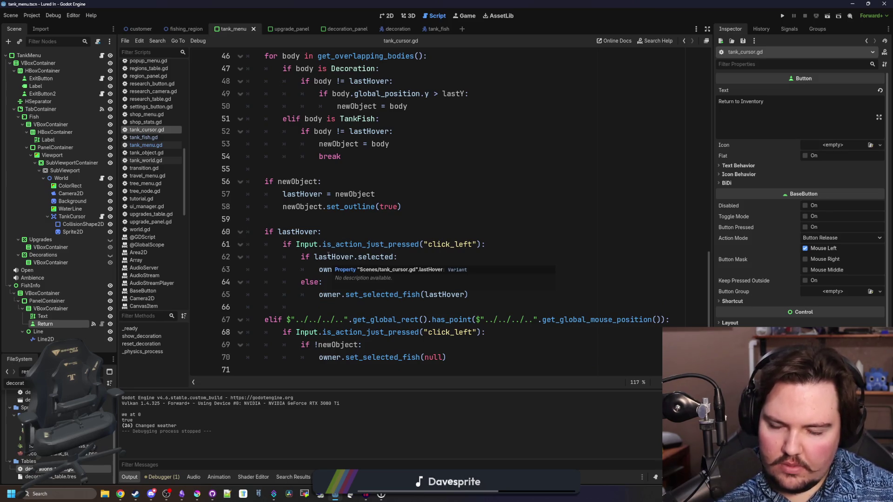
pyautogui.scroll(5, 328, 256)
pyautogui.scroll(7, 327, 251)
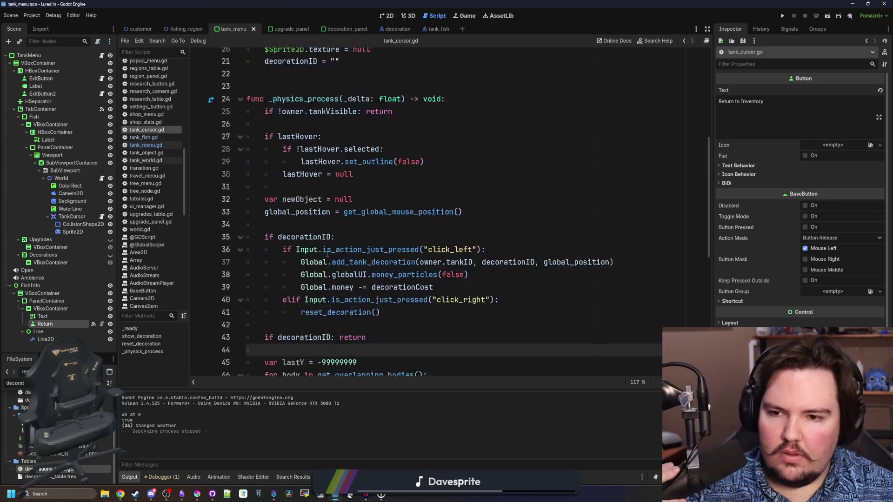
pyautogui.scroll(-7, 315, 257)
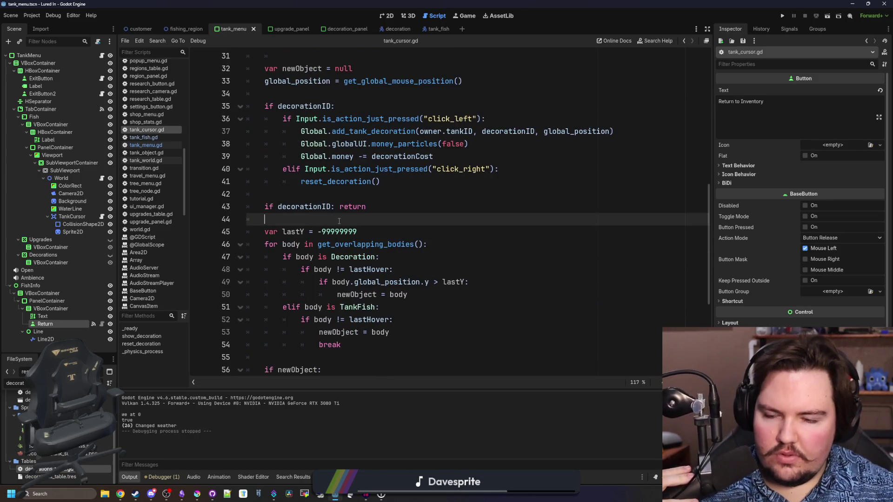
pyautogui.click(307, 194)
pyautogui.scroll(2, 307, 204)
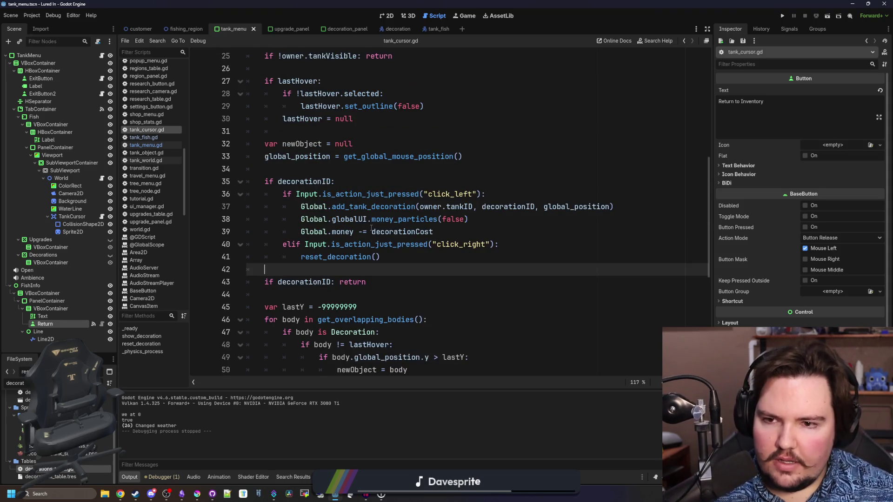
pyautogui.scroll(-7, 370, 228)
pyautogui.scroll(8, 343, 230)
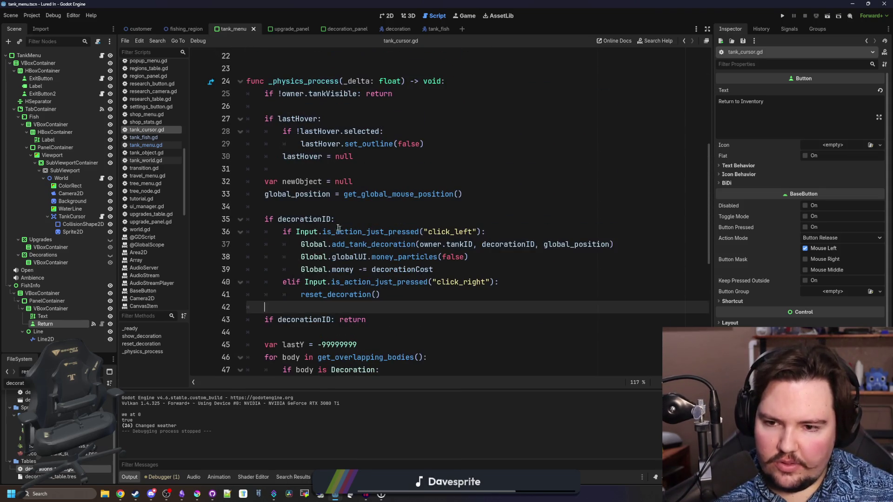
pyautogui.click(301, 206)
# Step: Start a new line 35 assigning global_position.x to a clampf() call
pyautogui.press('Return')
pyautogui.press('Return')
pyautogui.press('Up')
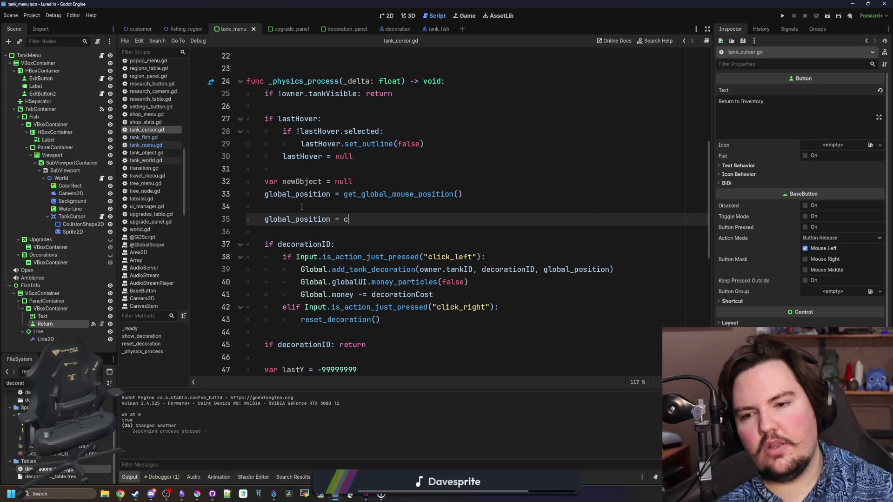
pyautogui.press('BackSpace')
pyautogui.press('BackSpace')
pyautogui.press('BackSpace')
pyautogui.write('/')
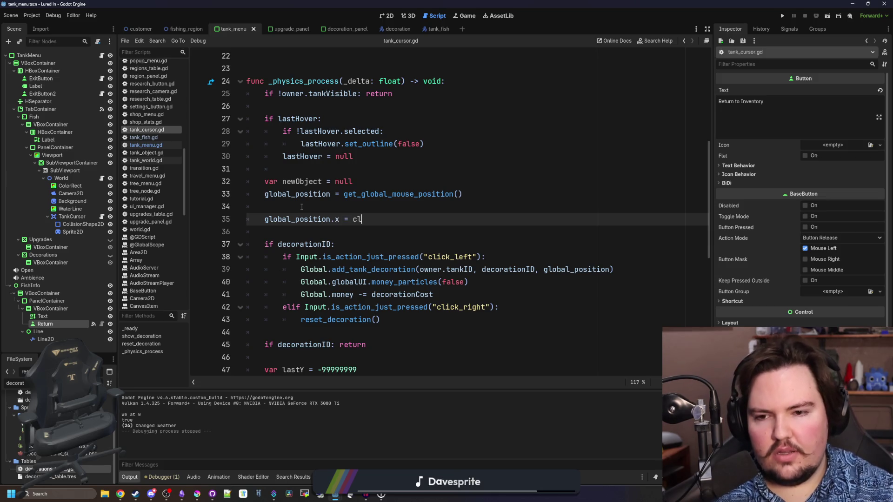
pyautogui.write('(')
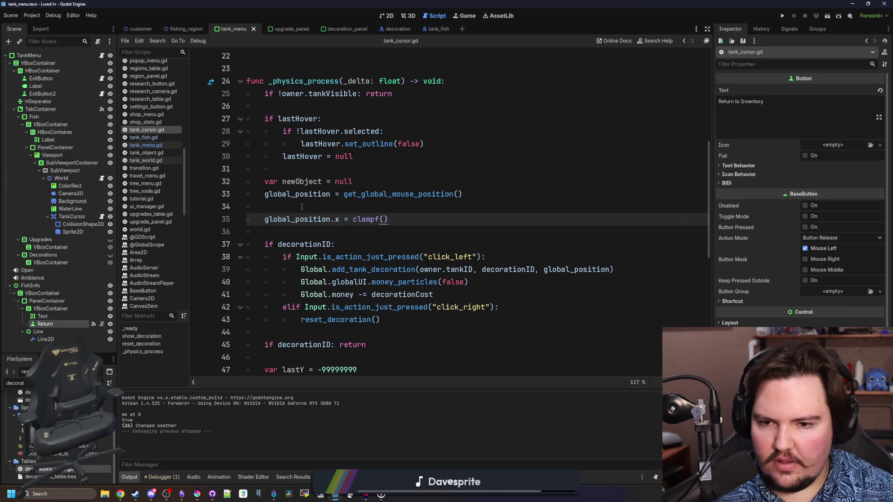
pyautogui.scroll(6, 323, 190)
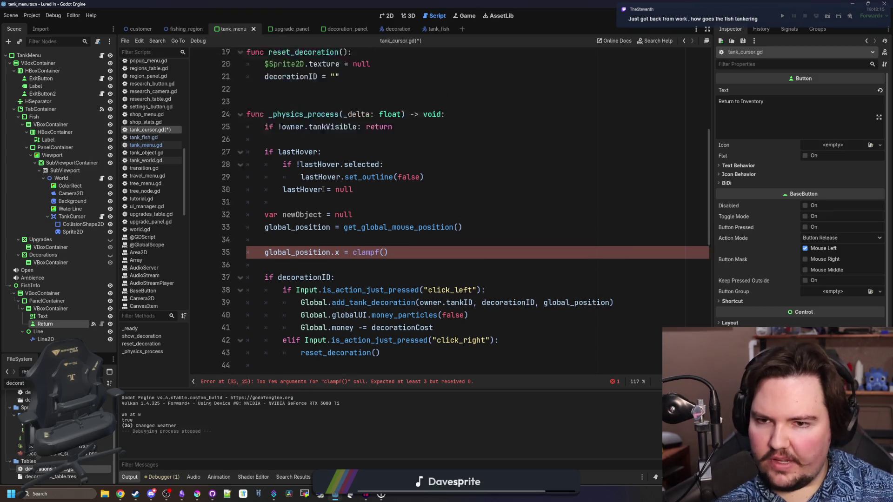
pyautogui.scroll(1, 323, 190)
pyautogui.scroll(-7, 313, 138)
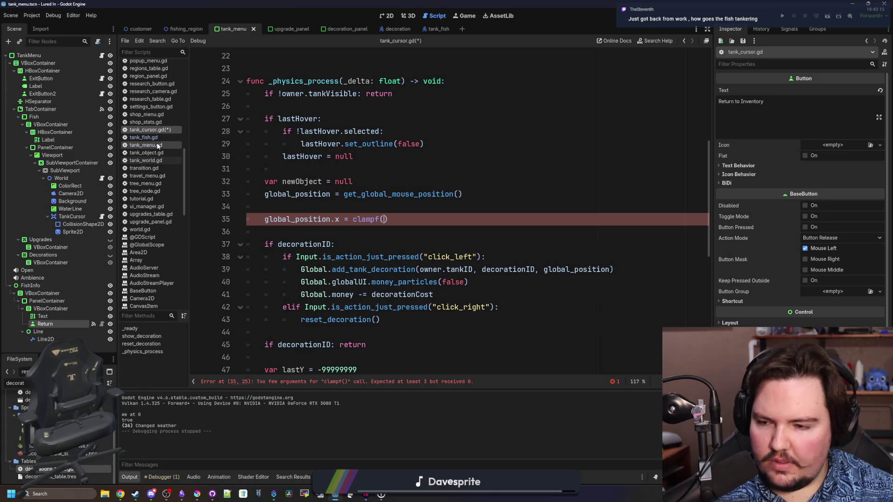
# Step: Copy the position.clamp line from aquarium_camera.gd and paste it over the clampf() call
pyautogui.click(100, 383)
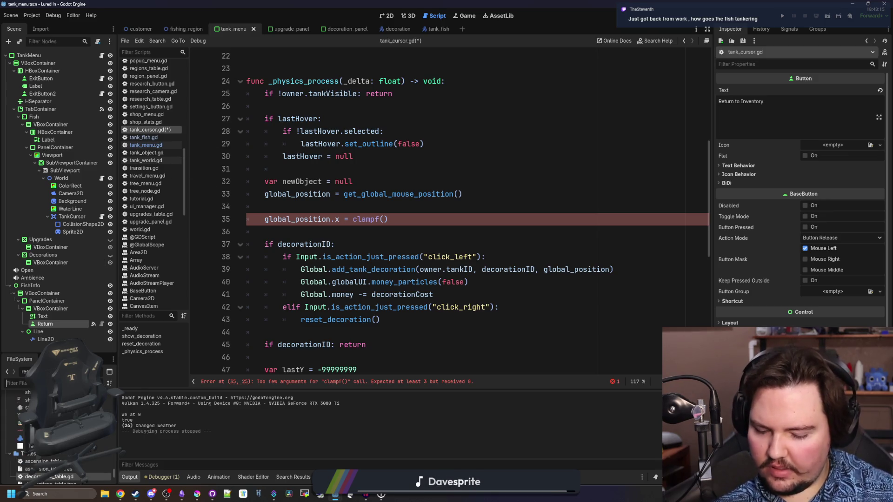
pyautogui.write('camera')
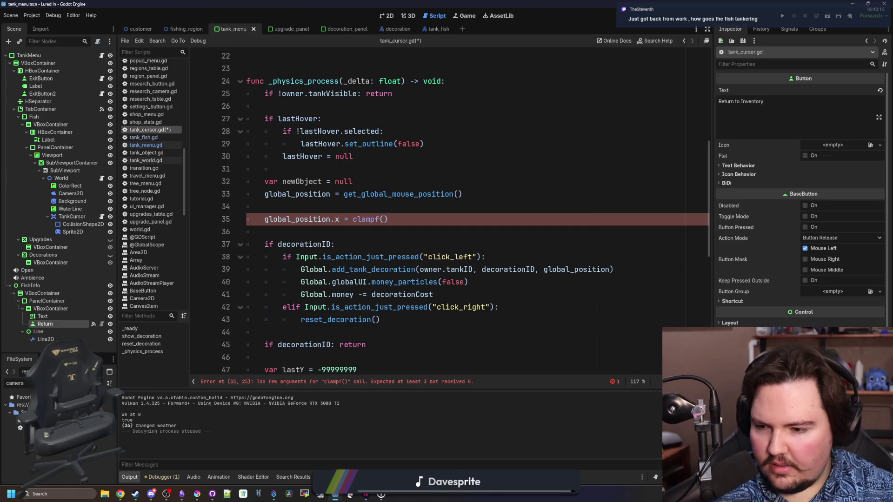
pyautogui.doubleClick(108, 395)
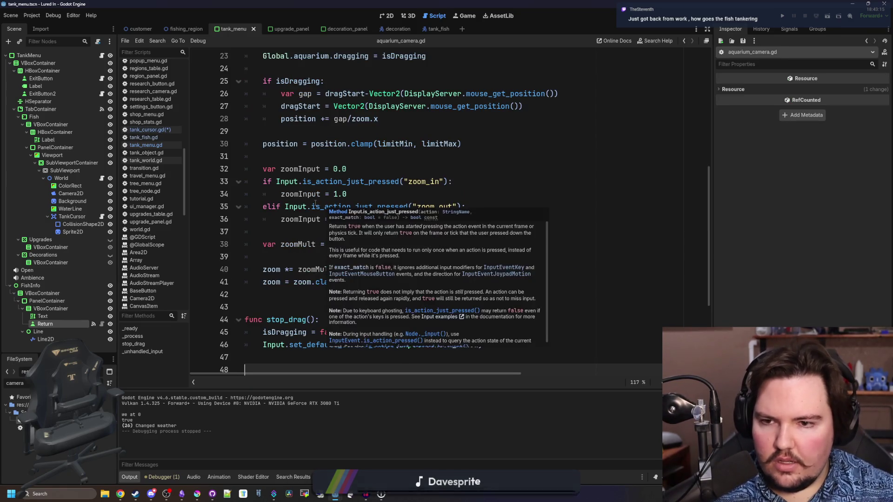
pyautogui.scroll(1, 387, 188)
pyautogui.tripleClick(492, 184)
pyautogui.hotkey('ctrl', 'c')
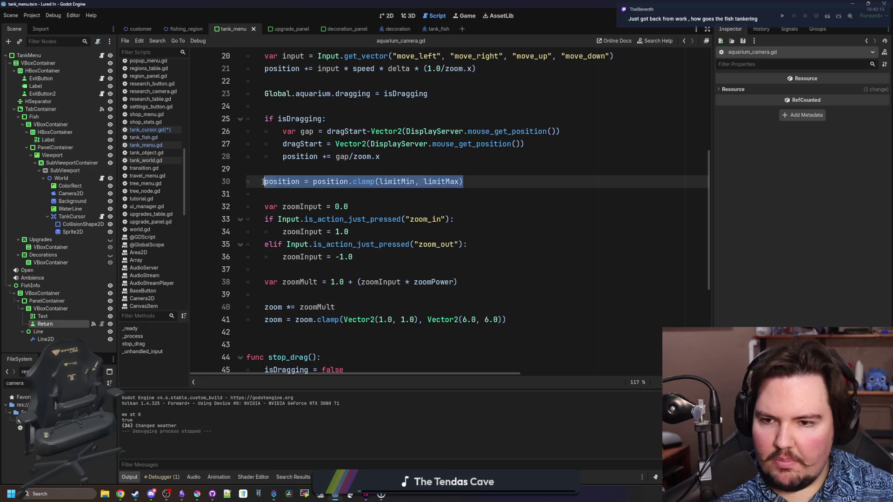
pyautogui.click(149, 130)
pyautogui.moveTo(394, 216); pyautogui.dragTo(352, 219)
pyautogui.hotkey('ctrl', 'v')
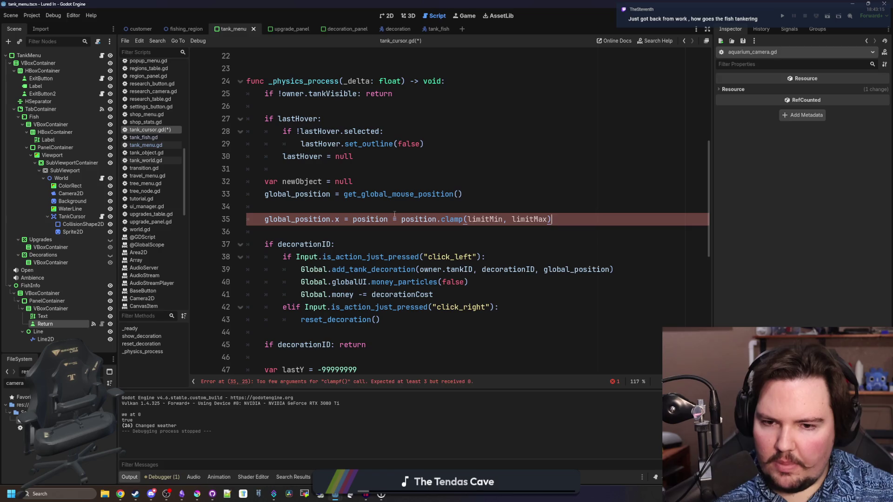
# Step: Rewrite line 35 as 'position = position.clamp(limitMin, limitMax)'
pyautogui.moveTo(403, 219); pyautogui.dragTo(348, 219)
pyautogui.press('BackSpace')
pyautogui.click(341, 219)
pyautogui.press('BackSpace')
pyautogui.press('BackSpace')
pyautogui.press('BackSpace')
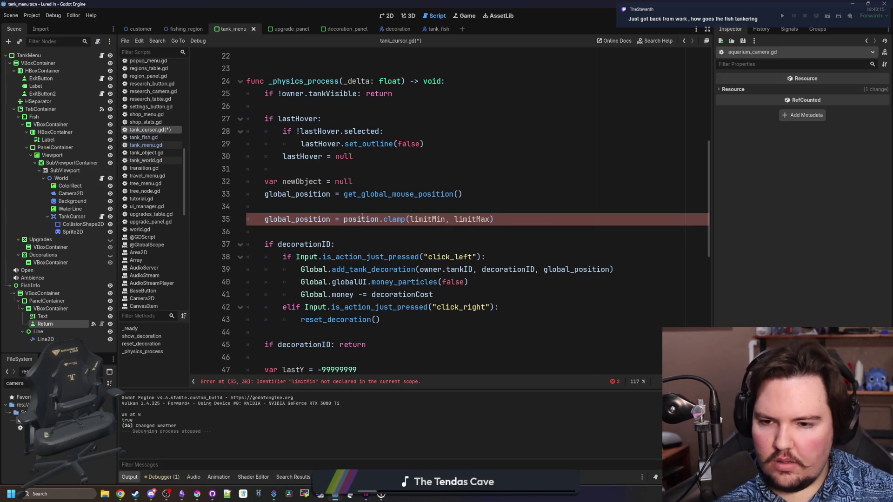
pyautogui.click(72, 193)
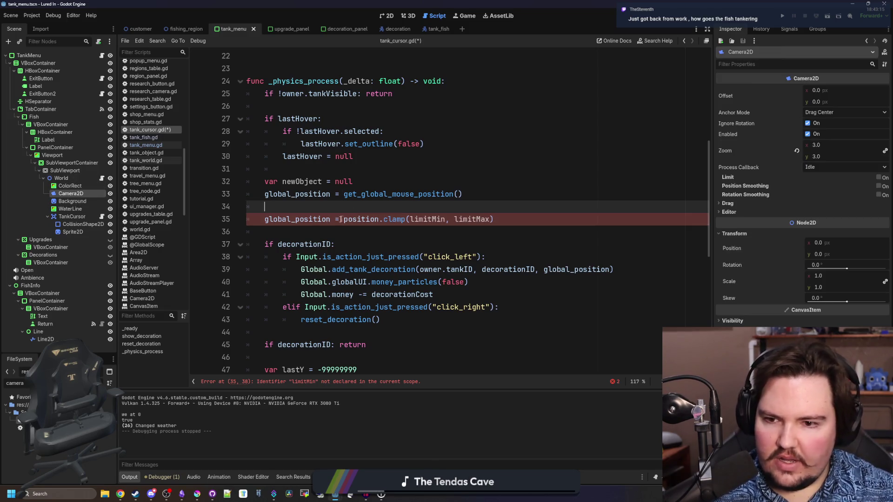
pyautogui.doubleClick(311, 219)
pyautogui.write('position')
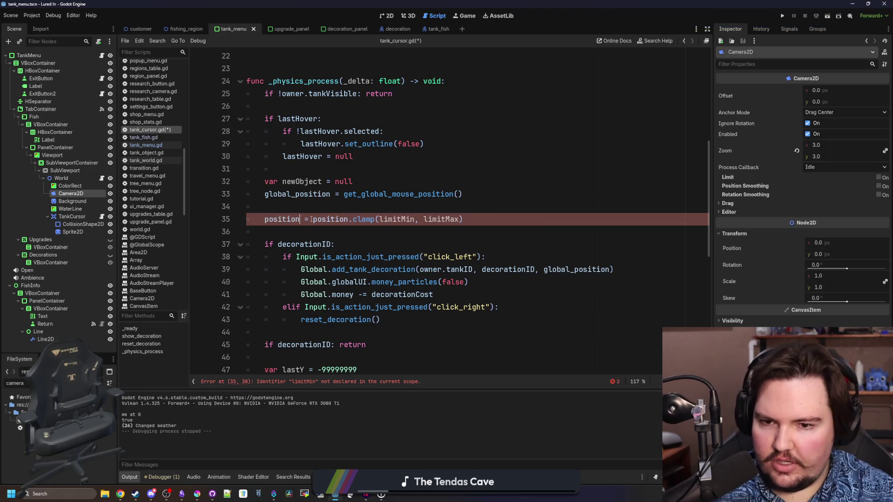
pyautogui.click(333, 211)
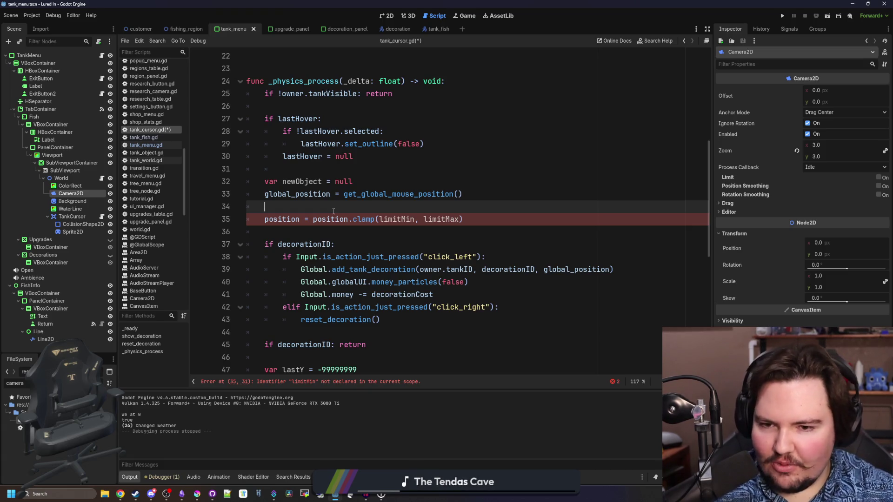
pyautogui.doubleClick(396, 219)
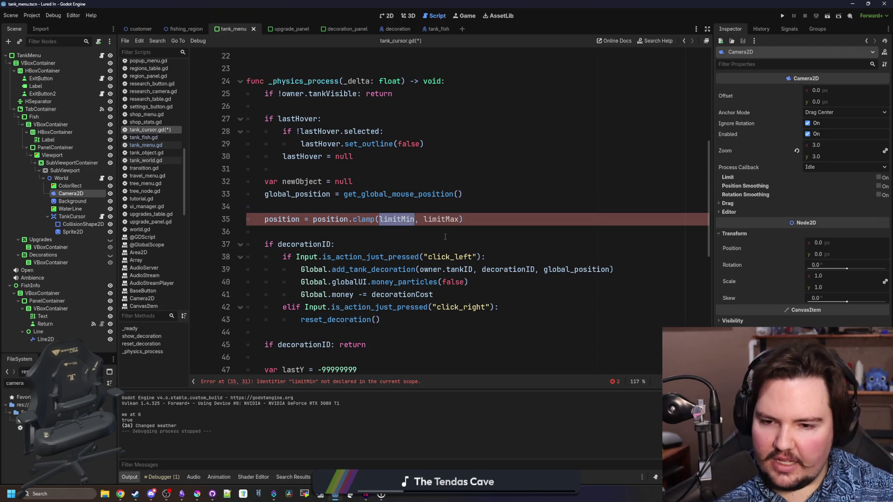
# Step: Declare a limitMin Vector2() variable above _physics_process
pyautogui.scroll(7, 378, 266)
pyautogui.scroll(-5, 298, 134)
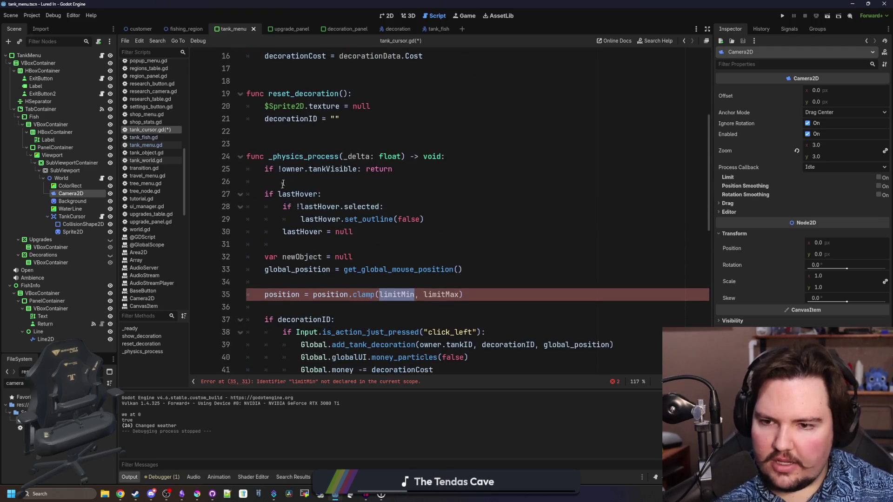
pyautogui.click(298, 134)
pyautogui.press('Return')
pyautogui.press('Return')
pyautogui.write('var limitMin : Vecotr')
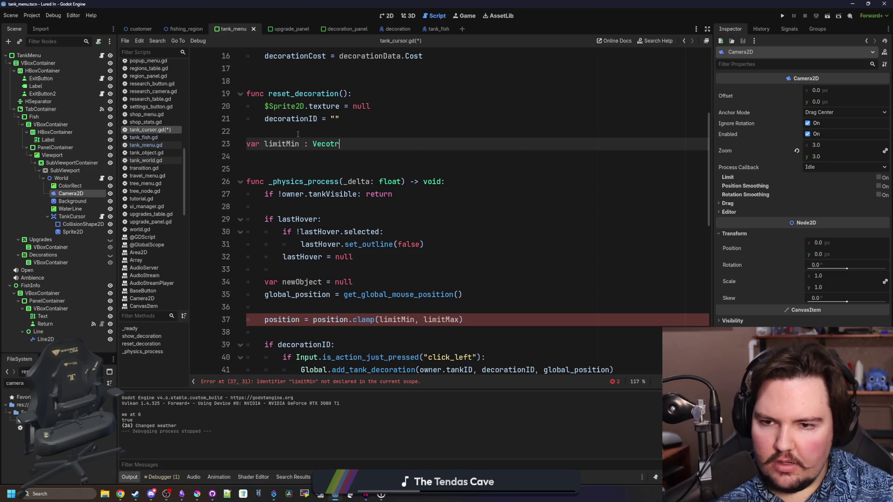
pyautogui.press('BackSpace')
pyautogui.press('BackSpace')
pyautogui.press('BackSpace')
pyautogui.write('tor =')
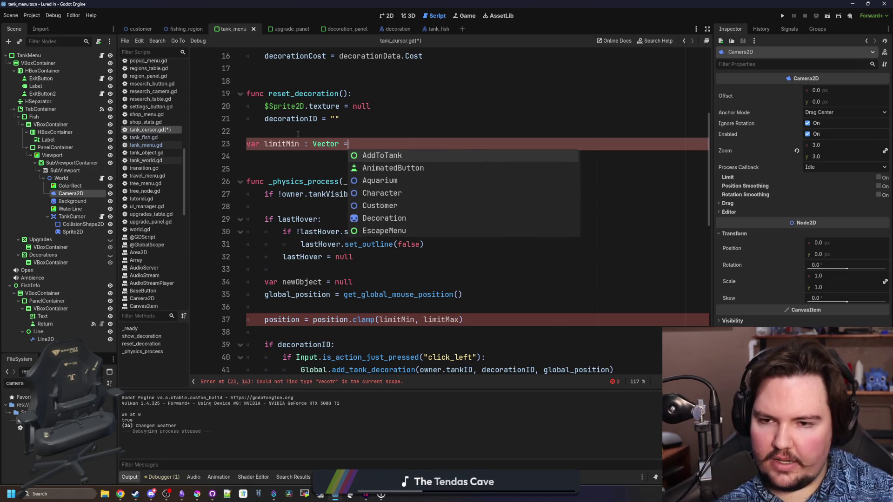
pyautogui.press('BackSpace')
pyautogui.press('BackSpace')
pyautogui.write('2 =')
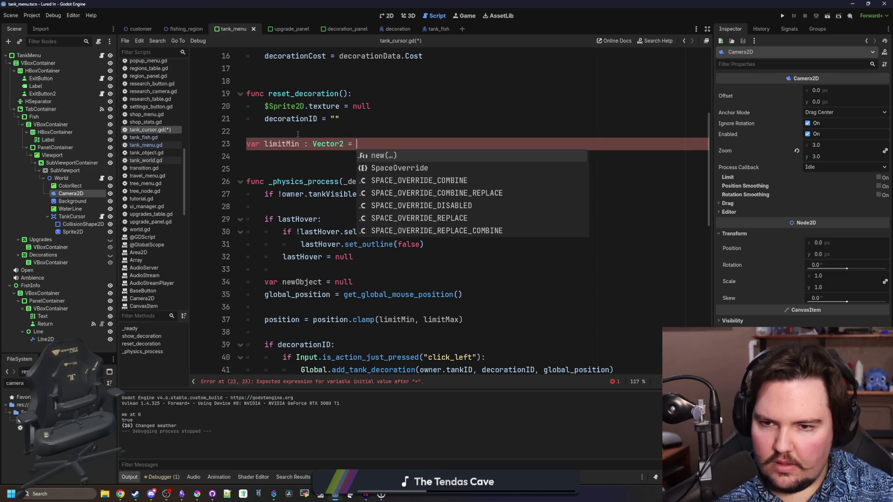
pyautogui.press('Escape')
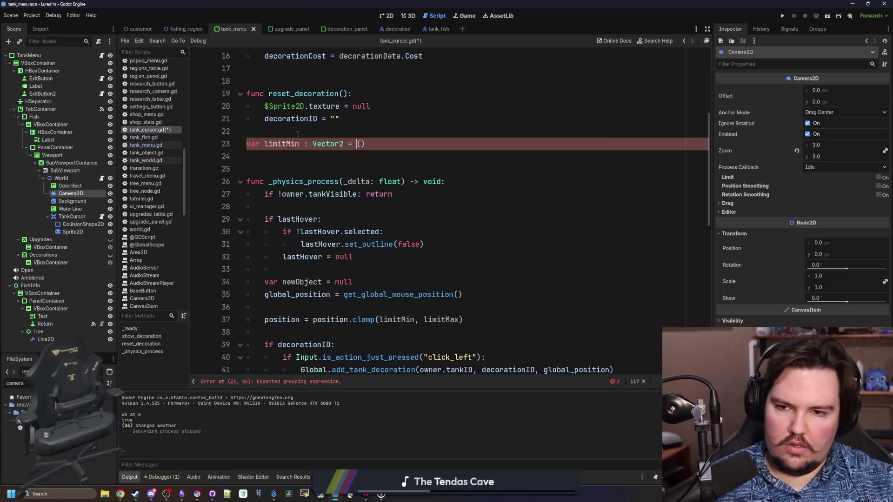
pyautogui.write('Vector2()')
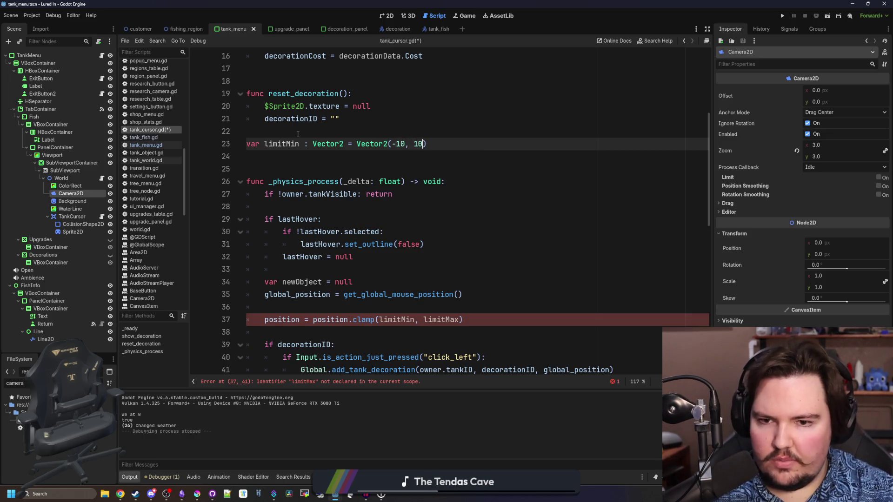
pyautogui.press('Up')
pyautogui.press('Up')
pyautogui.press('Down')
pyautogui.press('Down')
pyautogui.press('End')
pyautogui.hotkey('shift', 'Home')
pyautogui.hotkey('ctrl', 'c')
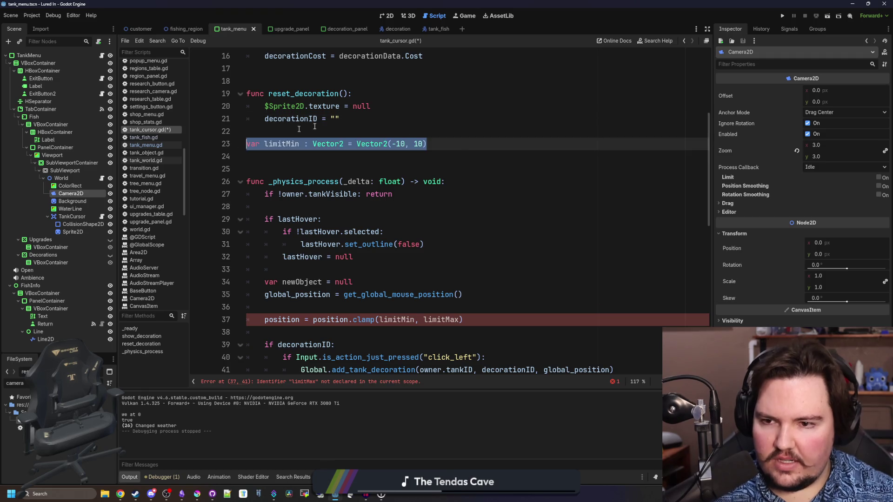
# Step: Duplicate the declaration as limitMax and save tank_cursor.gd
pyautogui.click(461, 150)
pyautogui.hotkey('ctrl', 'v')
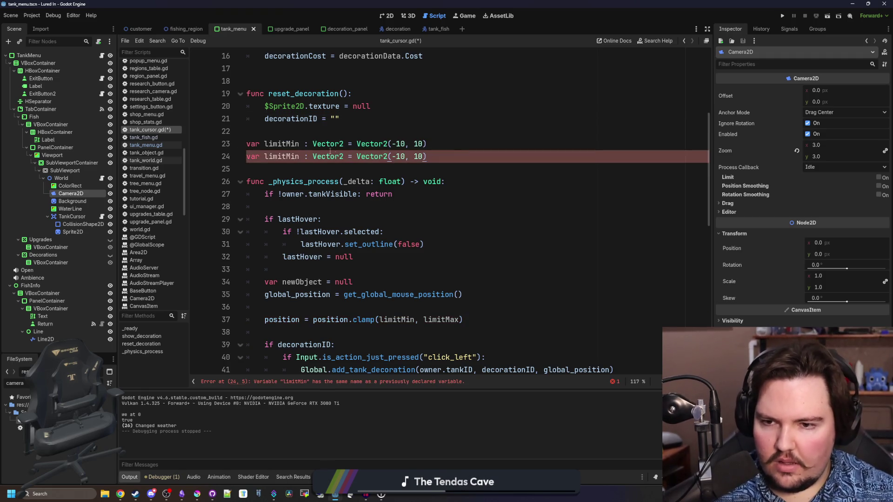
pyautogui.press('Delete')
pyautogui.press('BackSpace')
pyautogui.write('ax')
pyautogui.click(438, 129)
pyautogui.scroll(-1, 438, 130)
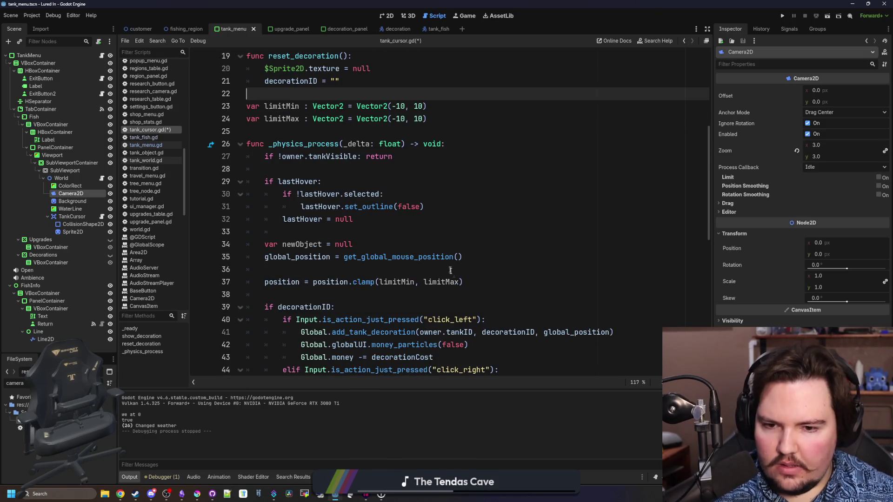
pyautogui.click(316, 270)
pyautogui.hotkey('ctrl', 's')
pyautogui.scroll(1, 317, 174)
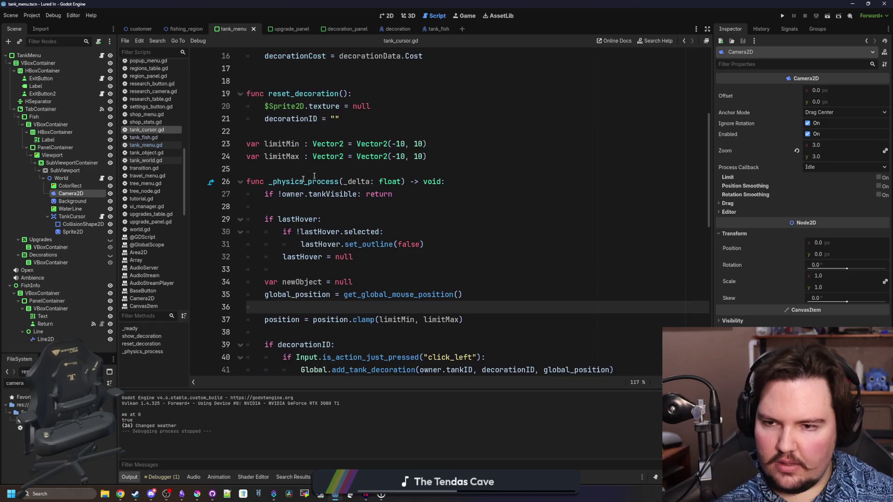
# Step: Check the Background sprite's texture size to work out the tank bounds
pyautogui.click(275, 170)
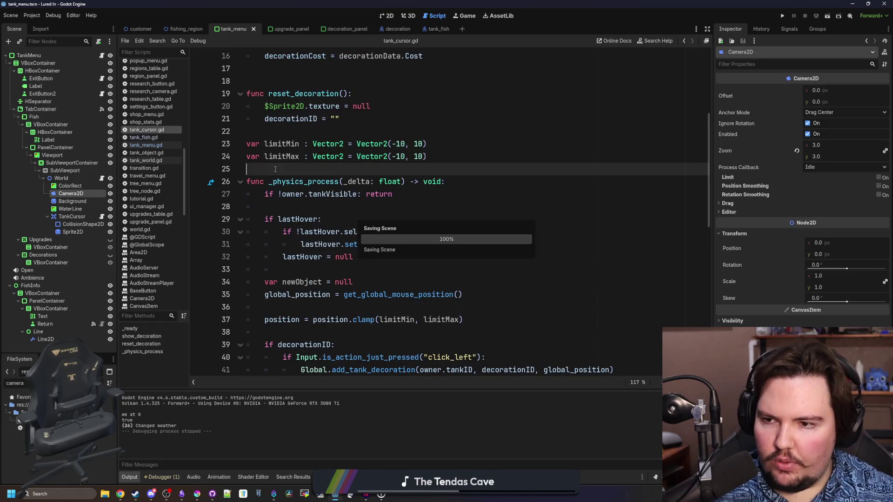
pyautogui.click(71, 201)
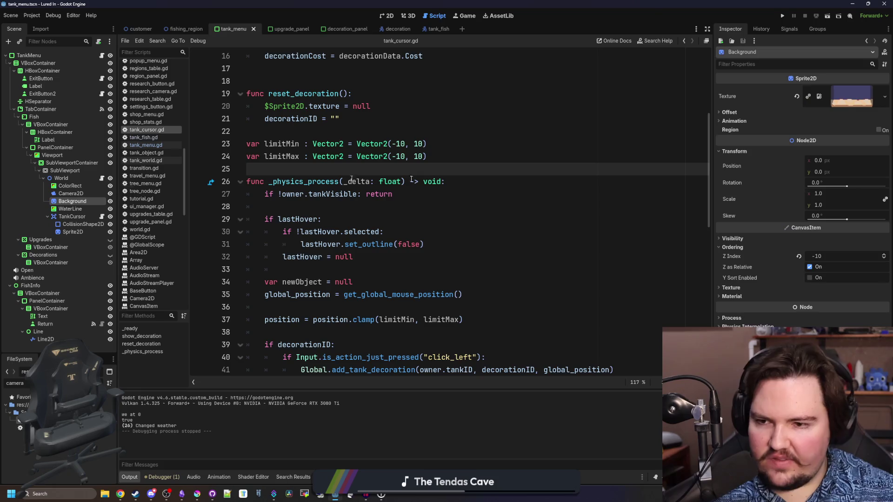
pyautogui.click(845, 96)
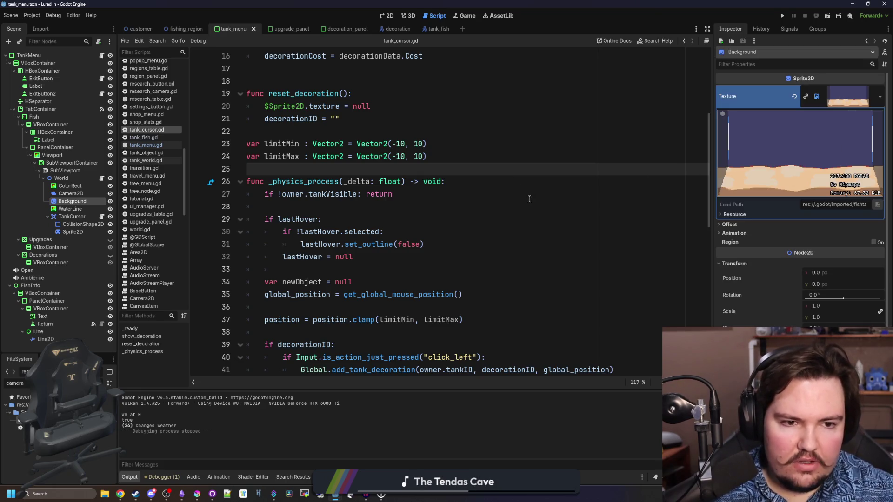
pyautogui.click(406, 143)
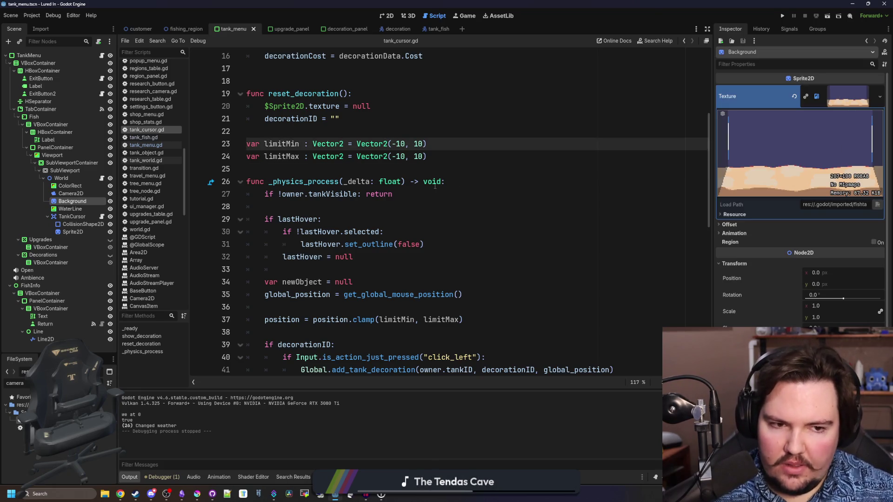
# Step: Halve 207 in Calculator and set limitMin's values to ±104
pyautogui.click(61, 494)
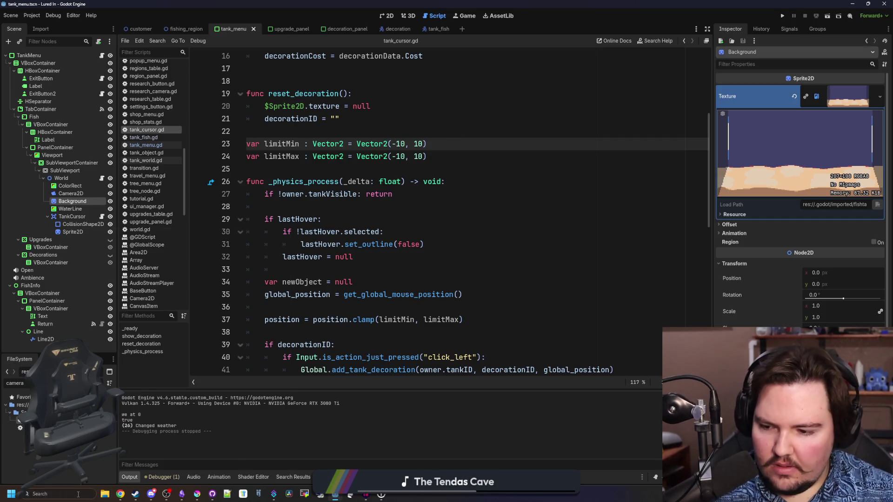
pyautogui.write('calculator')
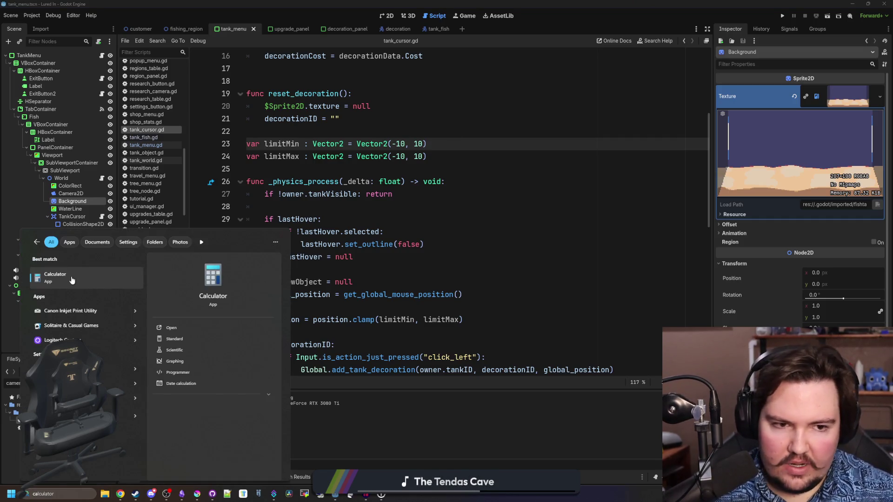
pyautogui.click(72, 279)
pyautogui.write('207/2')
pyautogui.press('Return')
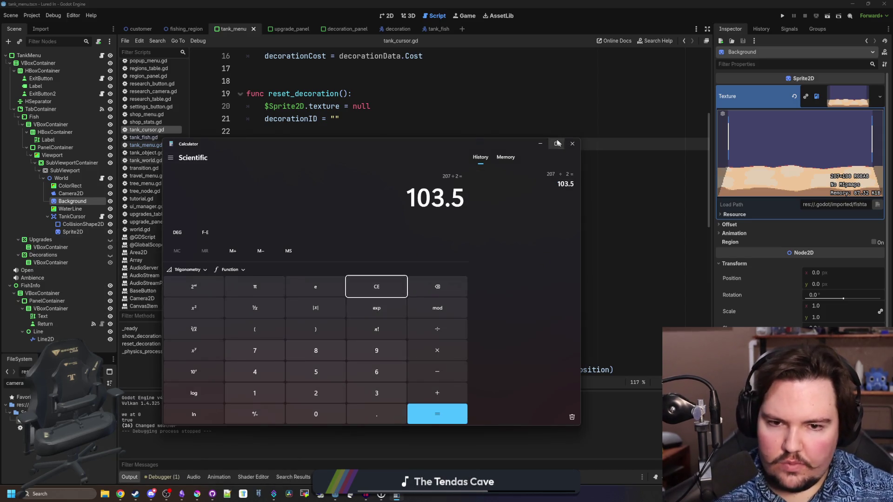
pyautogui.click(572, 144)
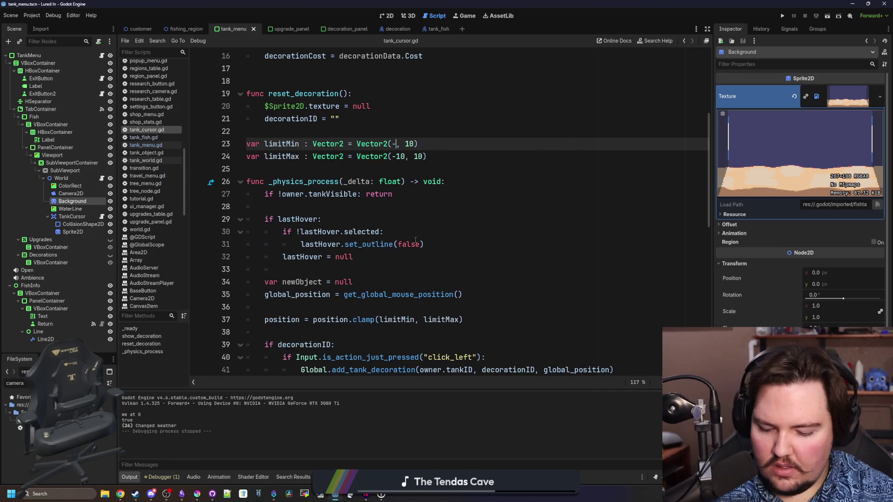
pyautogui.write('104')
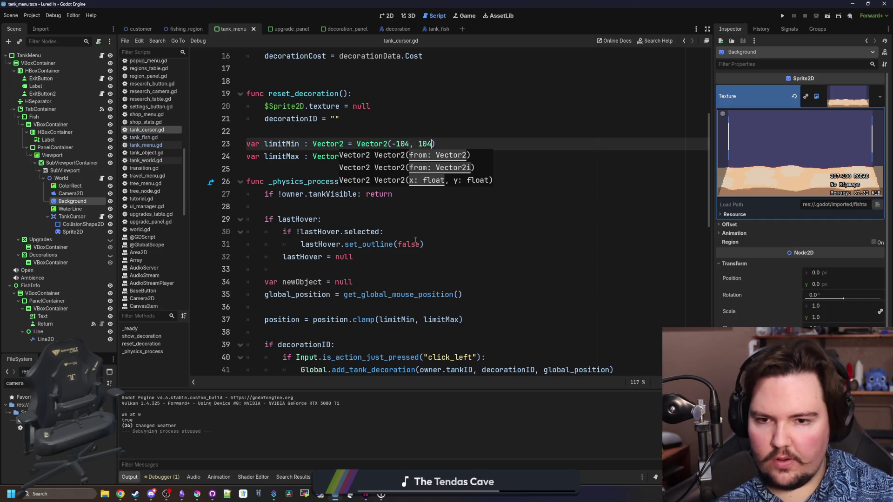
# Step: Halve 108 in Calculator, set limitMax to (-54, 54), save, and run the game
pyautogui.press('super')
pyautogui.write('ca')
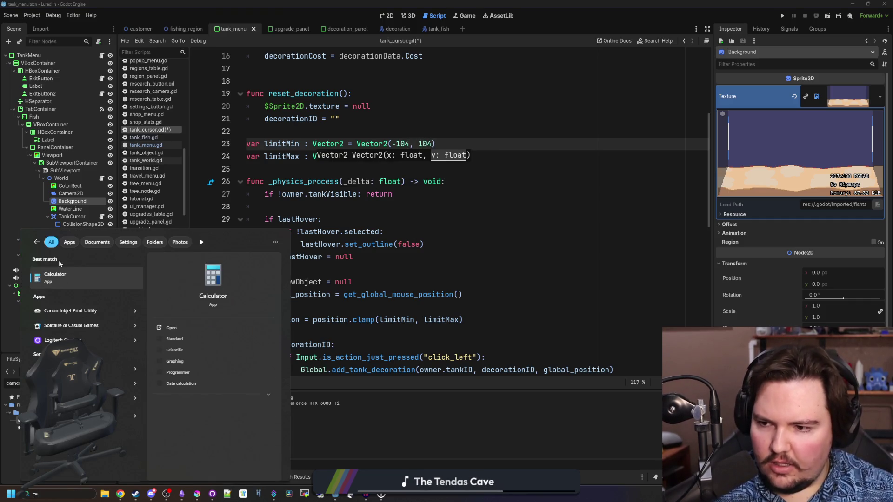
pyautogui.press('Return')
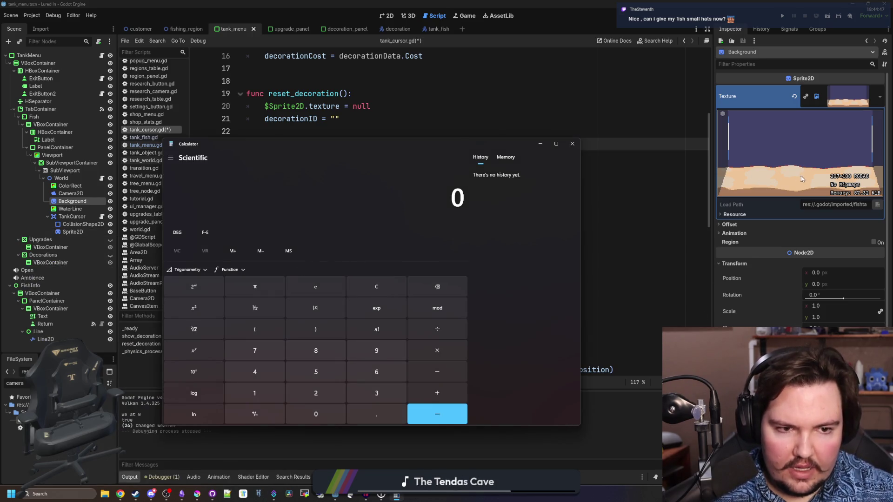
pyautogui.write('108/2')
pyautogui.press('Return')
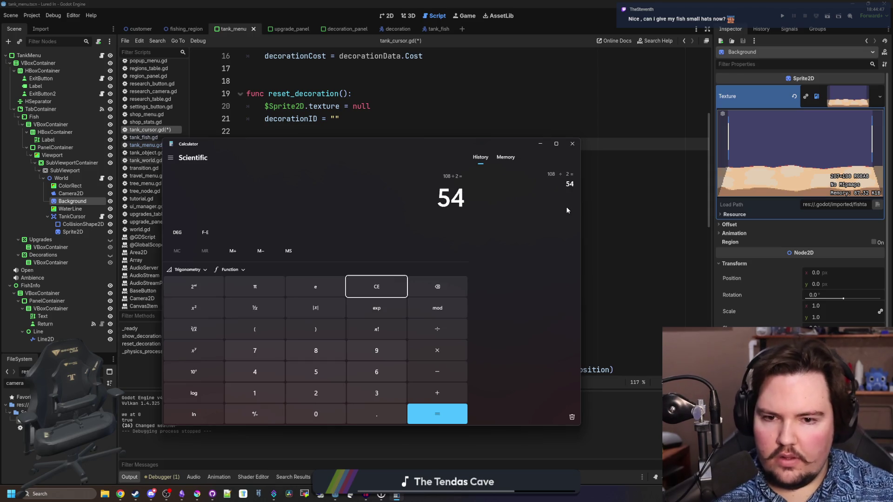
pyautogui.click(571, 143)
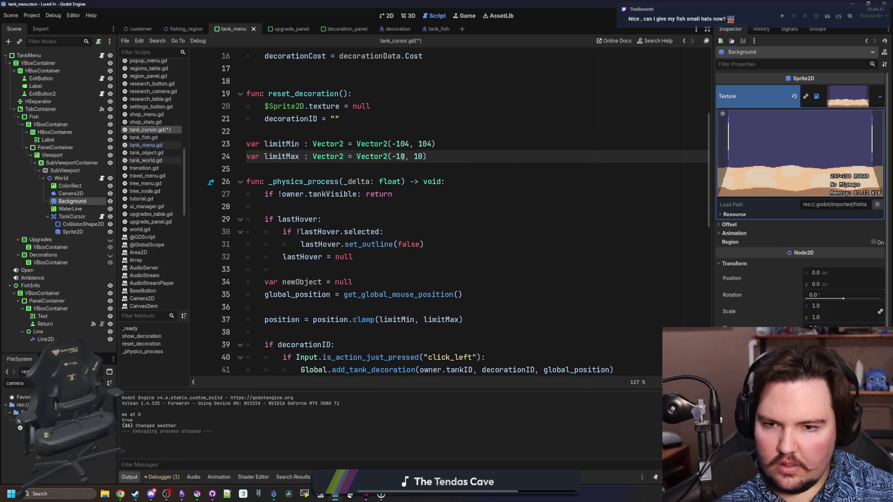
pyautogui.write('4')
pyautogui.press('Right')
pyautogui.press('Right')
pyautogui.press('Right')
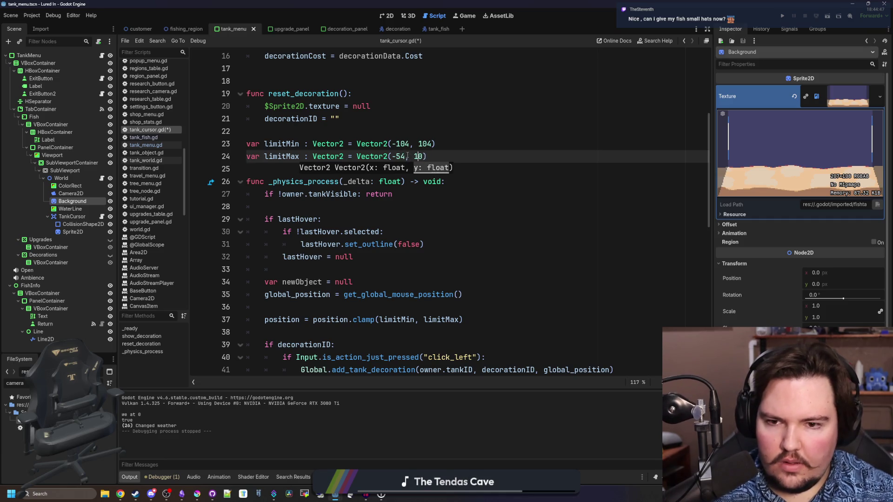
pyautogui.write('54')
pyautogui.hotkey('ctrl', 's')
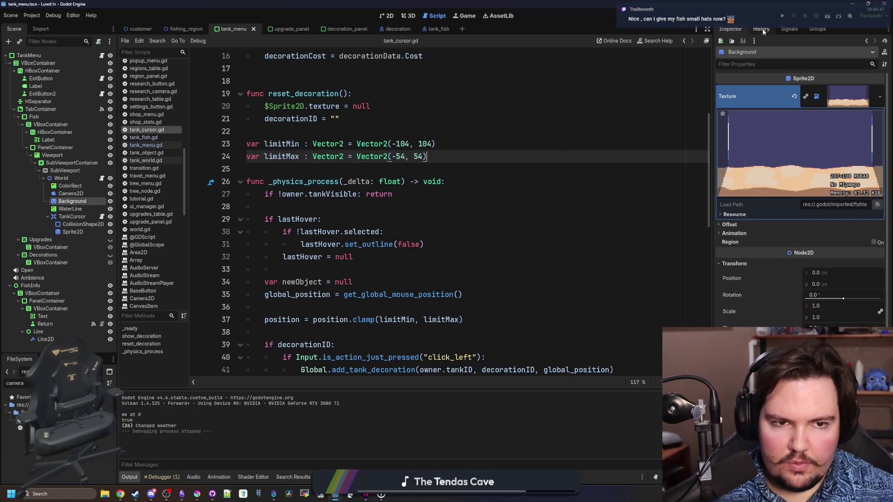
pyautogui.click(784, 15)
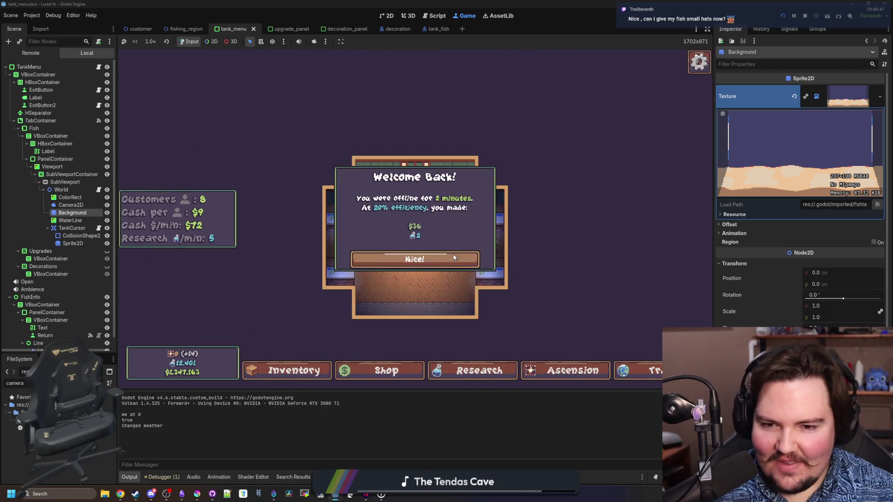
# Step: Dismiss the Welcome Back message, open Fish Tank 1, then reopen tank_cursor.gd
pyautogui.click(453, 256)
pyautogui.click(453, 256)
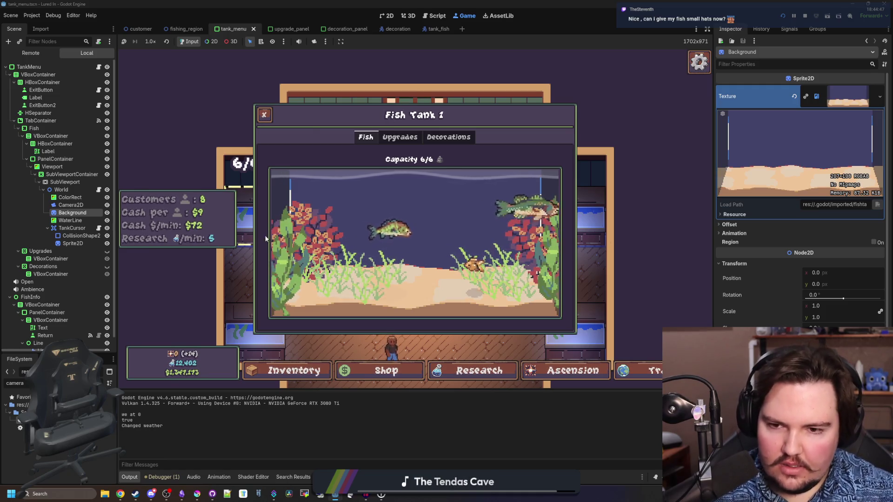
pyautogui.click(98, 228)
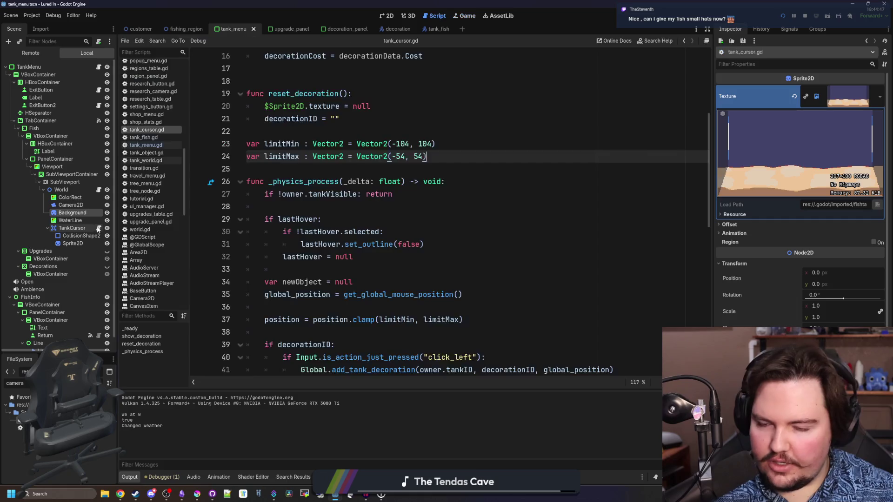
# Step: Comment out the clamp line, add a global_position print above it, and run the game
pyautogui.click(317, 210)
pyautogui.scroll(-3, 317, 212)
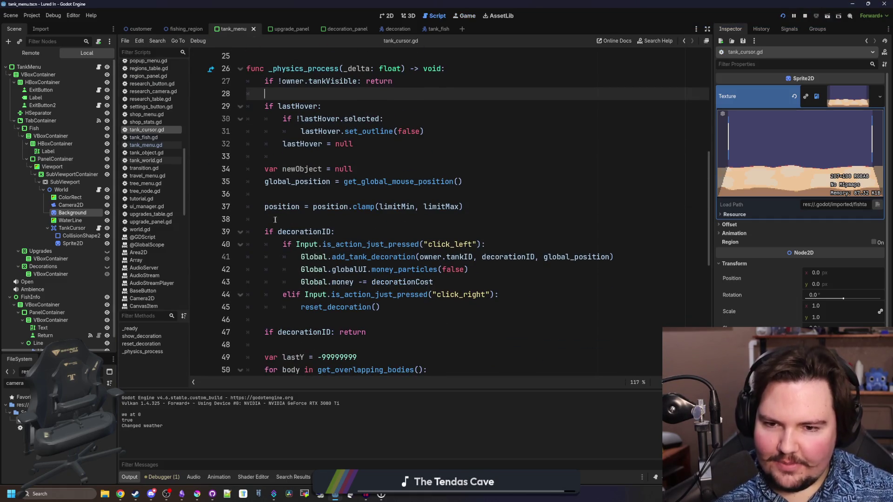
pyautogui.click(310, 205)
pyautogui.hotkey('ctrl', 'k')
pyautogui.click(278, 195)
pyautogui.press('Return')
pyautogui.press('Return')
pyautogui.press('Up')
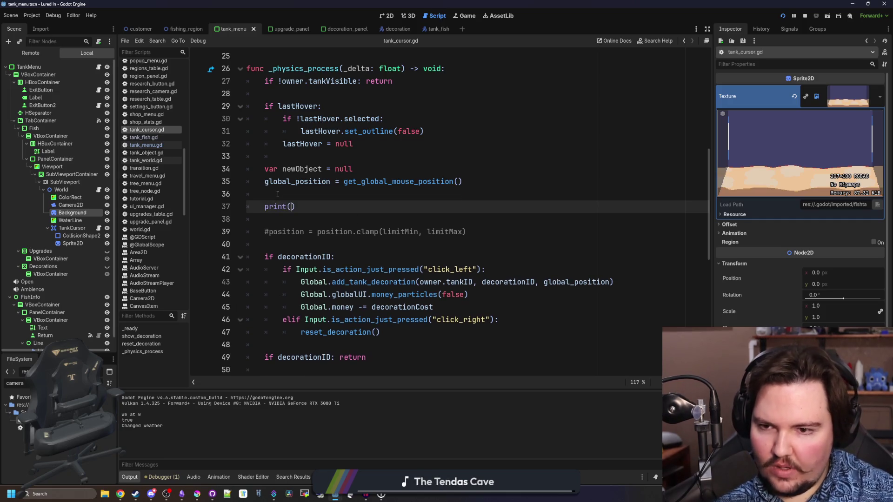
pyautogui.write('global_')
pyautogui.write('pos')
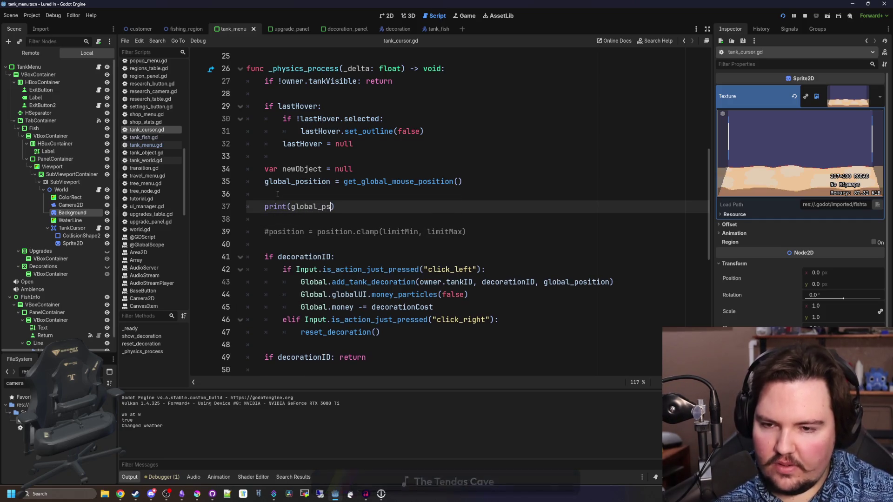
pyautogui.press('Return')
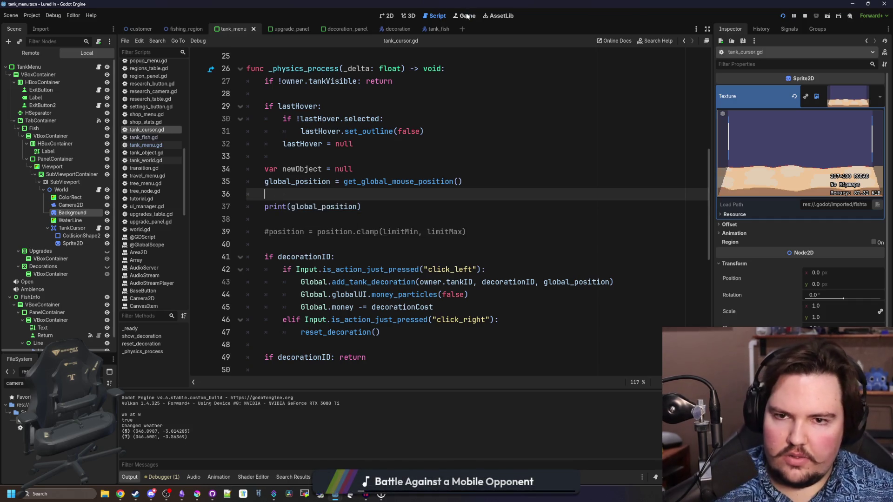
pyautogui.press('F5')
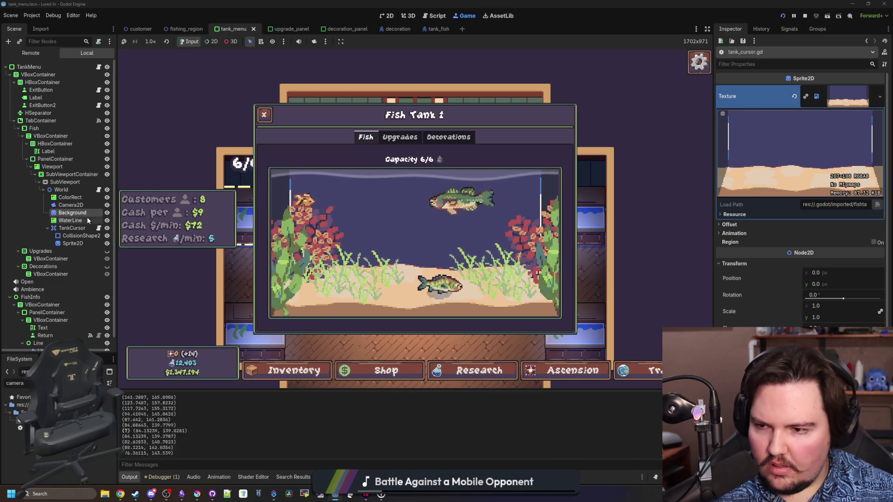
# Step: Compare the tank_world and tank_cursor scripts against the running game, then open aquarium_camera.gd
pyautogui.click(98, 190)
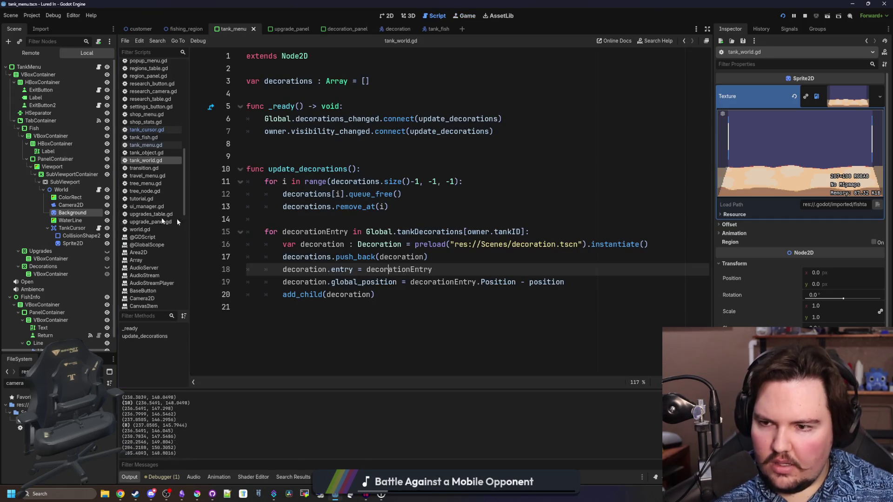
pyautogui.click(97, 228)
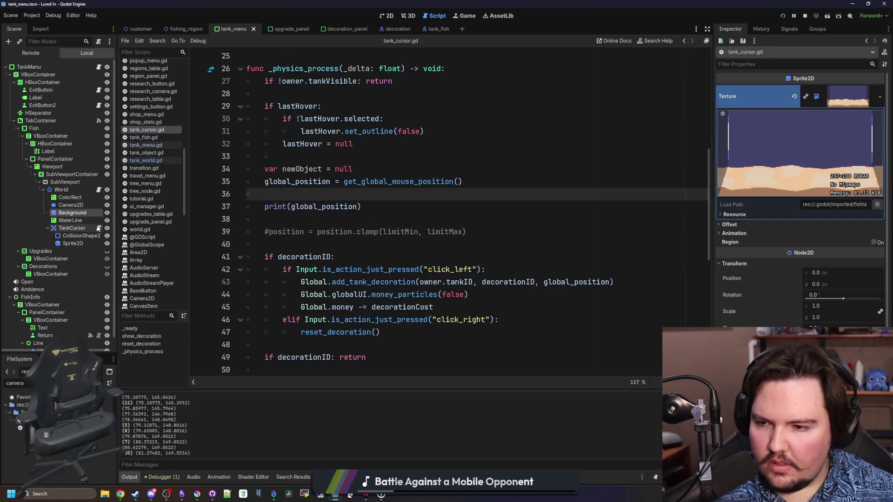
pyautogui.click(98, 191)
pyautogui.click(146, 130)
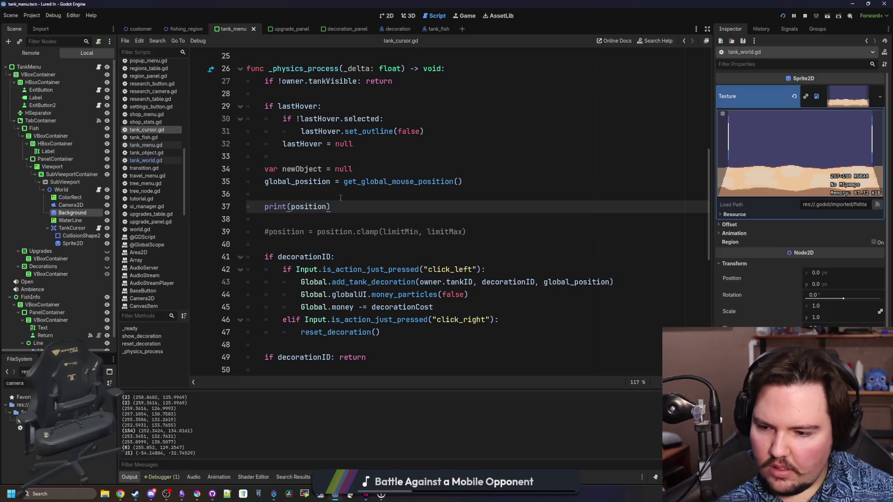
pyautogui.click(466, 15)
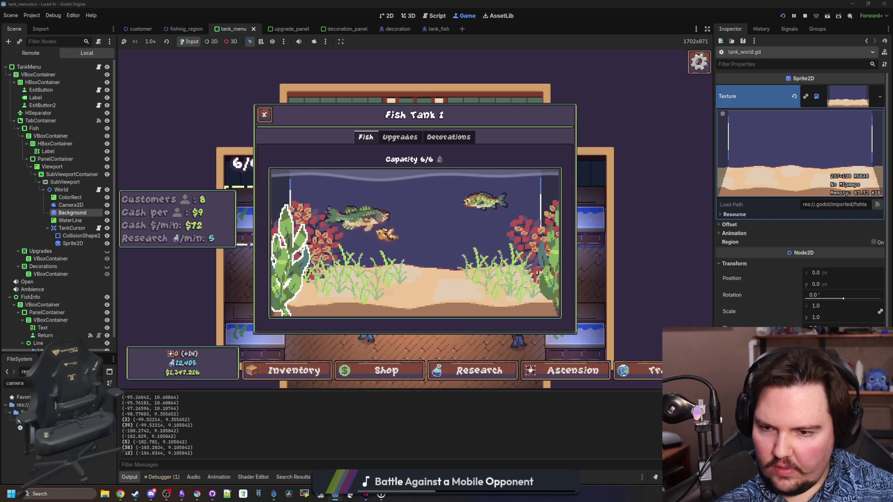
pyautogui.click(98, 190)
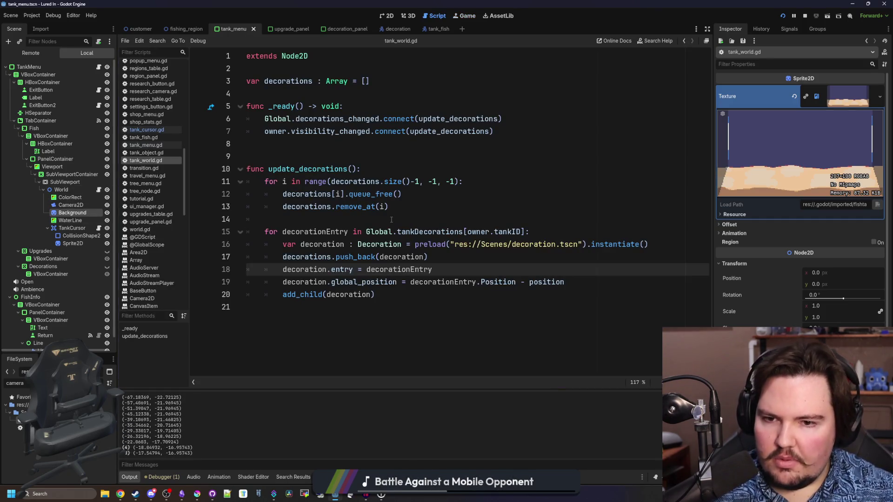
pyautogui.click(149, 130)
pyautogui.click(378, 197)
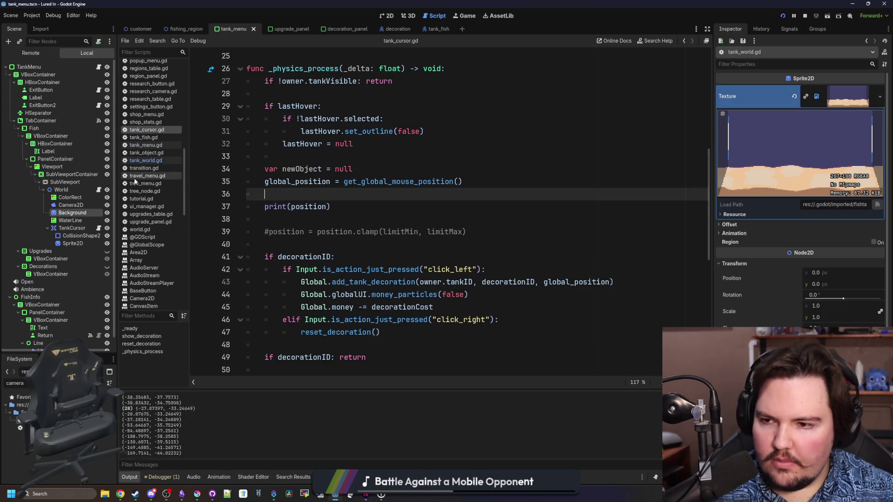
pyautogui.click(145, 160)
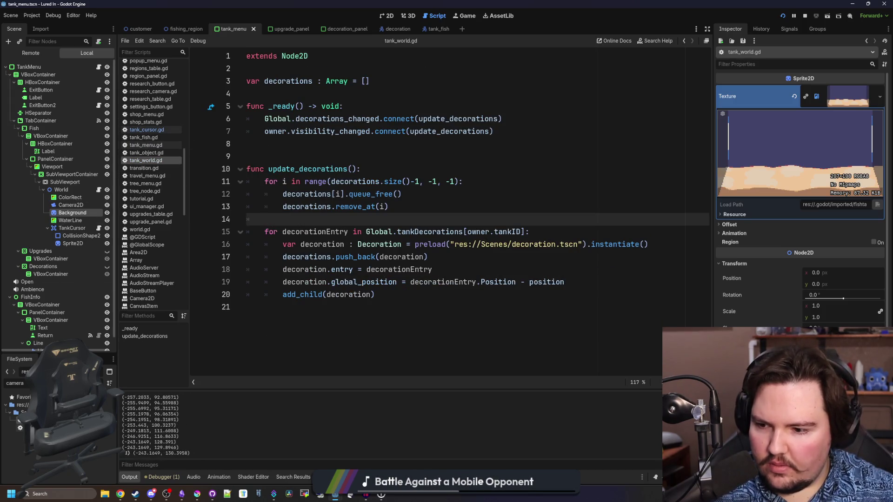
pyautogui.doubleClick(28, 420)
pyautogui.scroll(5, 402, 140)
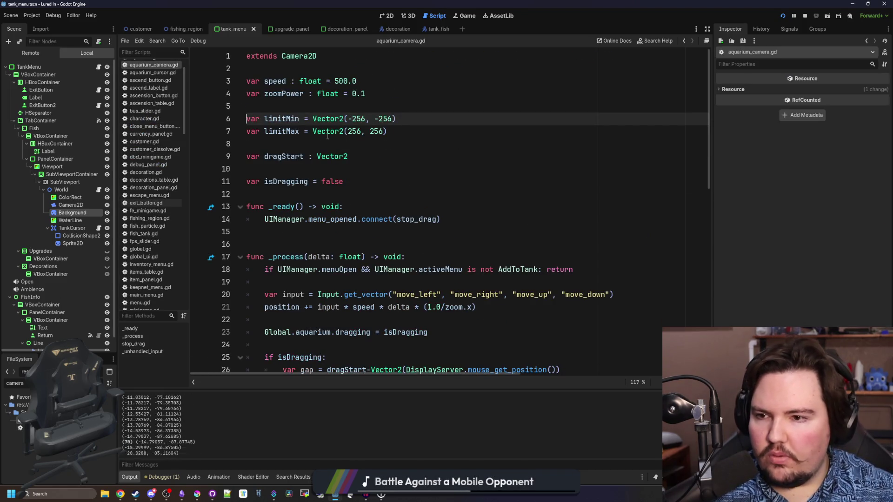
# Step: Stop the game, set limitMin to (-104, -54) and limitMax to (104, 54), save, and relaunch
pyautogui.click(98, 227)
pyautogui.scroll(6, 360, 179)
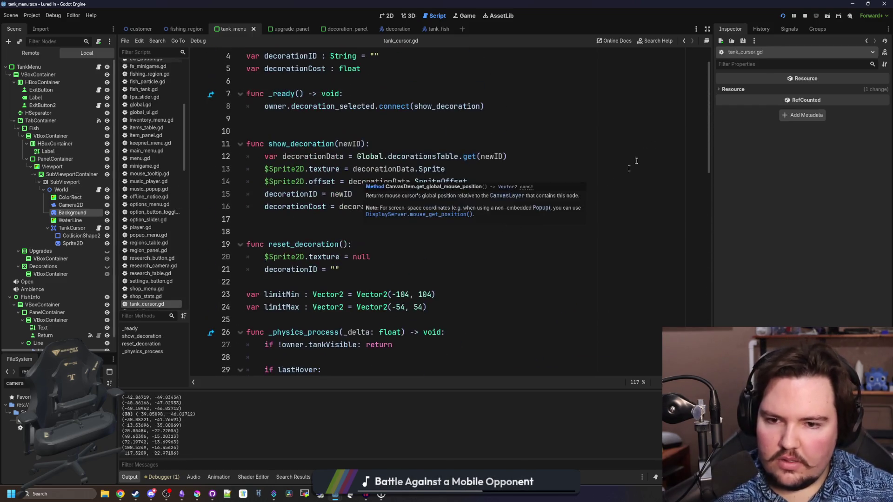
pyautogui.click(806, 15)
pyautogui.scroll(-4, 426, 210)
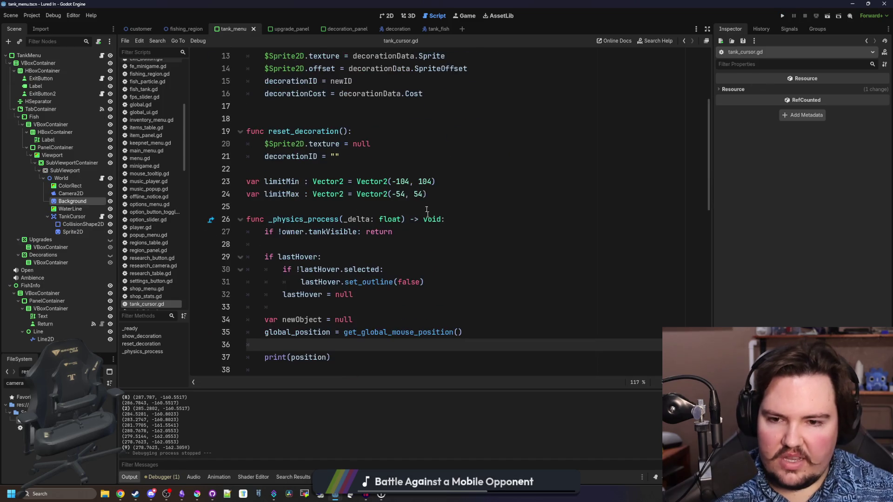
pyautogui.click(431, 182)
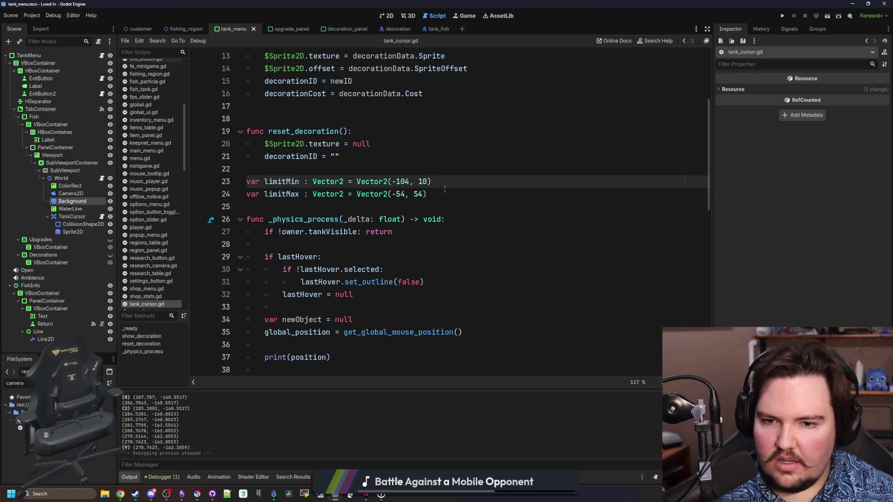
pyautogui.write('-54')
pyautogui.click(445, 189)
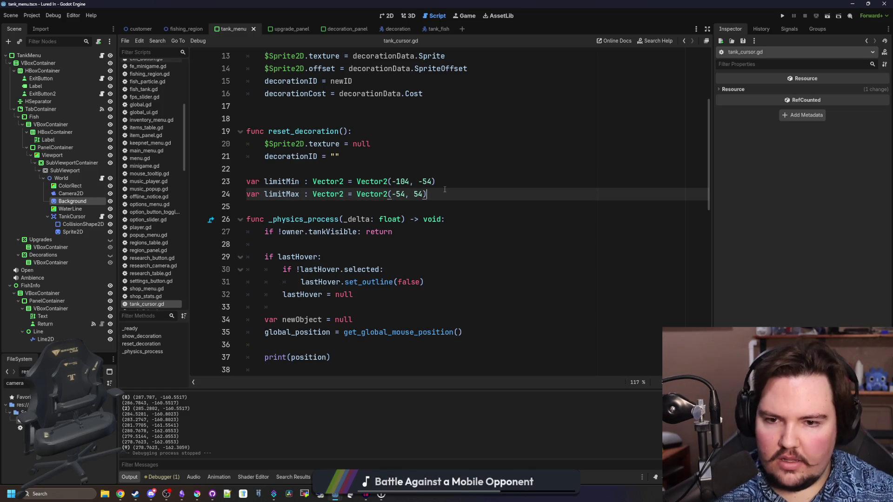
pyautogui.press('Left')
pyautogui.press('BackSpace')
pyautogui.write('104')
pyautogui.press('End')
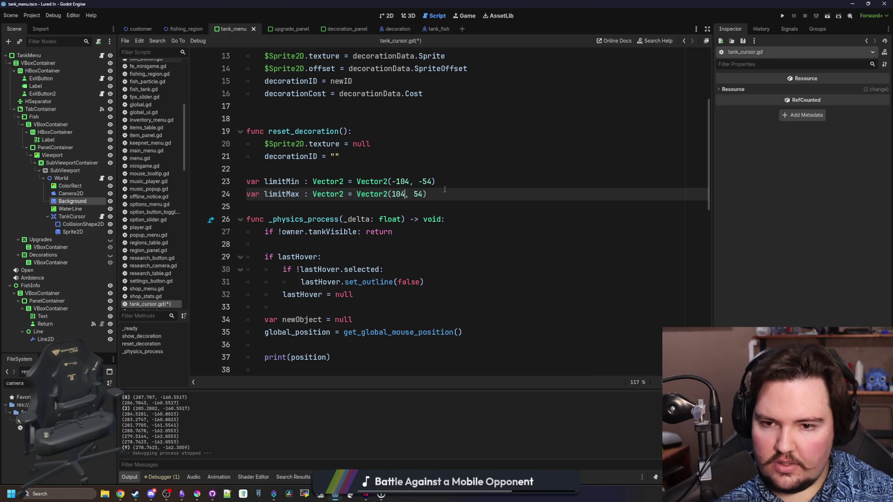
pyautogui.hotkey('ctrl', 's')
pyautogui.click(783, 16)
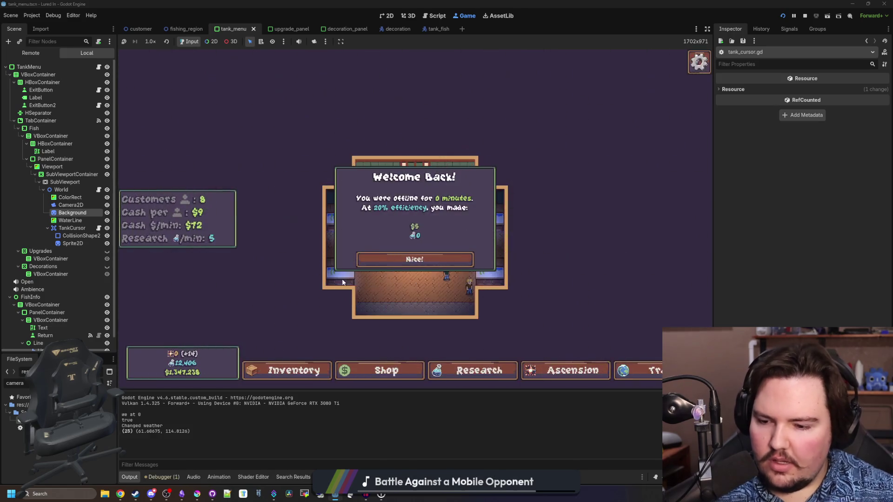
# Step: Dismiss Welcome Back, zoom in, and open Fish Tank 1 to test the cursor limits
pyautogui.click(382, 255)
pyautogui.scroll(2, 400, 263)
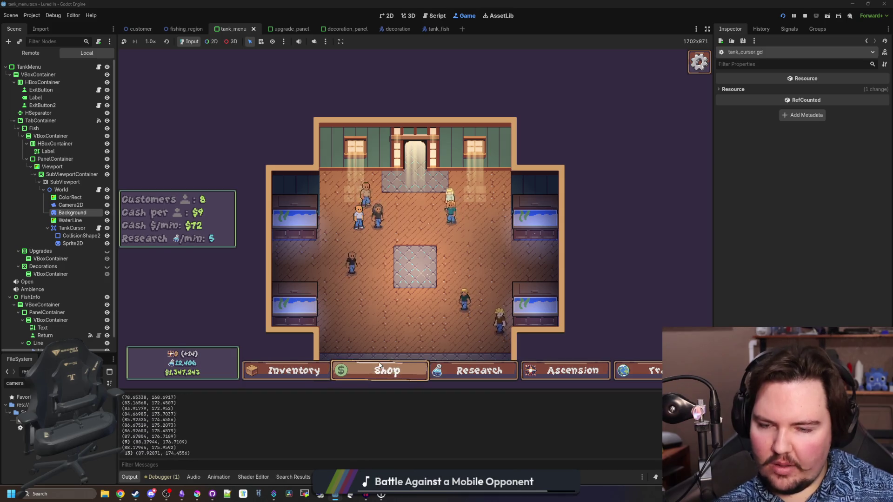
pyautogui.click(328, 234)
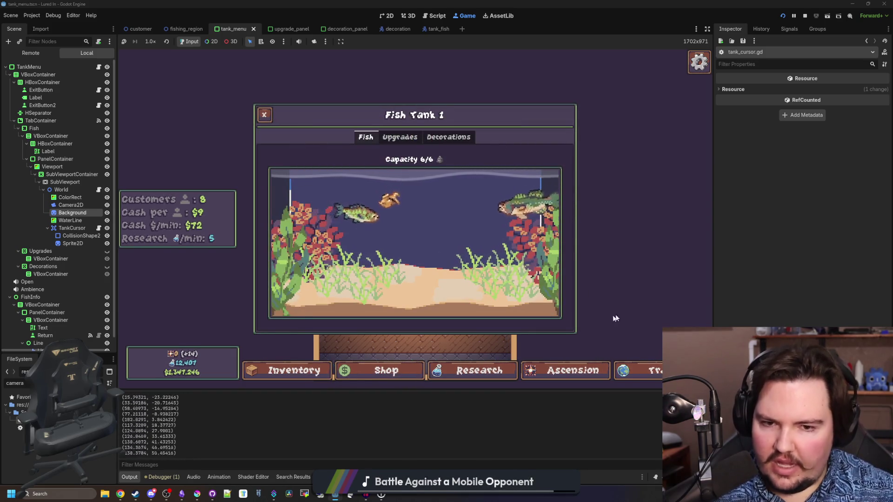
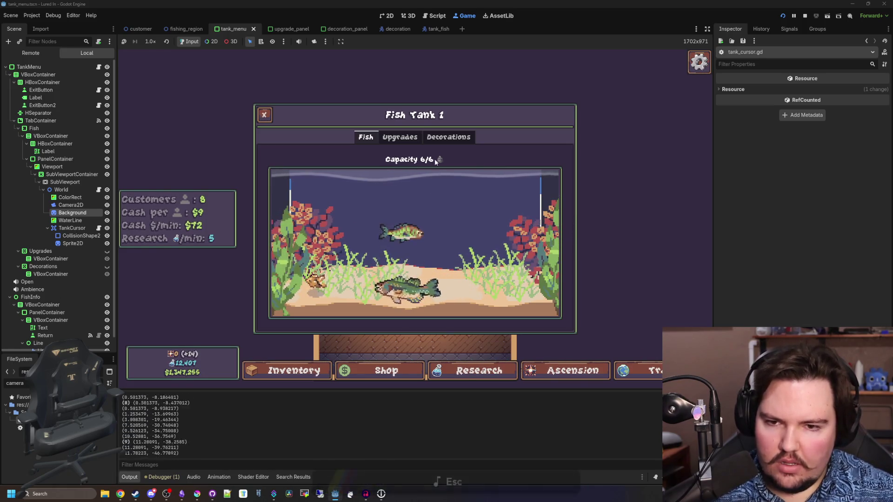
# Step: Check the tank's decorations view, then uncomment the position.clamp line in tank_cursor.gd
pyautogui.click(440, 142)
pyautogui.click(519, 172)
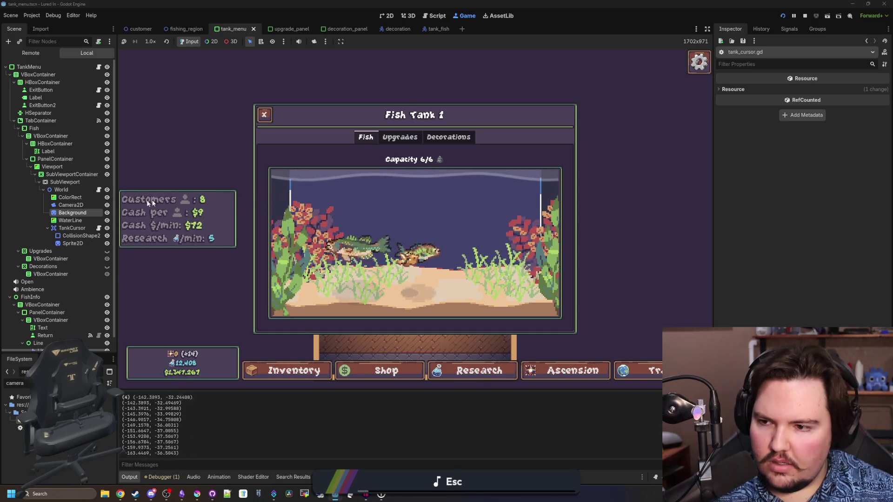
pyautogui.click(98, 228)
pyautogui.press('Down')
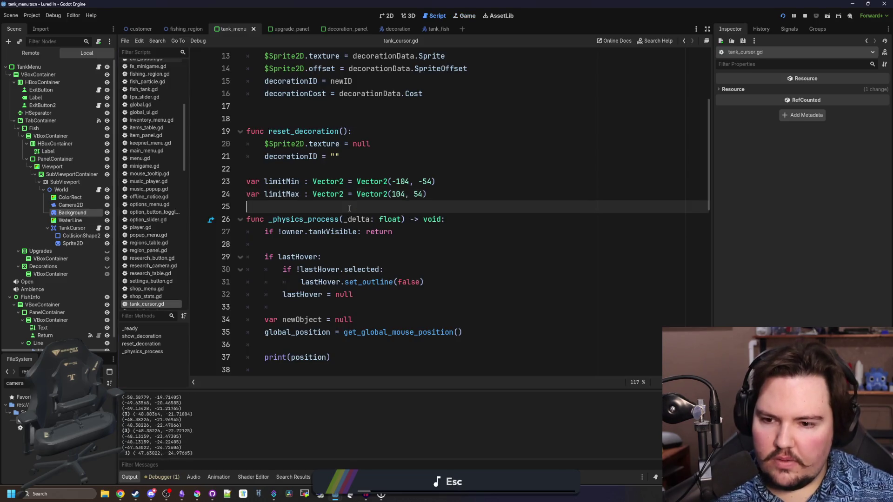
pyautogui.scroll(-2, 345, 222)
pyautogui.scroll(-1, 341, 276)
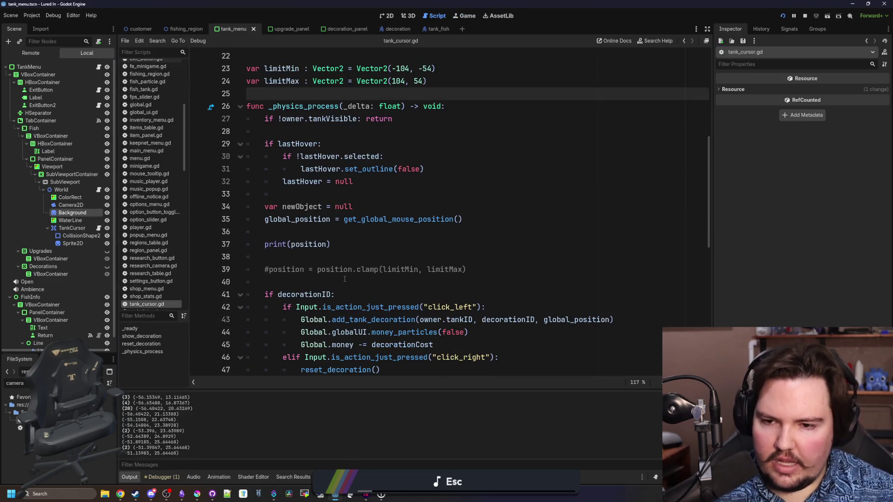
pyautogui.click(353, 233)
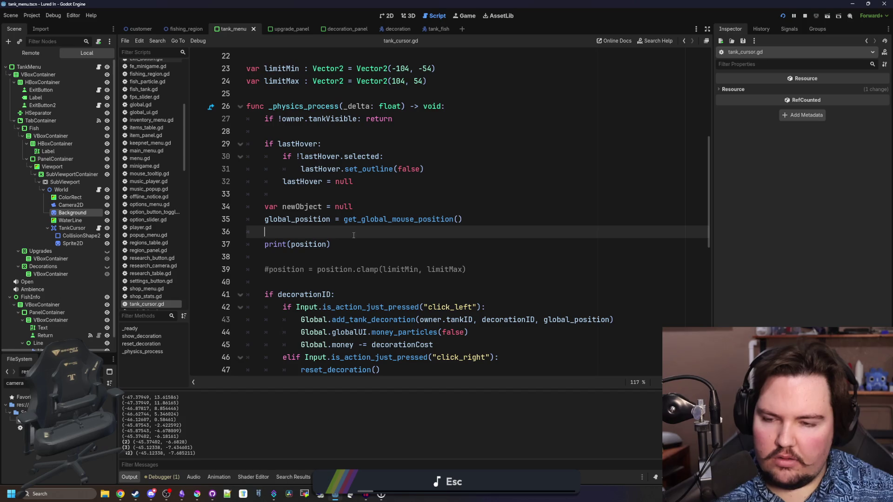
pyautogui.click(271, 269)
pyautogui.press('BackSpace')
# Step: Delete the print(position) debug line, tidy the blank lines, and return to the running game
pyautogui.moveTo(265, 232); pyautogui.dragTo(264, 269)
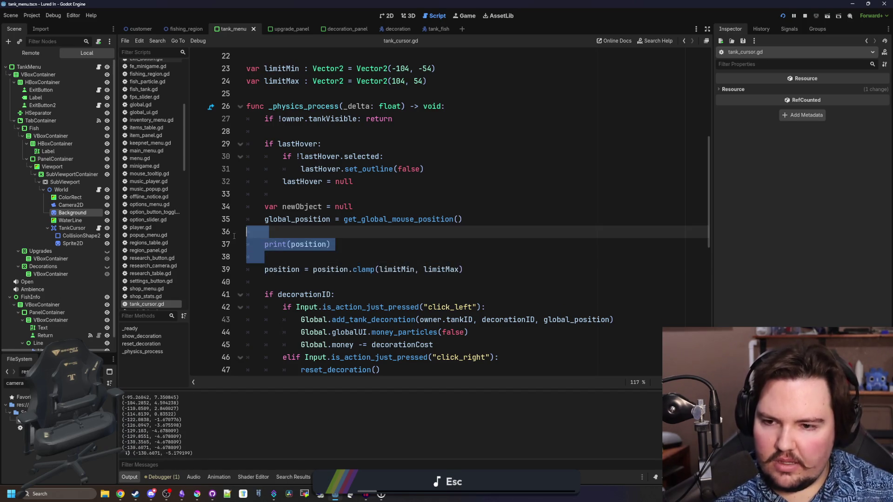
pyautogui.press('BackSpace')
pyautogui.click(363, 206)
pyautogui.press('Return')
pyautogui.click(363, 194)
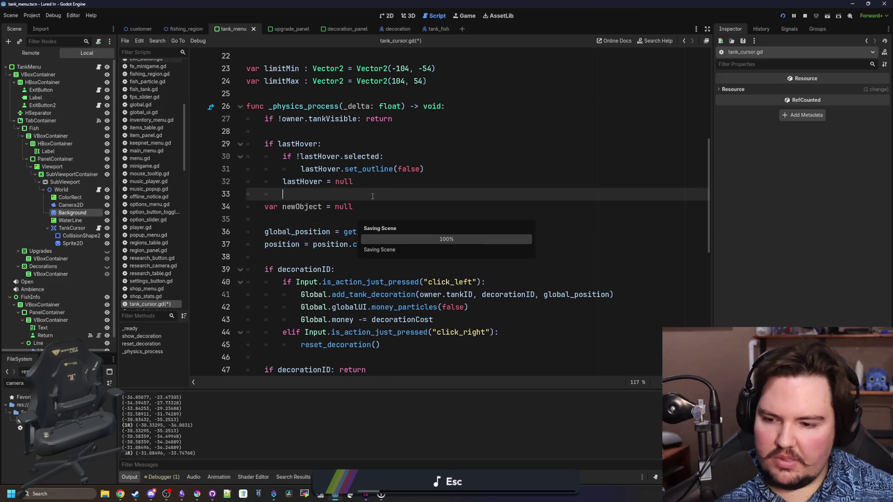
pyautogui.click(466, 16)
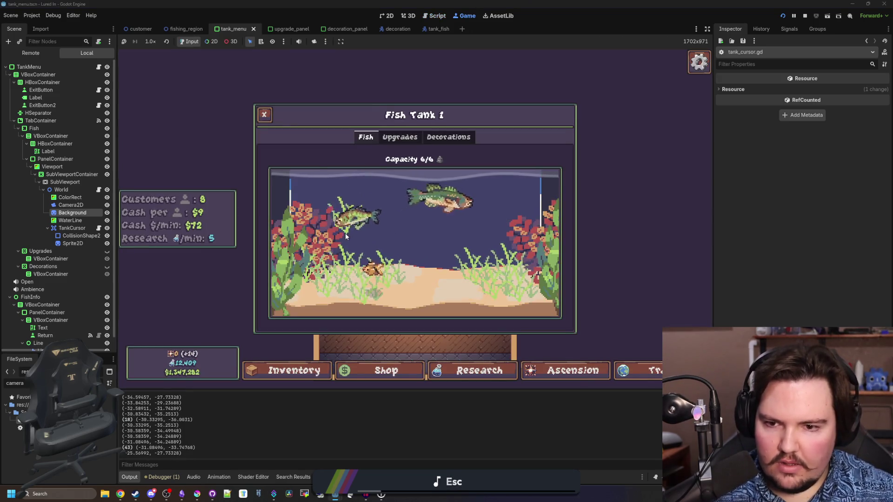
# Step: Test the tank by inspecting the goldfish, trying seagrass placement and browsing decorations
pyautogui.click(377, 262)
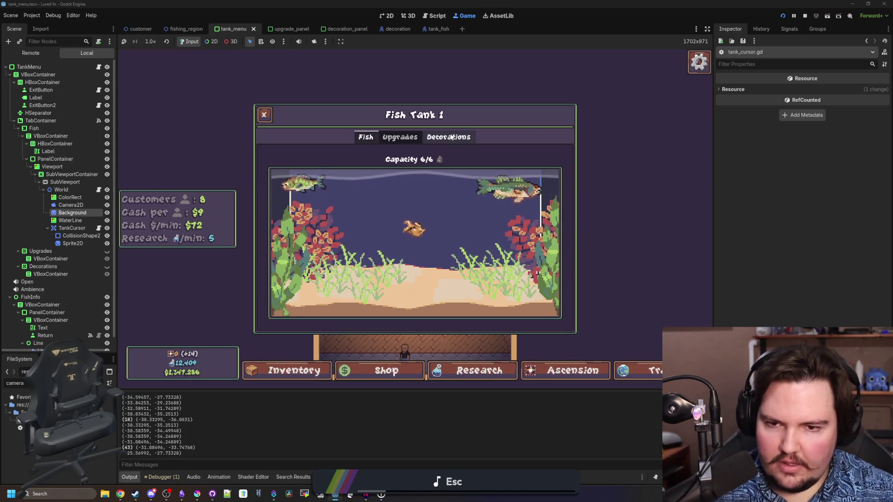
pyautogui.click(276, 300)
pyautogui.click(292, 251)
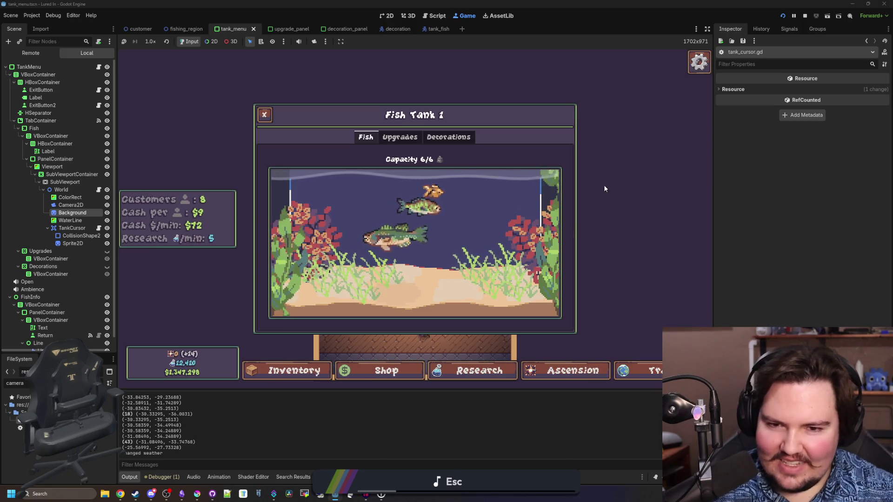
pyautogui.click(441, 139)
pyautogui.click(546, 163)
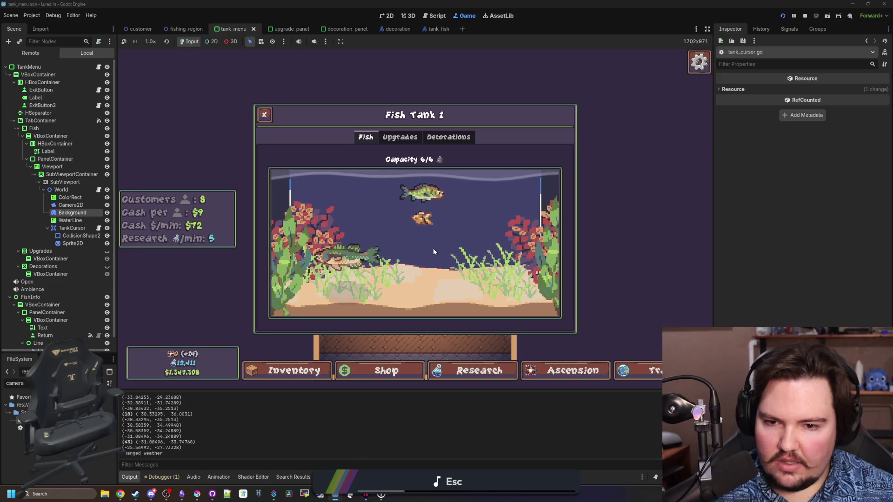
# Step: Filter the FileSystem by 'decorat' and open decorations_table.gd
pyautogui.doubleClick(103, 382)
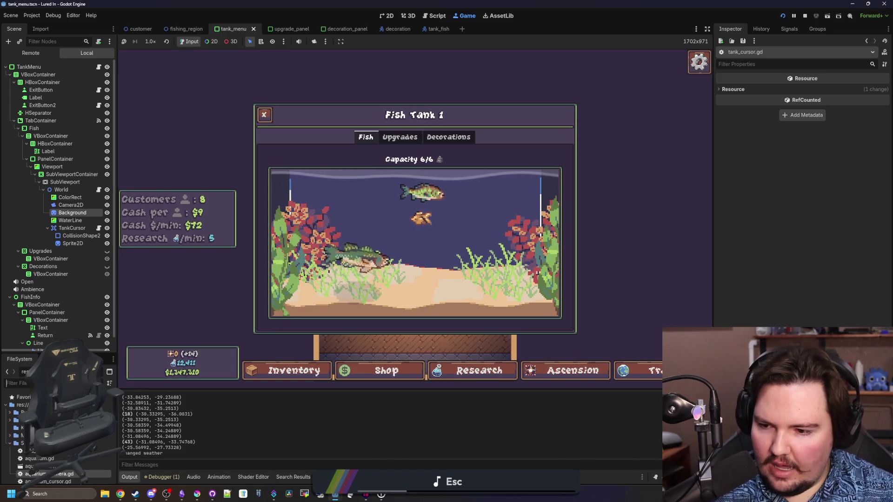
pyautogui.write('decorat')
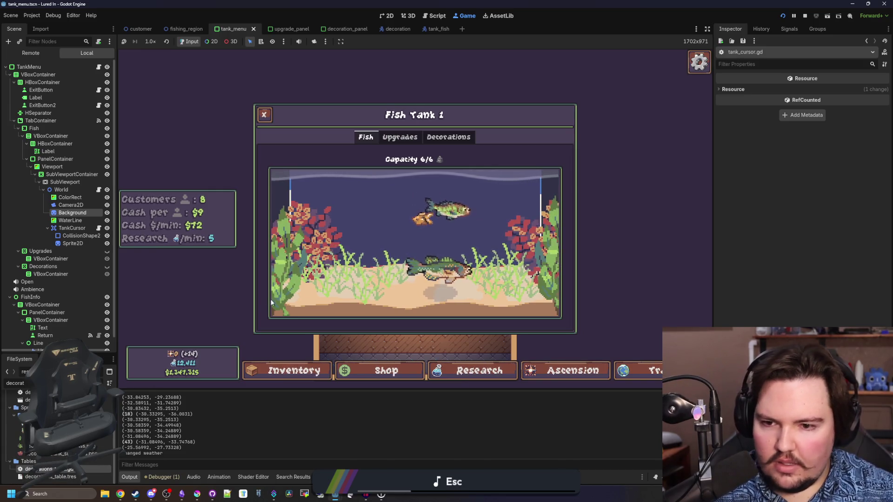
pyautogui.doubleClick(38, 470)
# Step: Set the Seagrass SpriteOffset to Vector2(0, -10), save decorations_table.gd, and stop the game
pyautogui.scroll(3, 288, 236)
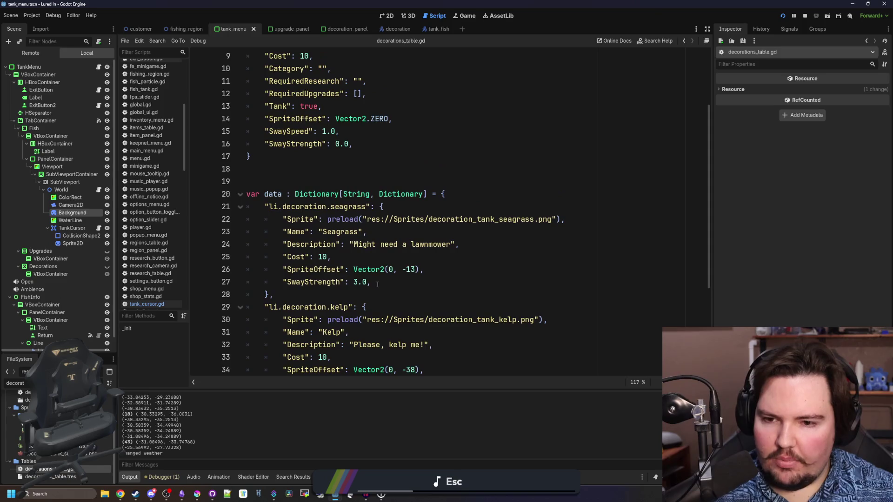
pyautogui.click(416, 270)
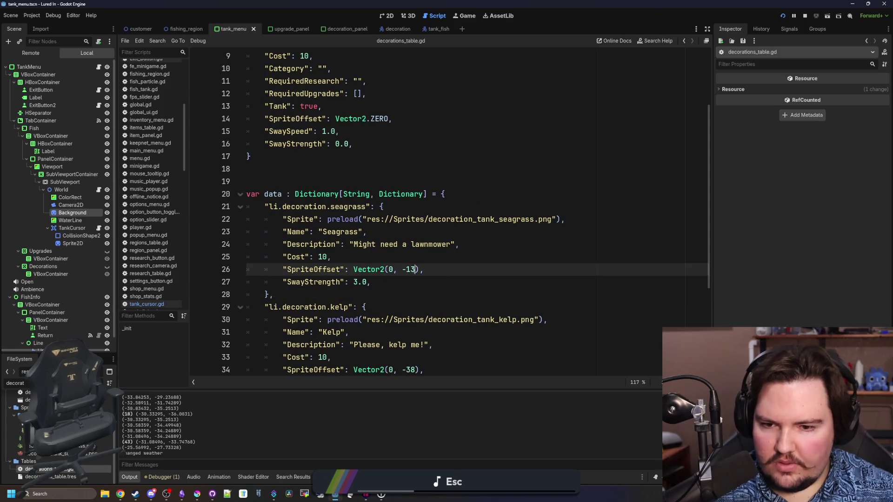
pyautogui.click(498, 295)
pyautogui.click(416, 269)
pyautogui.write('0')
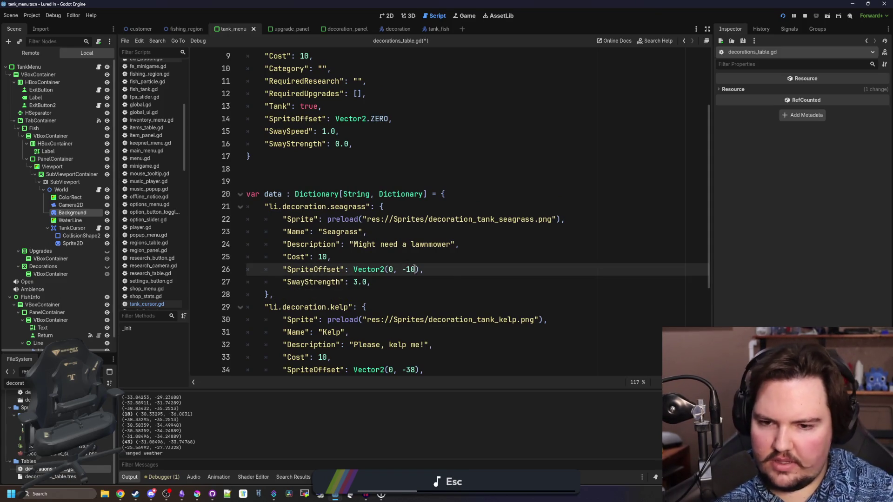
pyautogui.click(495, 243)
pyautogui.click(495, 257)
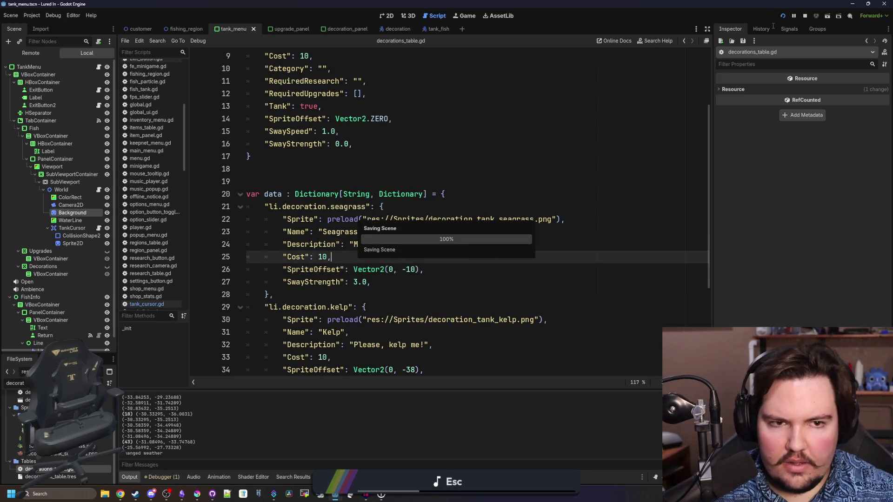
pyautogui.hotkey('ctrl', 's')
pyautogui.click(805, 18)
pyautogui.click(373, 184)
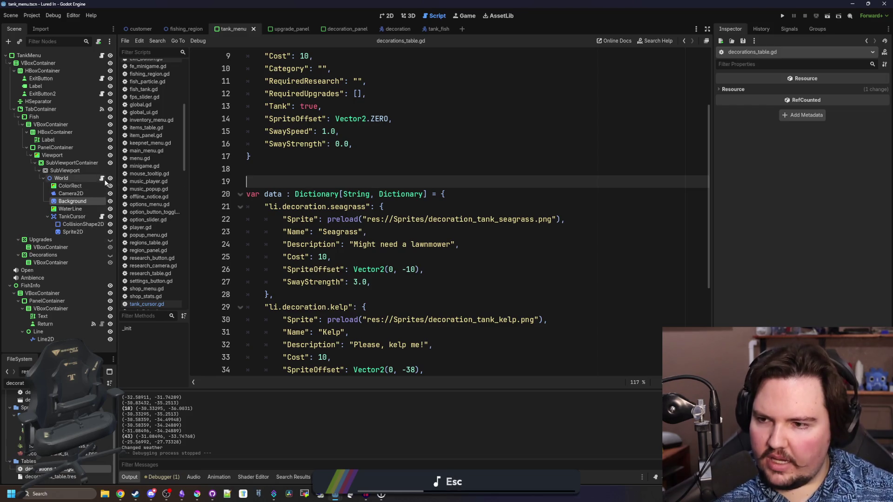
# Step: In tank_cursor.gd, copy the position clamp line under the decorationID check
pyautogui.click(101, 217)
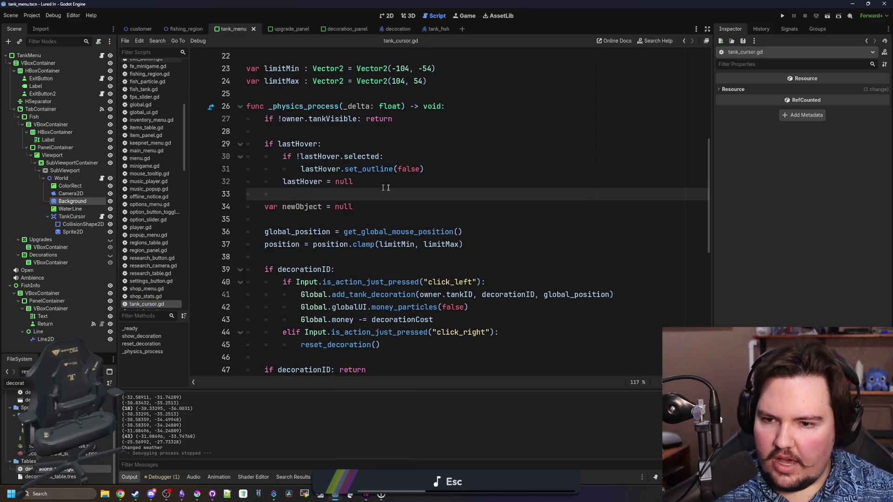
pyautogui.click(472, 242)
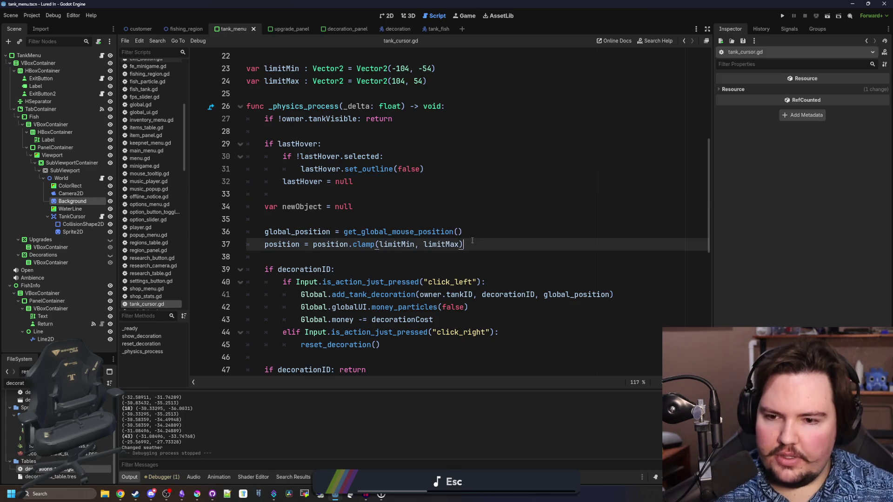
pyautogui.click(308, 256)
pyautogui.scroll(-2, 453, 201)
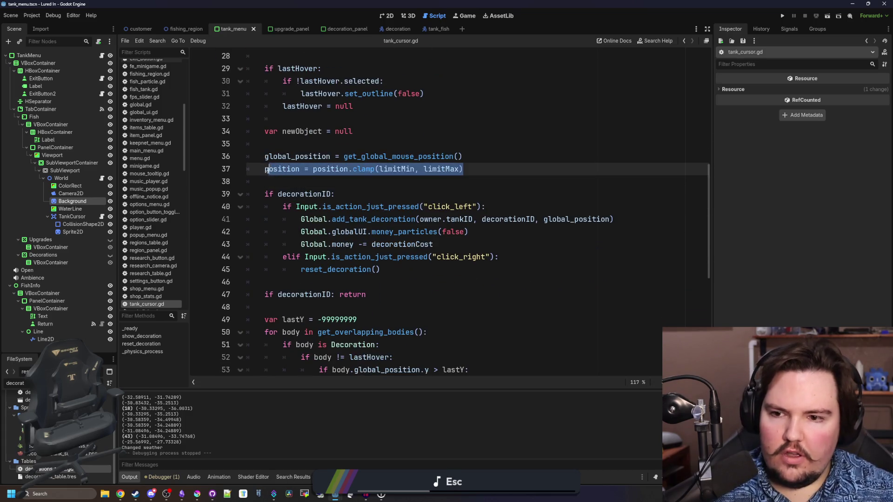
pyautogui.click(381, 190)
pyautogui.press('Return')
pyautogui.write('position = position.clamp(limitMin, limitMax)')
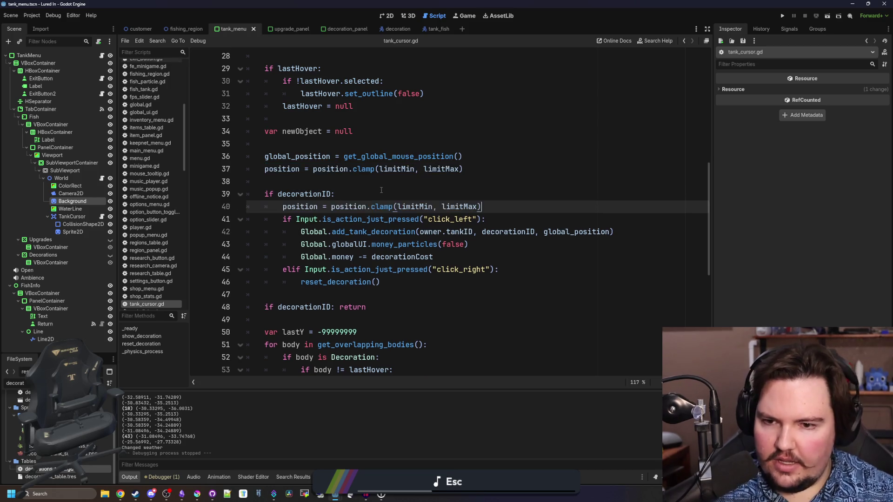
pyautogui.press('Return')
# Step: Declare var decorationMax = Vector2(104, 0) below the limitMax declaration
pyautogui.scroll(5, 353, 241)
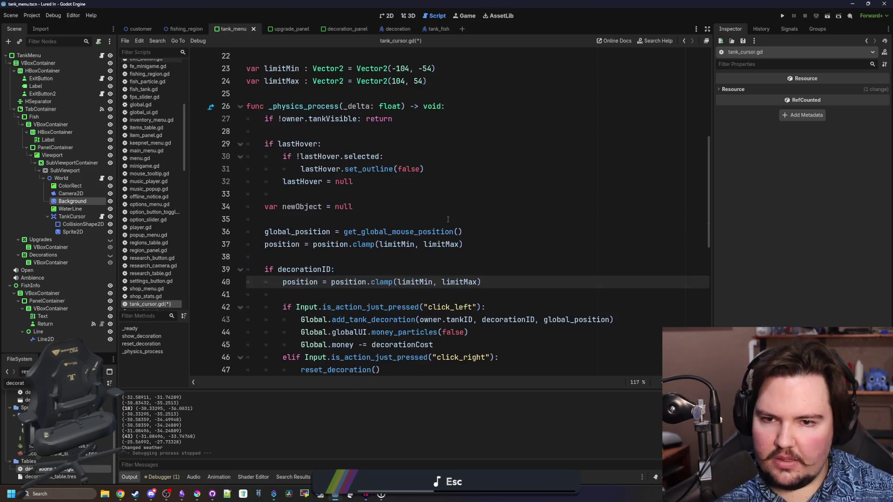
pyautogui.click(435, 192)
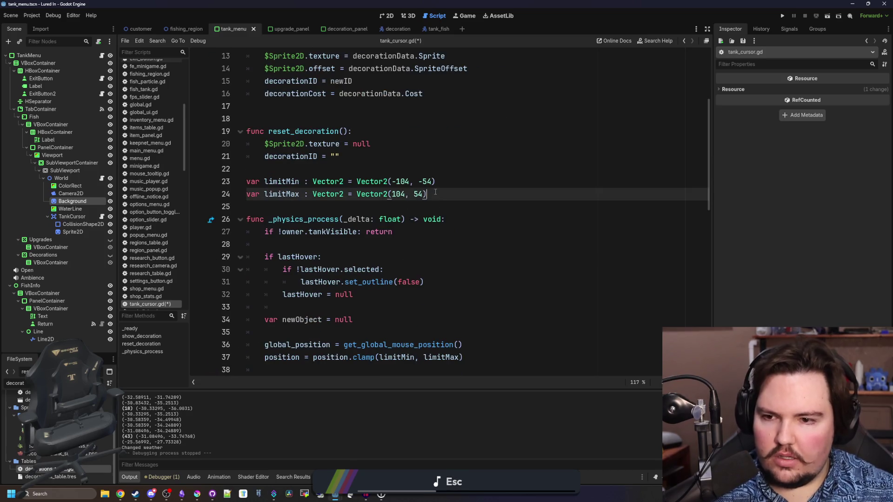
pyautogui.press('Return')
pyautogui.write('v')
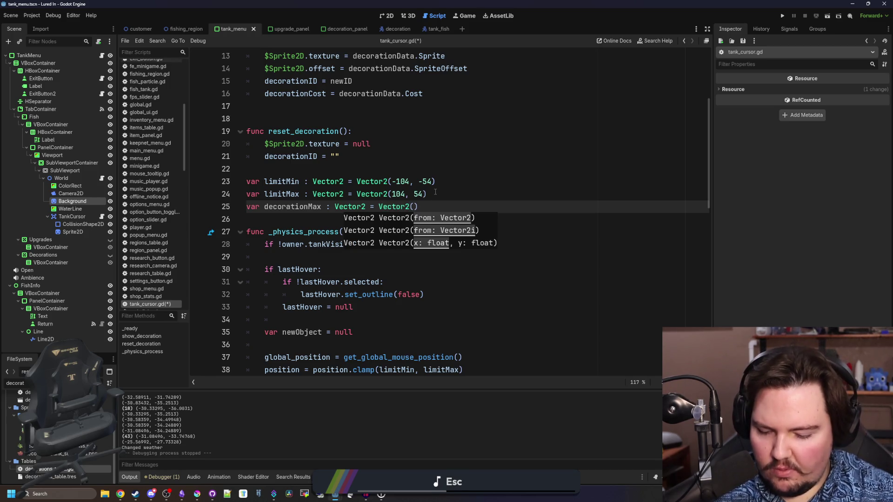
pyautogui.write('04, 0')
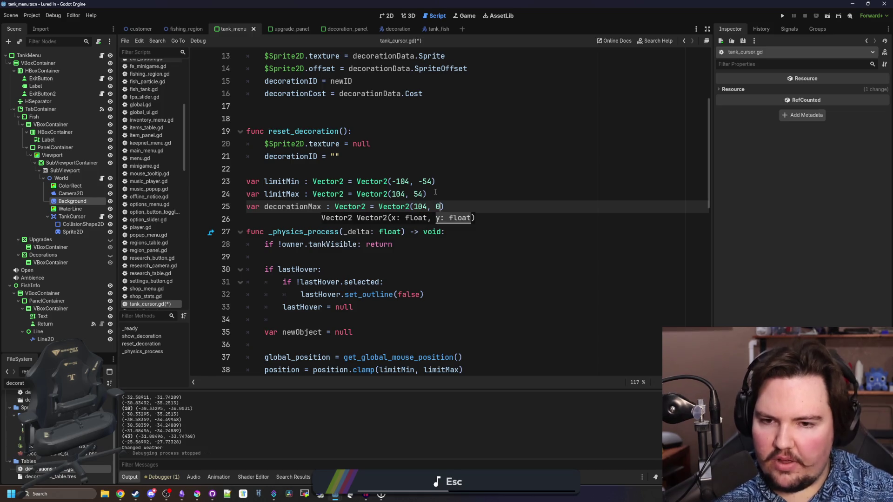
pyautogui.doubleClick(292, 207)
# Step: Replace limitMax with decorationMax in the decoration clamp, save, and run the project
pyautogui.scroll(-6, 442, 267)
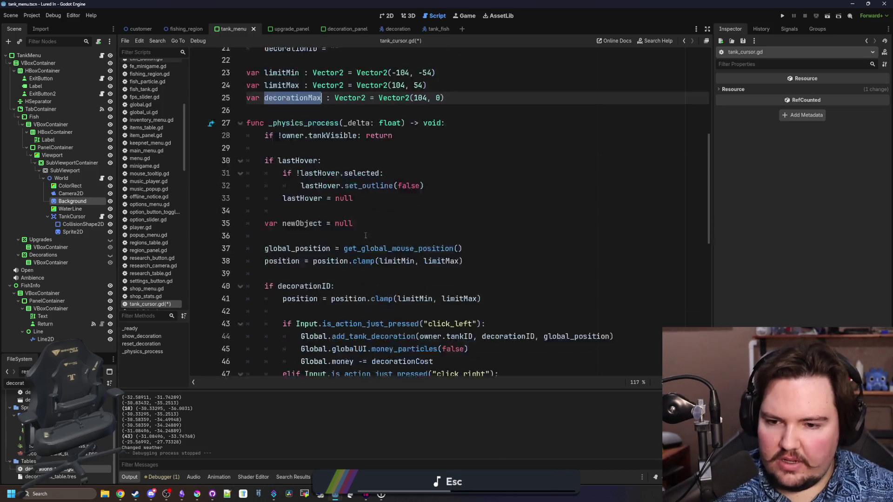
pyautogui.scroll(-2, 383, 291)
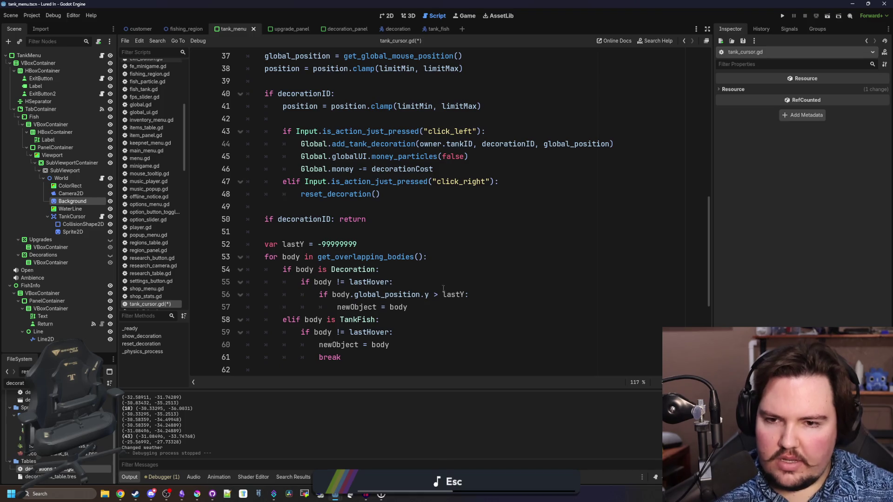
pyautogui.scroll(-4, 419, 264)
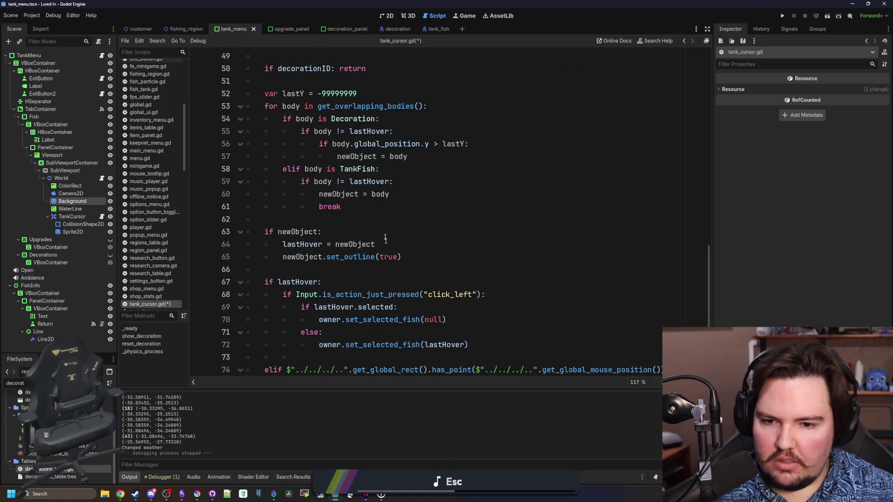
pyautogui.scroll(-1, 384, 227)
pyautogui.scroll(6, 385, 231)
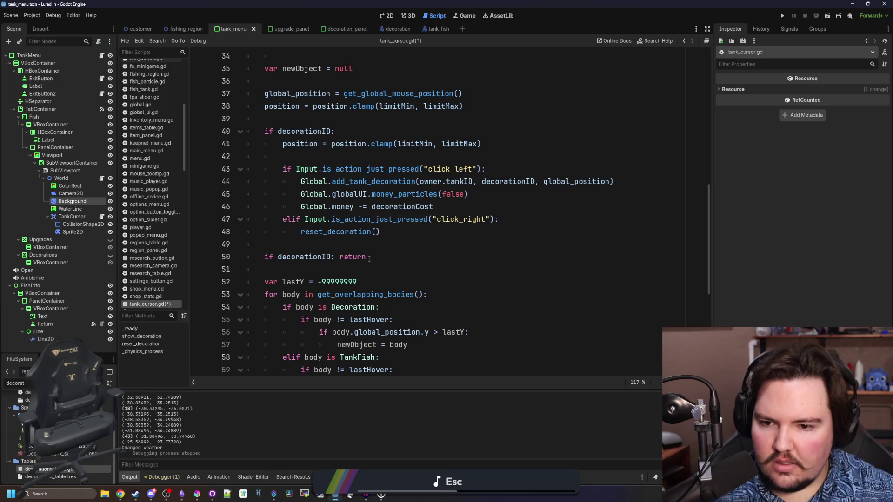
pyautogui.doubleClick(458, 144)
pyautogui.write('decorationMax')
pyautogui.press('Up')
pyautogui.scroll(3, 474, 147)
pyautogui.hotkey('ctrl', 's')
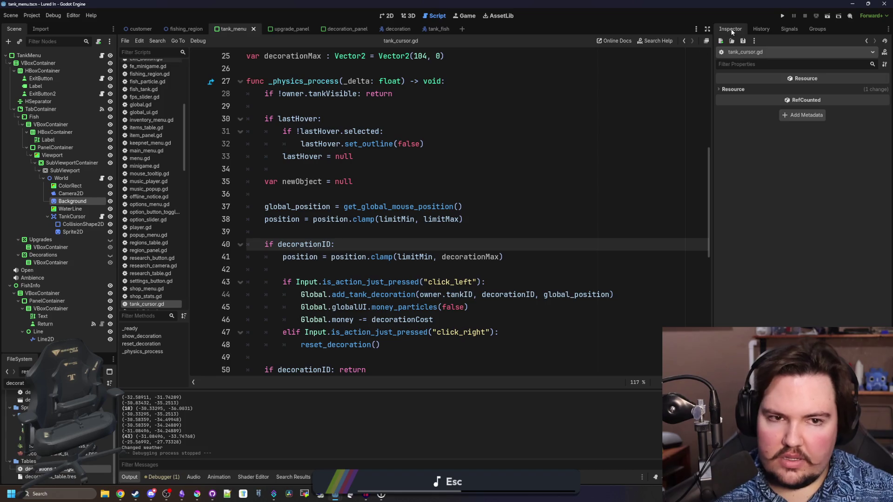
pyautogui.click(783, 16)
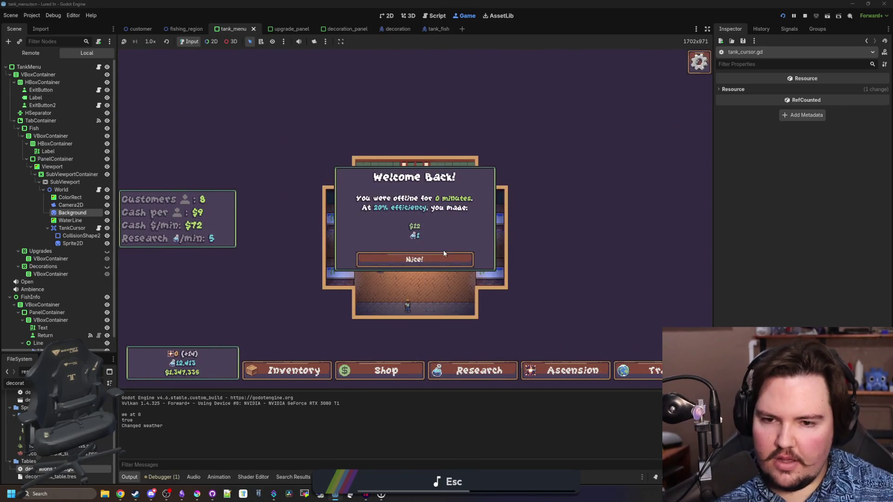
# Step: Dismiss the welcome message, check the Upgrades, Decorations and Fish tabs, then reopen tank_cursor.gd
pyautogui.click(400, 257)
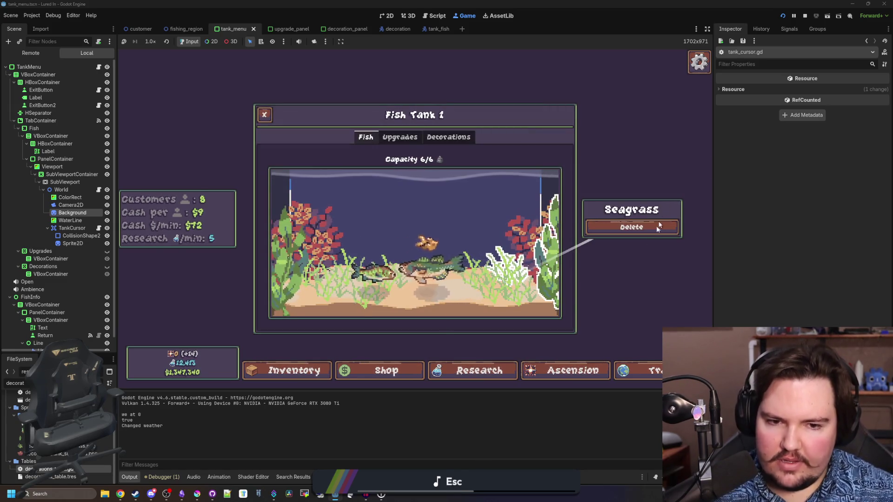
pyautogui.moveTo(532, 226)
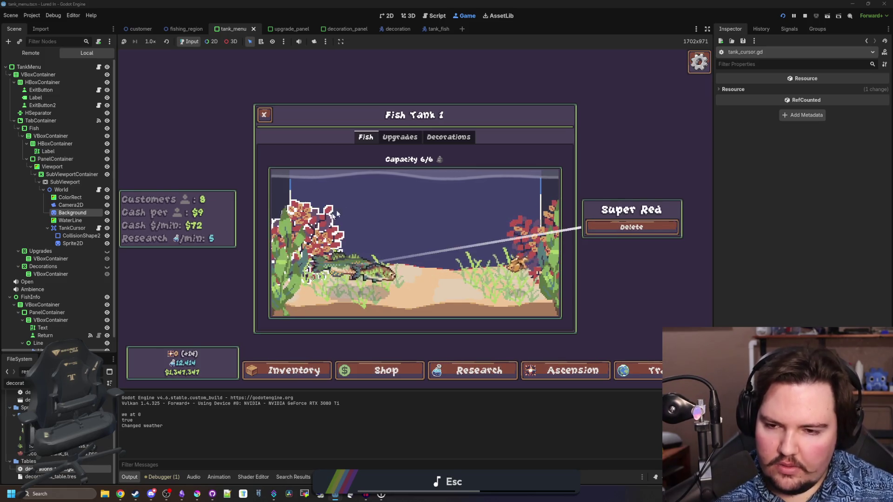
pyautogui.click(420, 138)
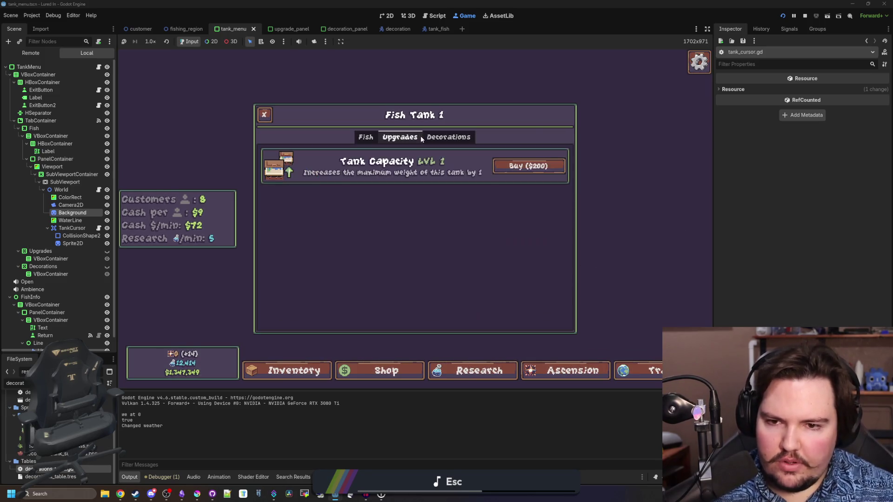
pyautogui.click(454, 139)
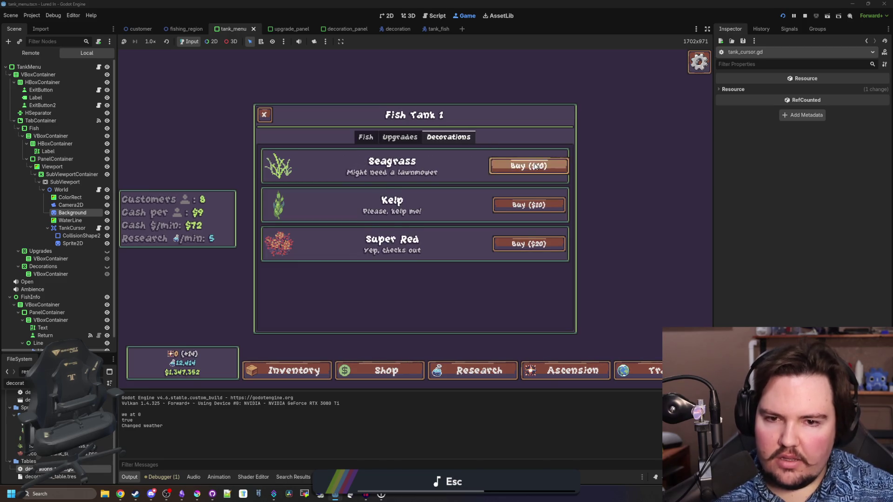
pyautogui.click(366, 137)
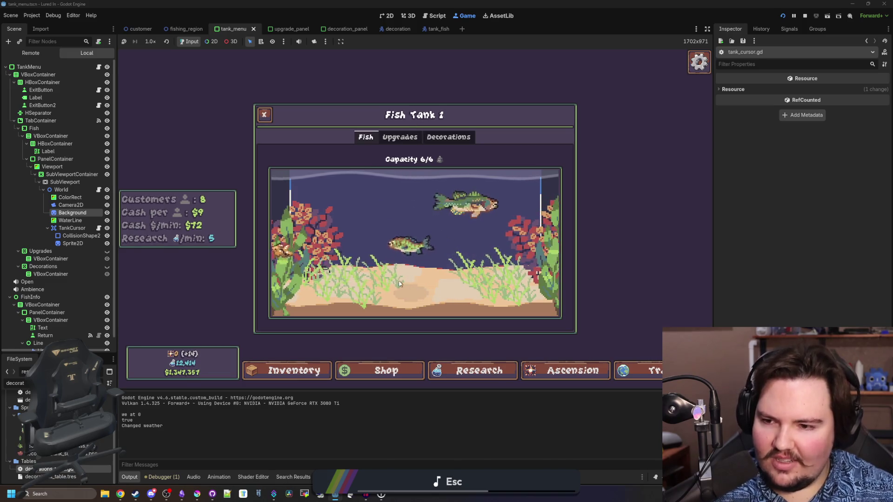
pyautogui.click(100, 235)
pyautogui.click(98, 228)
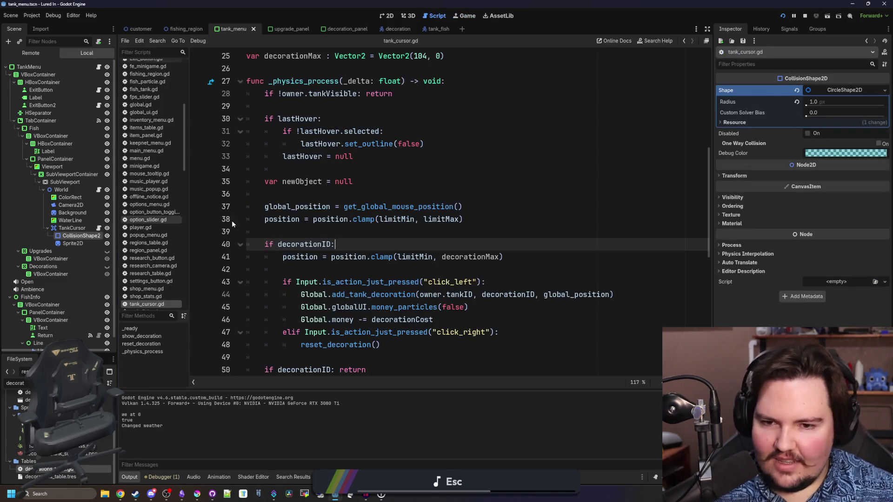
# Step: Select decorationMax in line 41's clamp and duplicate the line 25 declaration as decorationMin
pyautogui.doubleClick(442, 257)
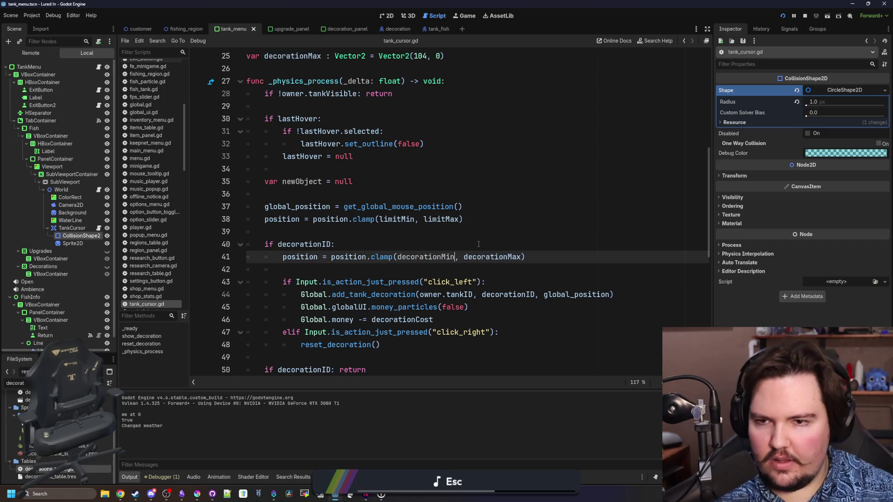
pyautogui.scroll(7, 479, 244)
pyautogui.click(220, 320)
pyautogui.click(321, 324)
pyautogui.hotkey('ctrl', 'shift', 'd')
pyautogui.write('in')
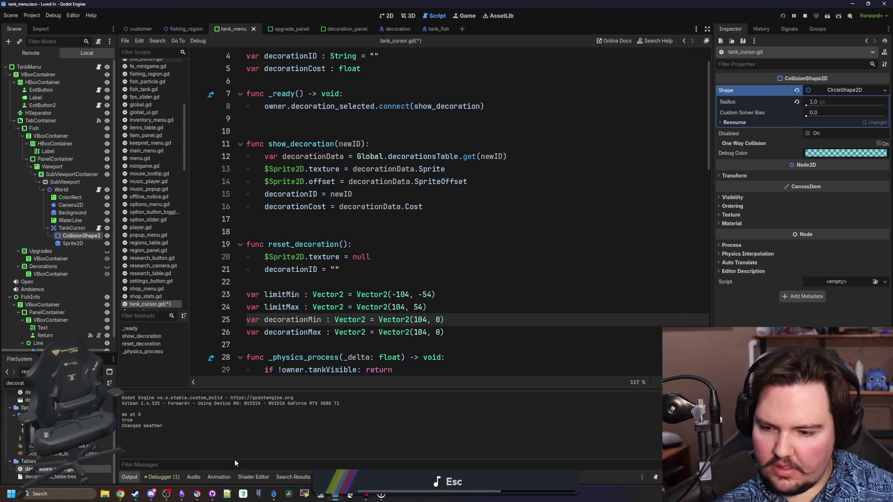
# Step: In Krita, toggle fishtank_background.png's sand layer to compare, leaving it visible
pyautogui.click(197, 495)
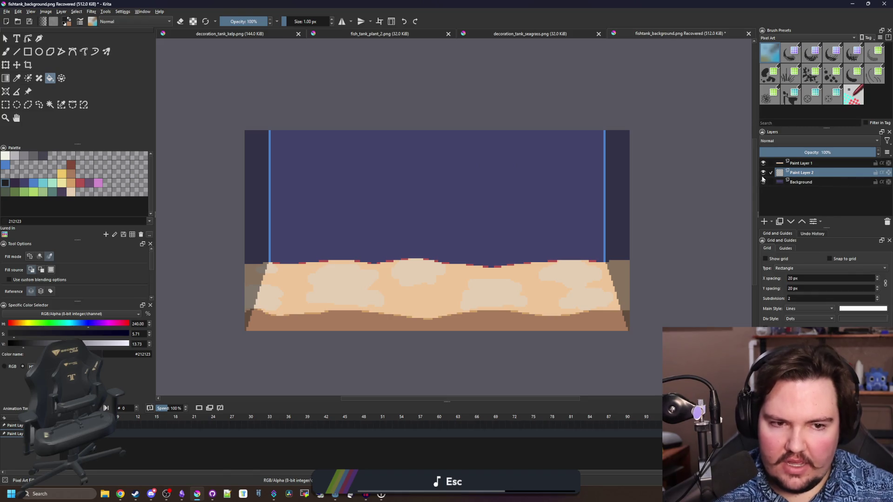
pyautogui.click(764, 163)
pyautogui.click(764, 163)
pyautogui.click(764, 163)
pyautogui.click(763, 164)
pyautogui.click(763, 164)
pyautogui.click(763, 164)
pyautogui.click(763, 163)
pyautogui.click(763, 164)
pyautogui.click(763, 164)
pyautogui.click(764, 163)
pyautogui.click(763, 163)
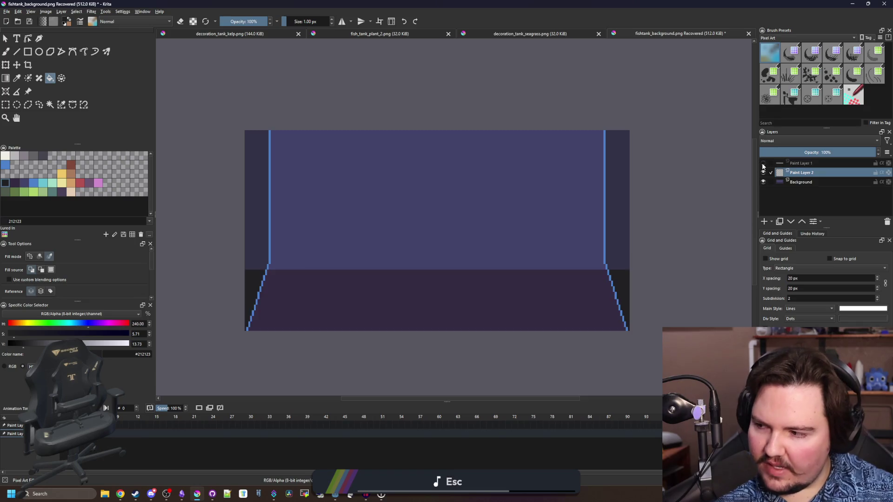
pyautogui.click(763, 163)
pyautogui.click(764, 163)
pyautogui.click(763, 164)
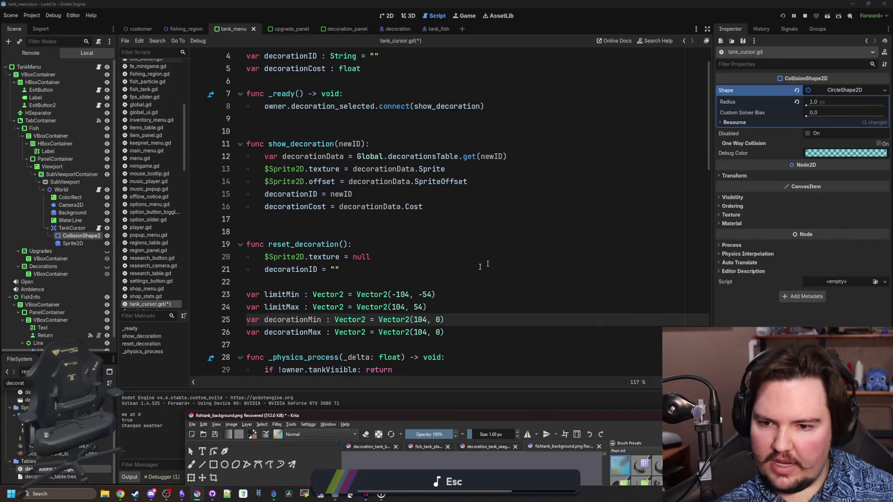
# Step: Return to tank_cursor.gd in Godot and save it with Ctrl+S
pyautogui.click(501, 416)
pyautogui.click(310, 230)
pyautogui.hotkey('ctrl', 's')
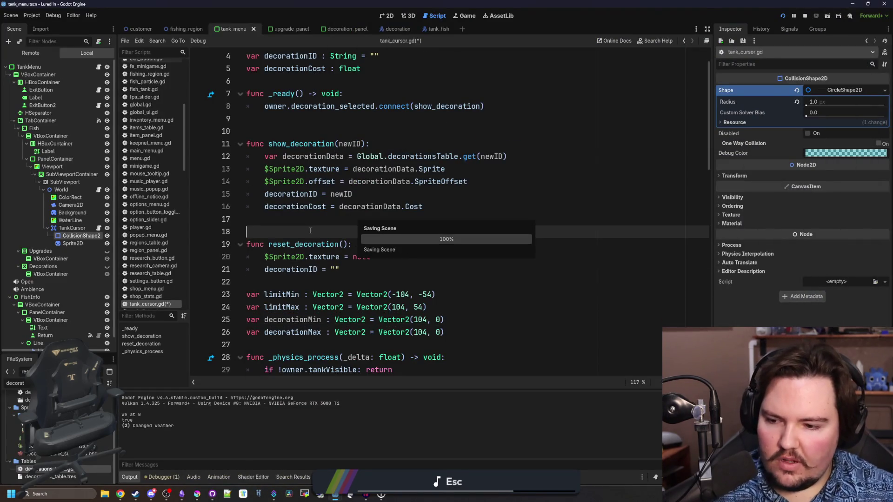
pyautogui.scroll(-1, 310, 231)
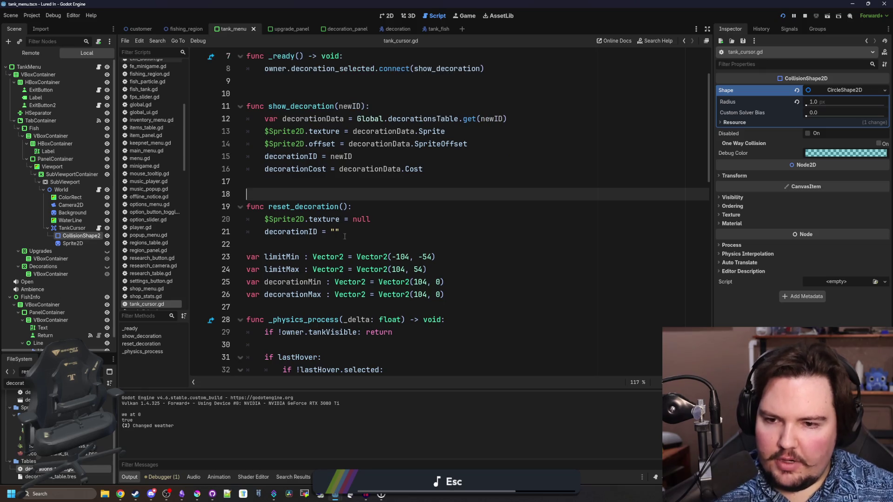
pyautogui.click(338, 247)
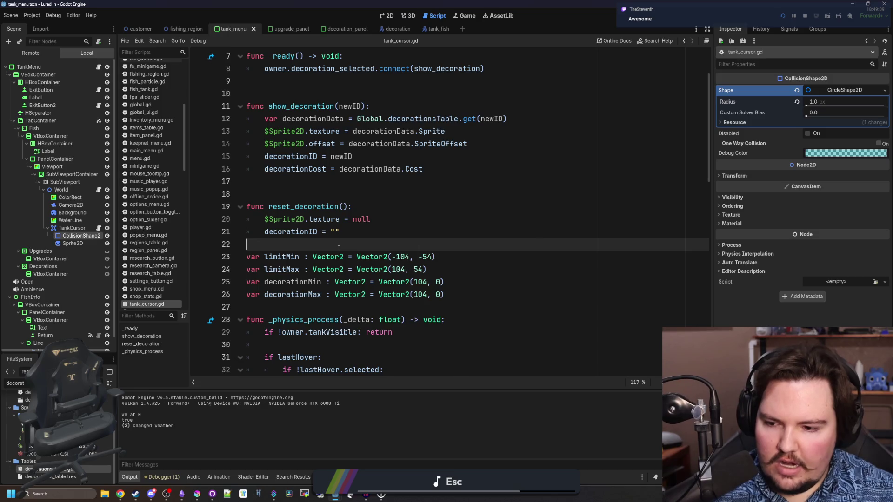
pyautogui.moveTo(209, 495)
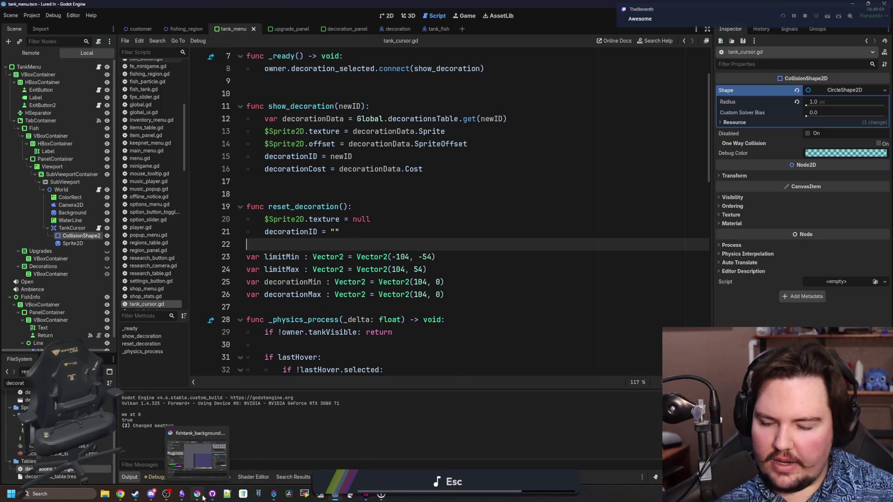
pyautogui.click(202, 461)
pyautogui.moveTo(497, 419); pyautogui.dragTo(521, 2)
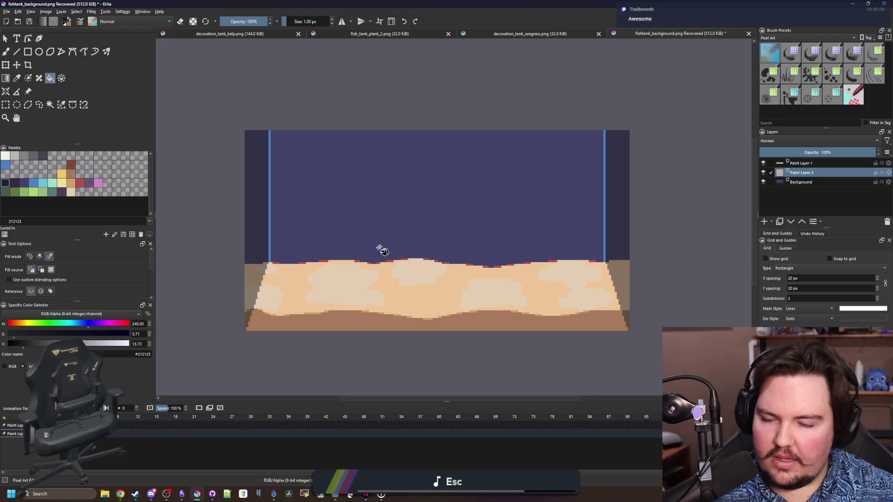
pyautogui.scroll(-1, 434, 219)
pyautogui.scroll(1, 377, 283)
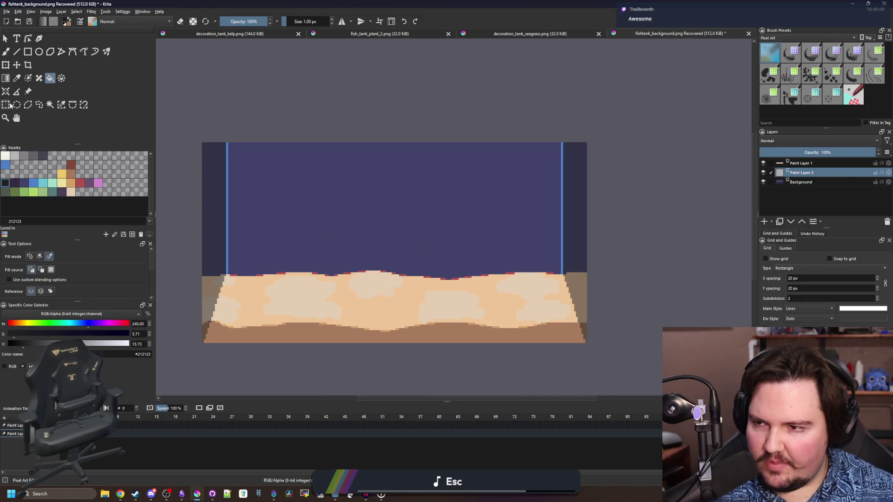
pyautogui.click(7, 105)
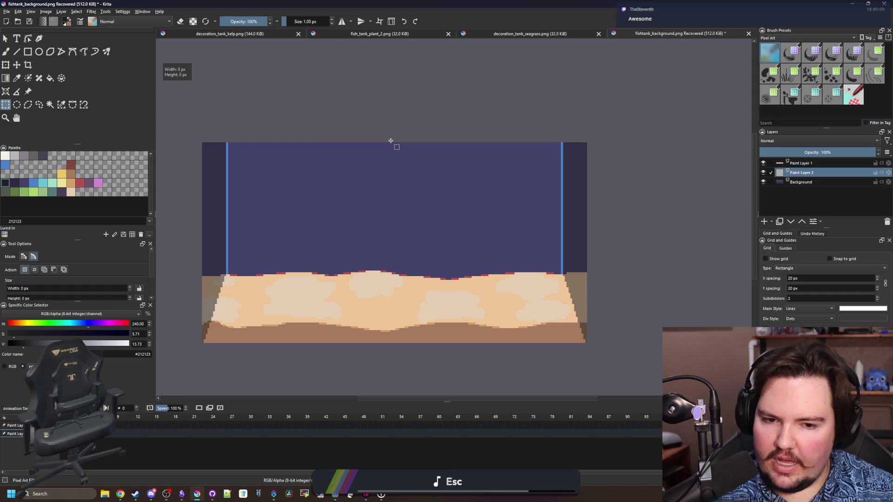
pyautogui.click(205, 105)
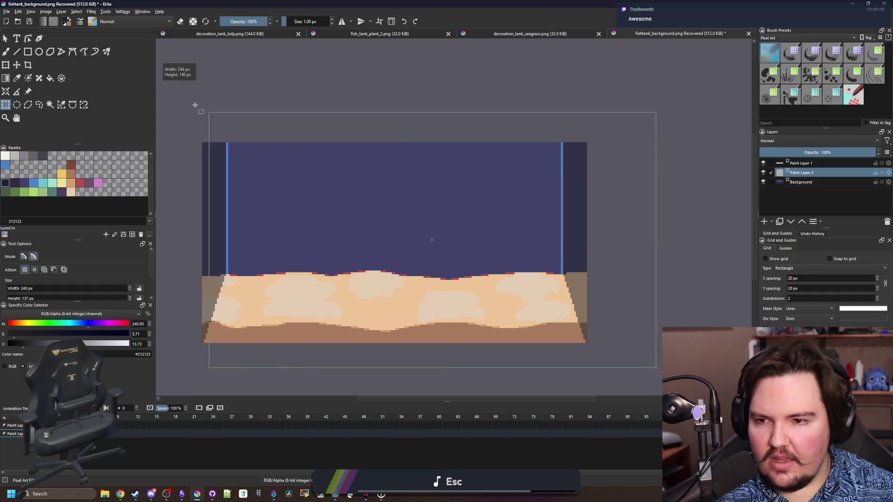
pyautogui.press('super+Down')
pyautogui.click(371, 194)
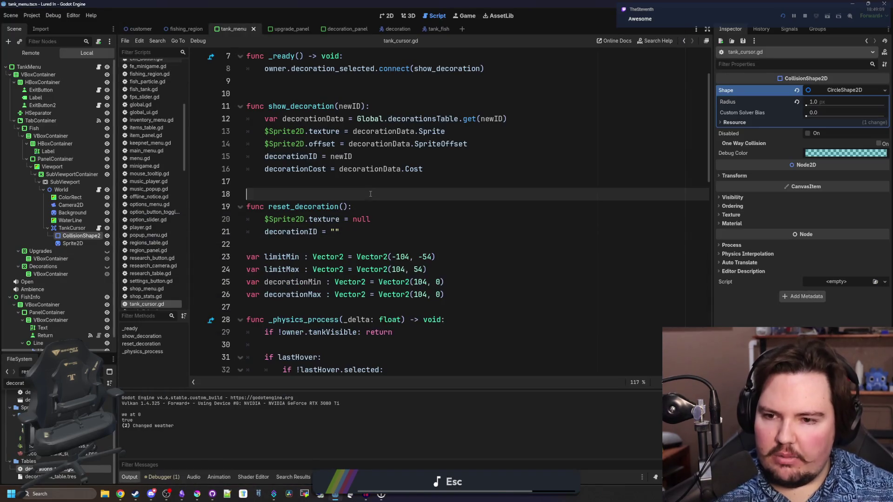
# Step: Save, then set decorationMax on line 26 to Vector2(104, 54)
pyautogui.hotkey('ctrl', 's')
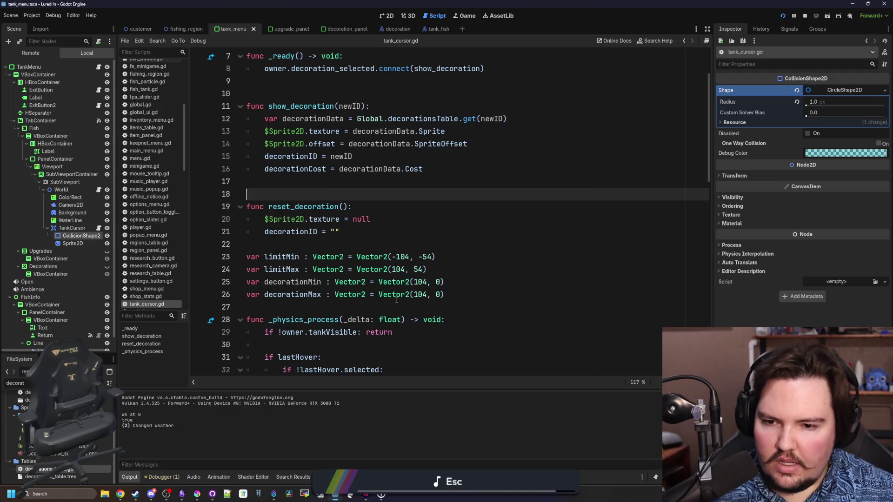
pyautogui.scroll(-1, 391, 295)
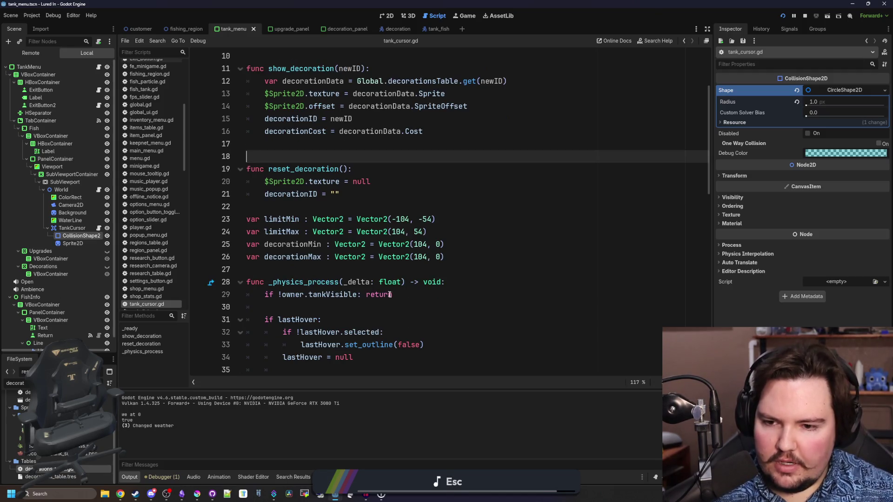
pyautogui.click(354, 274)
pyautogui.click(440, 243)
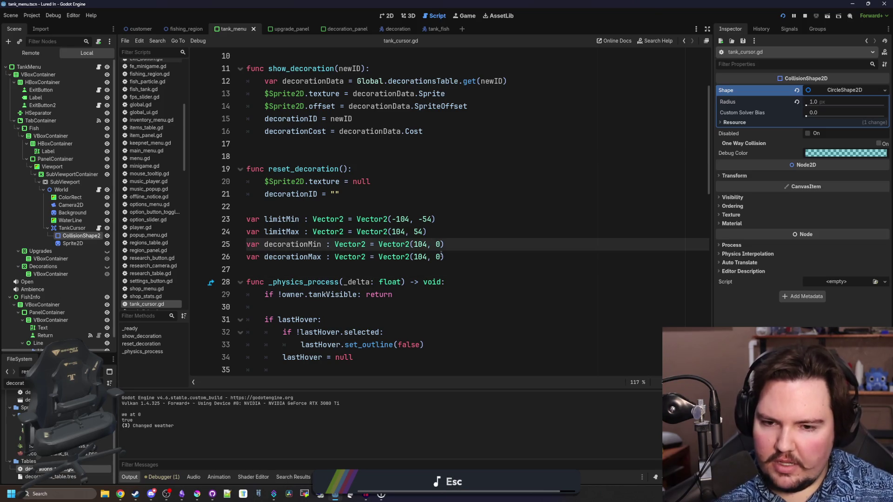
pyautogui.click(441, 252)
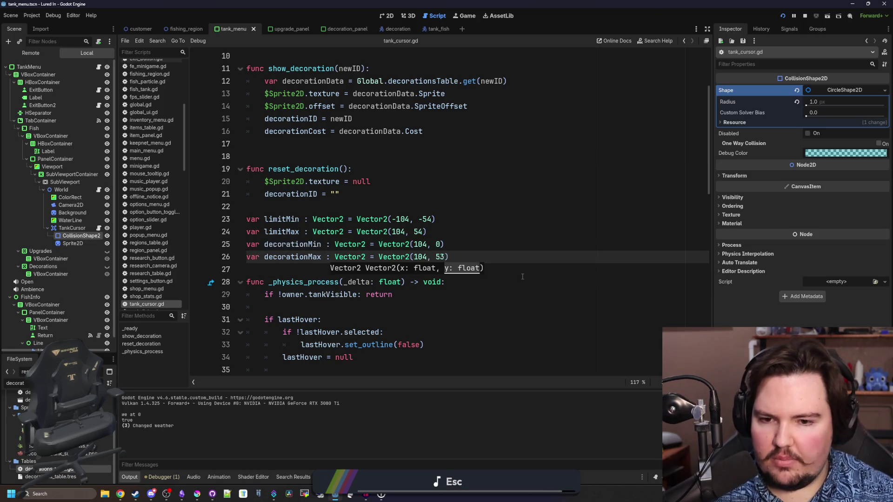
pyautogui.press('Up')
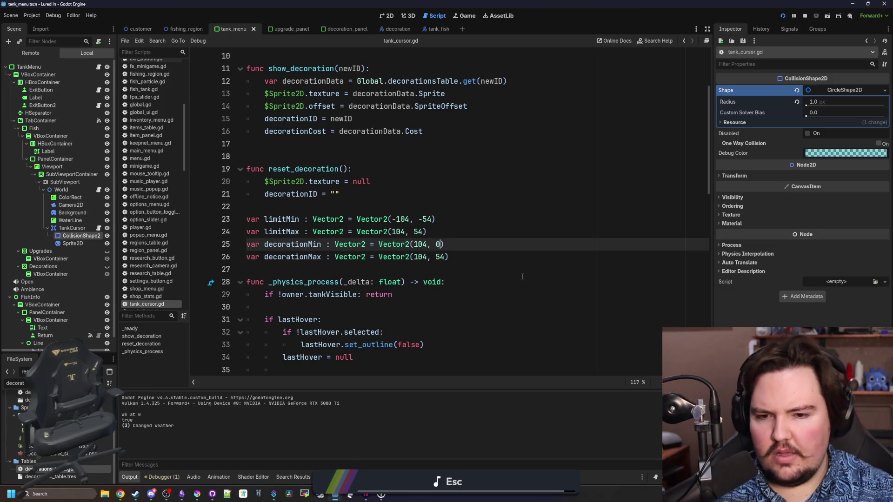
pyautogui.click(522, 276)
pyautogui.click(489, 269)
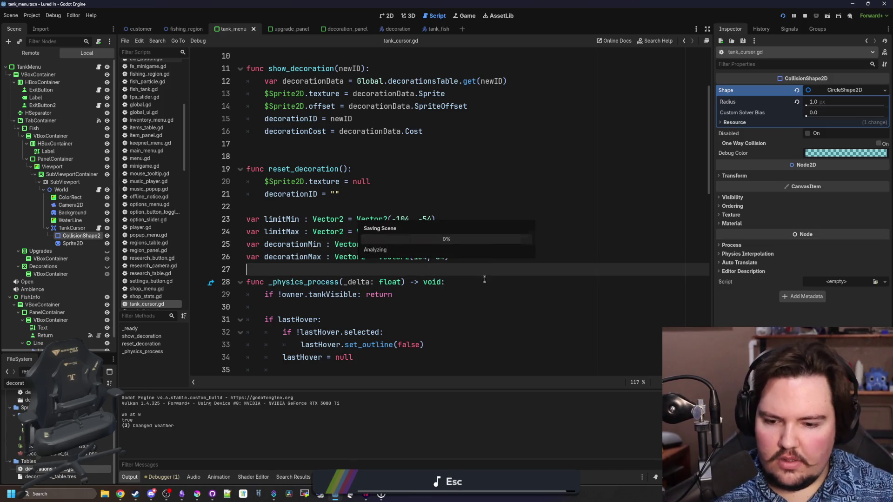
# Step: Run the game with F5, check the Decorations tab, and quit to the Lured In title menu
pyautogui.press('F5')
pyautogui.click(433, 138)
pyautogui.click(365, 137)
pyautogui.press('Escape')
pyautogui.click(412, 242)
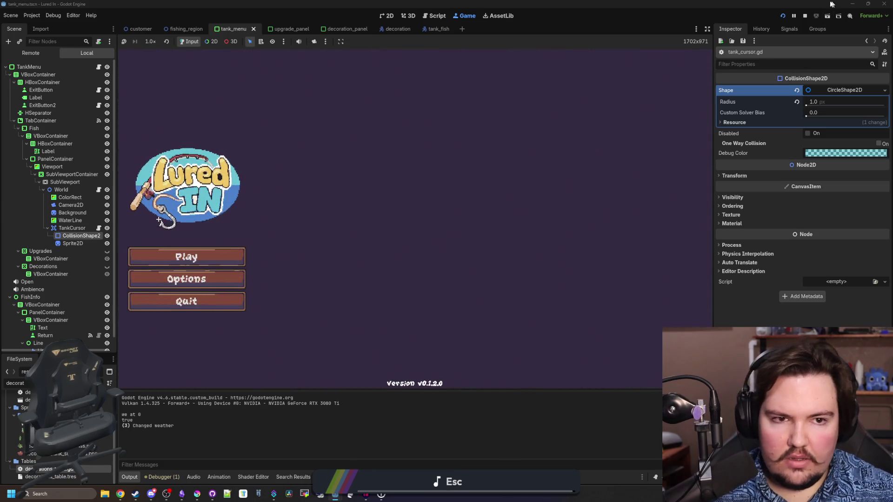
# Step: Restart the game, dismiss Welcome Back, and open Fish Tank 1's Decorations then Fish tabs
pyautogui.click(804, 17)
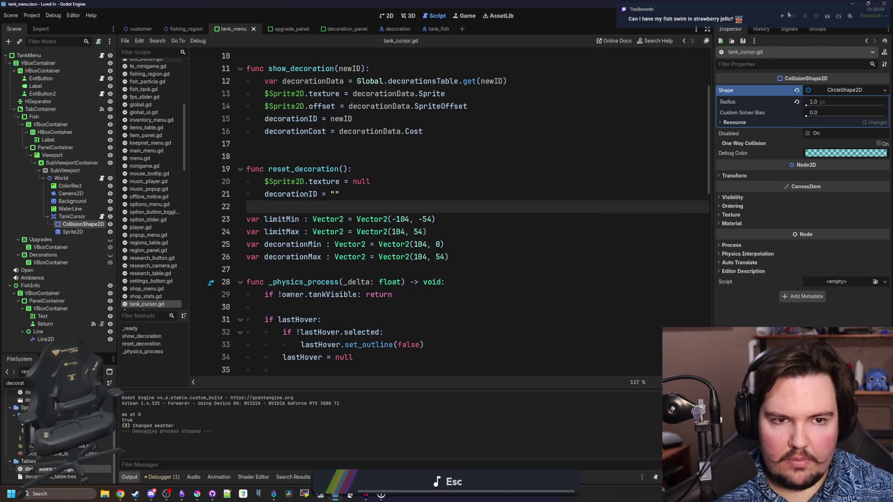
pyautogui.click(782, 15)
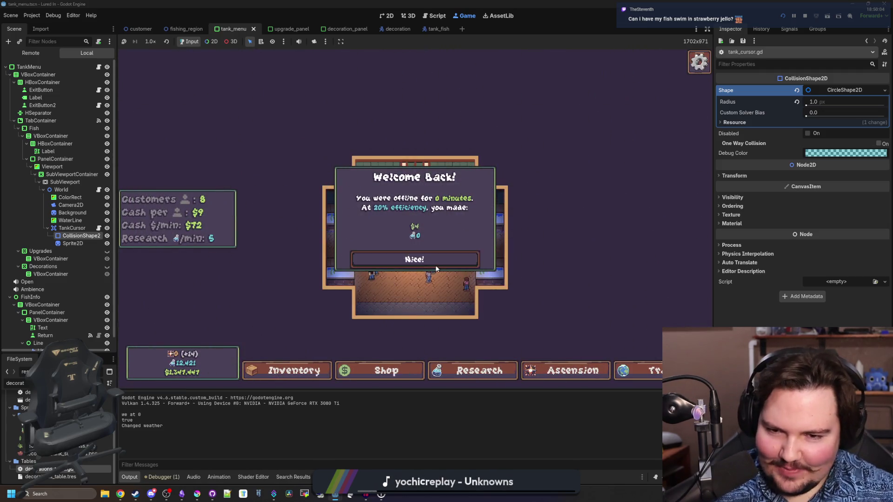
pyautogui.click(433, 261)
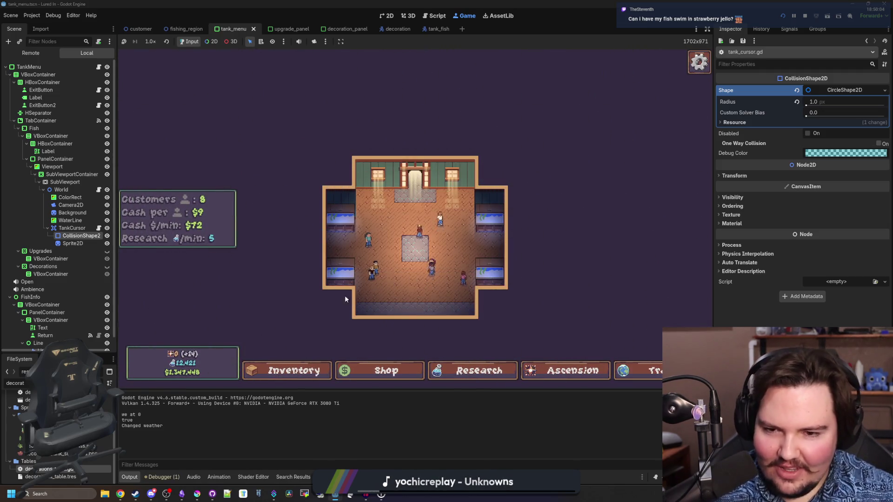
pyautogui.click(343, 219)
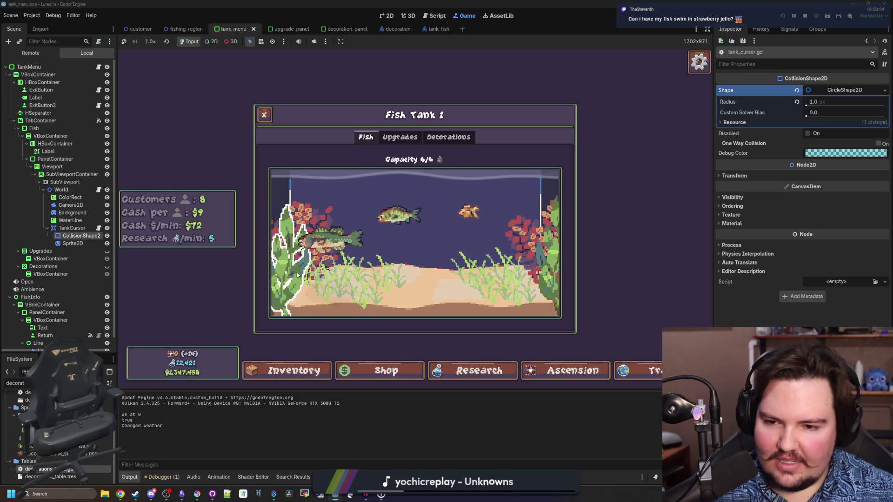
pyautogui.click(447, 136)
pyautogui.click(366, 136)
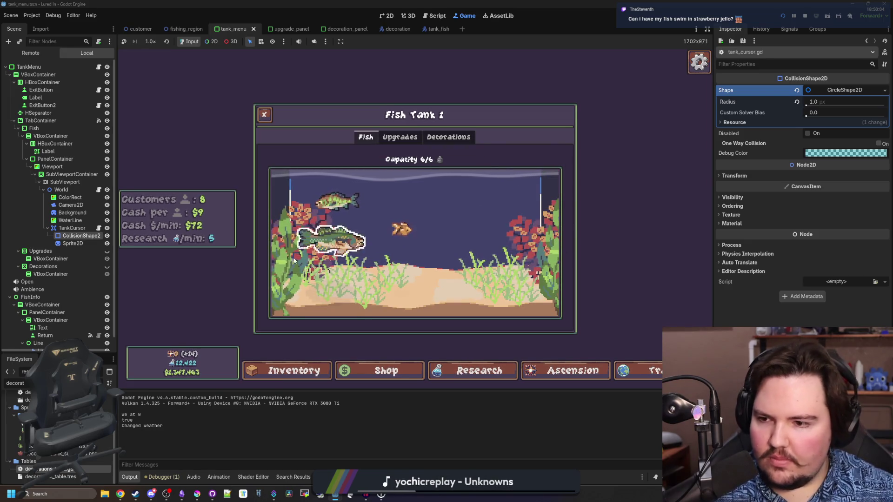
pyautogui.click(98, 228)
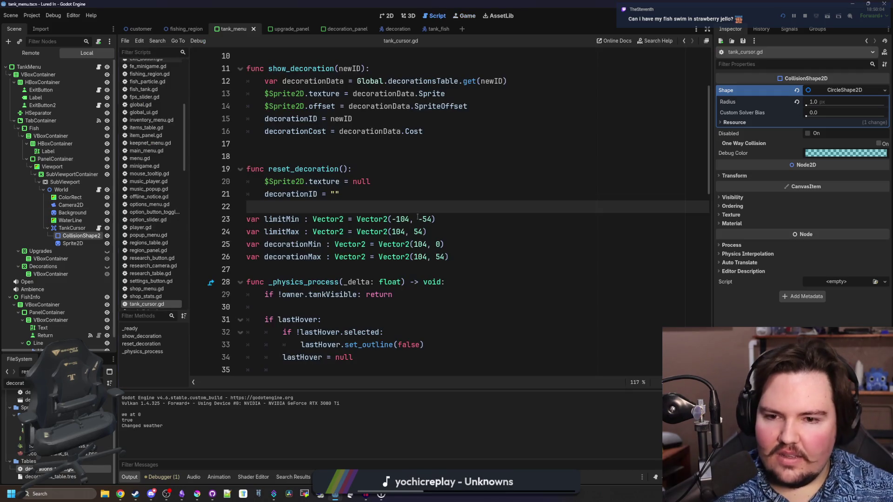
# Step: Set decorationMin's x to -104, then reopen Fish Tank 1 and place decorations to test
pyautogui.doubleClick(419, 245)
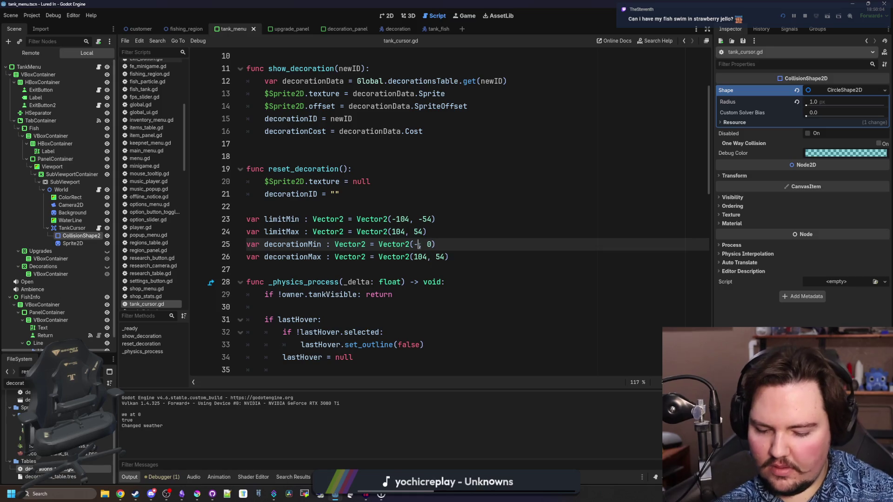
pyautogui.press('Up')
pyautogui.press('Up')
pyautogui.press('Up')
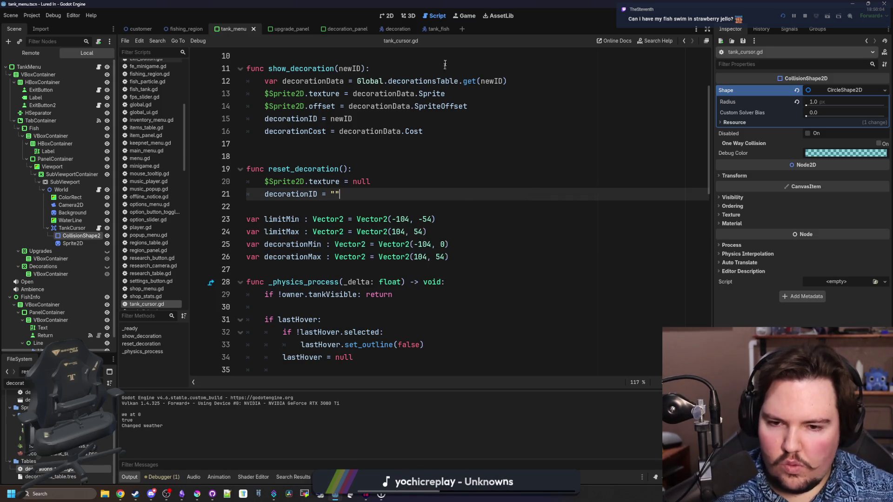
pyautogui.click(466, 16)
pyautogui.press('Escape')
pyautogui.click(415, 242)
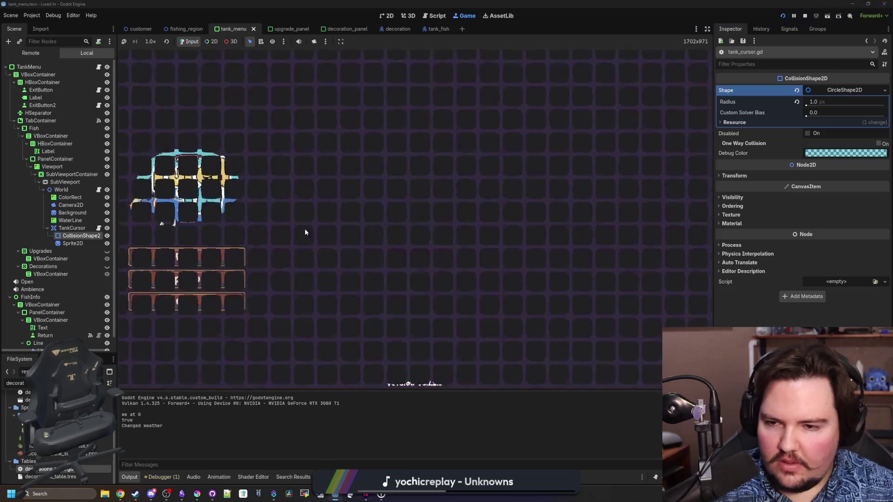
pyautogui.click(217, 253)
pyautogui.click(453, 233)
pyautogui.click(447, 136)
pyautogui.click(366, 136)
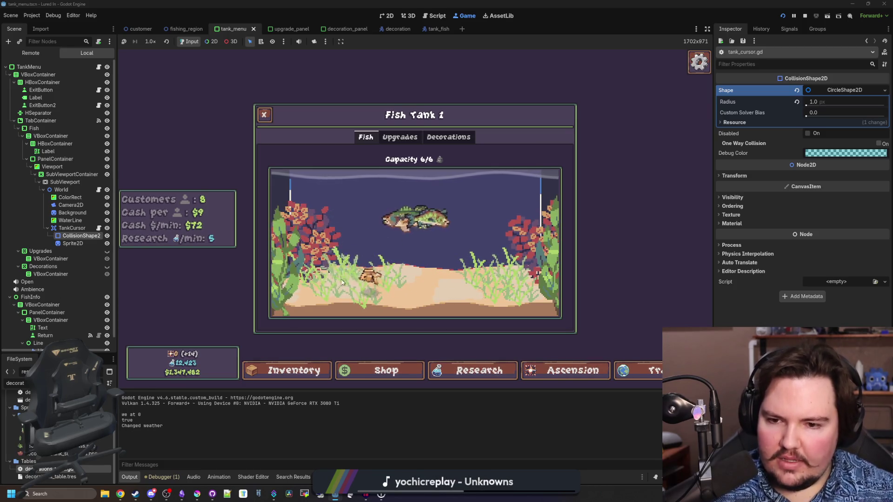
pyautogui.click(477, 329)
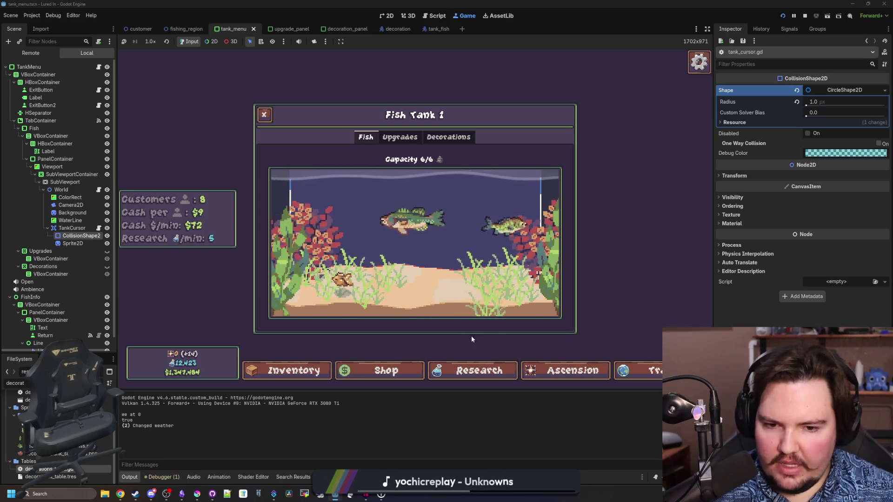
pyautogui.click(313, 322)
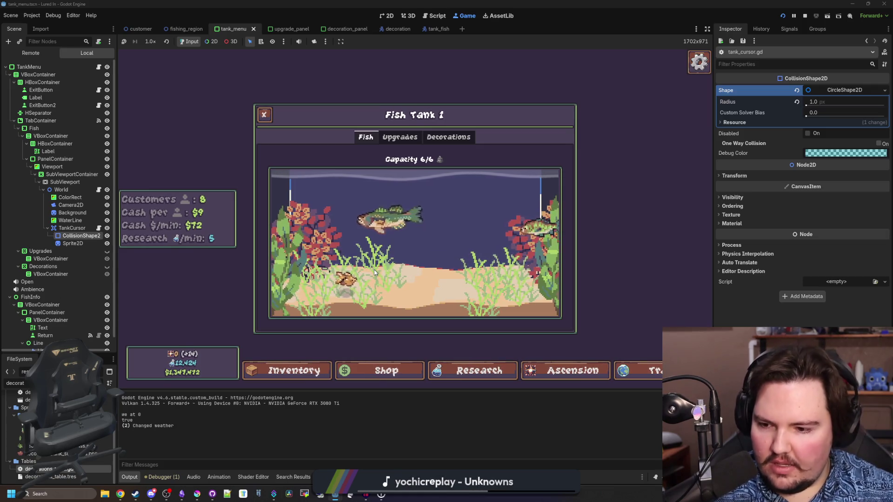
# Step: Edit decorationMin's y value toward Vector2(-104, 16) and rerun the game with F5
pyautogui.click(99, 229)
pyautogui.click(442, 257)
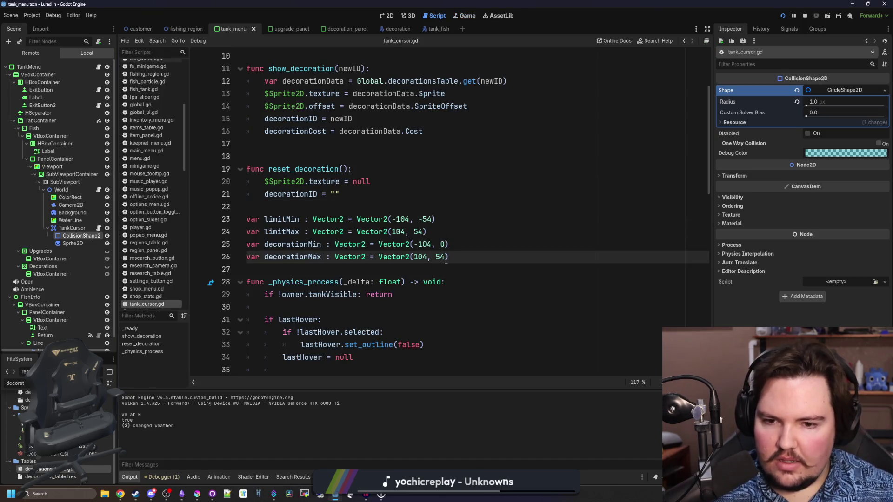
pyautogui.click(444, 244)
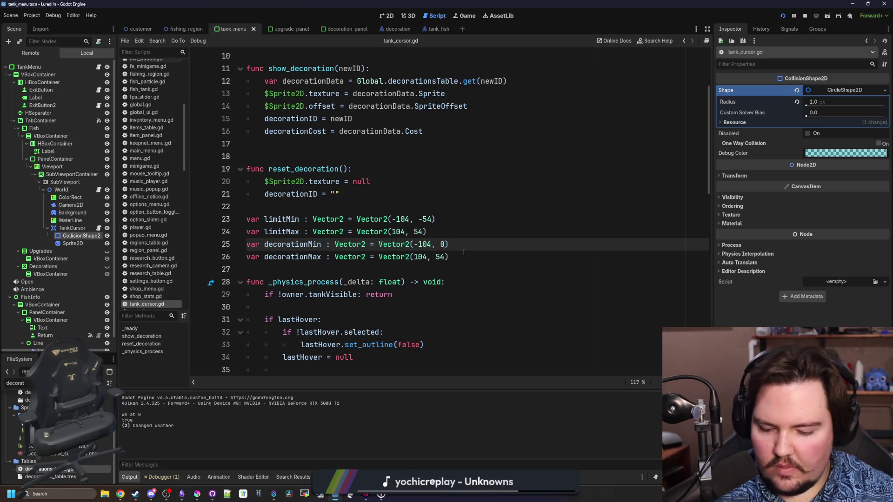
pyautogui.write('10')
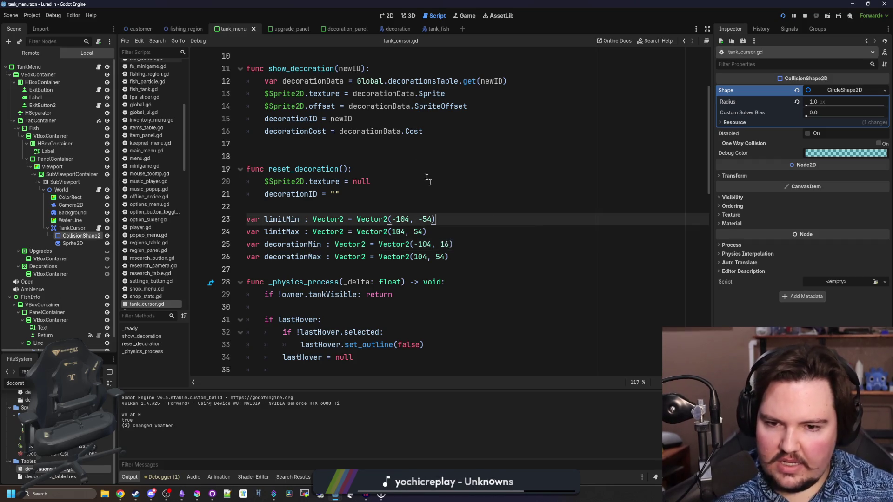
pyautogui.press('F5')
# Step: Return to Fish Tank 1 and buy kelp to test the new placement limits
pyautogui.press('Escape')
pyautogui.click(447, 242)
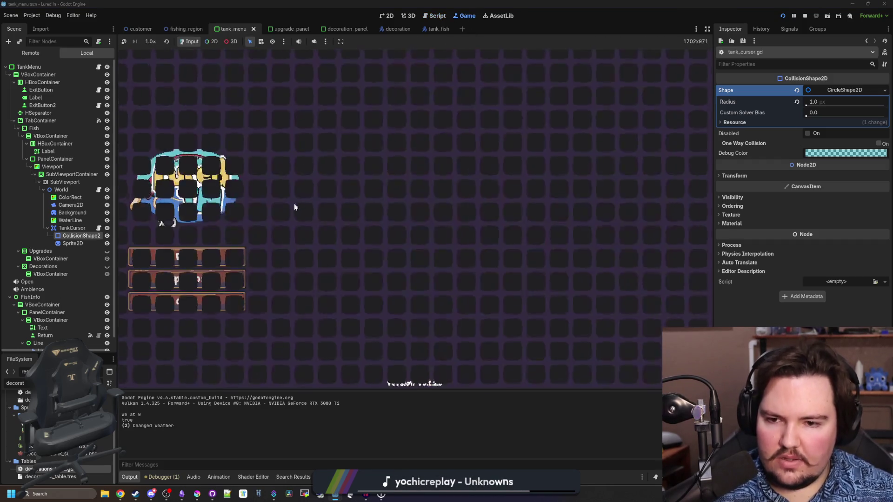
pyautogui.click(186, 256)
pyautogui.click(356, 224)
pyautogui.click(449, 137)
pyautogui.click(366, 136)
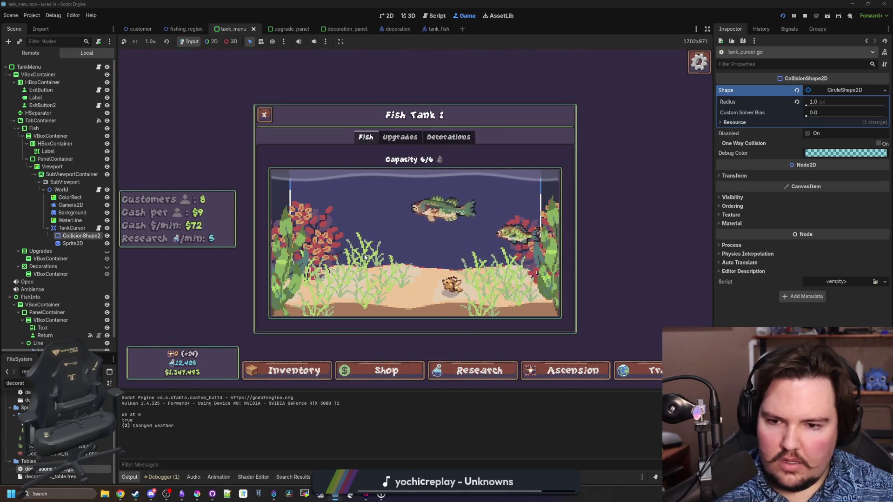
pyautogui.click(448, 137)
pyautogui.click(518, 203)
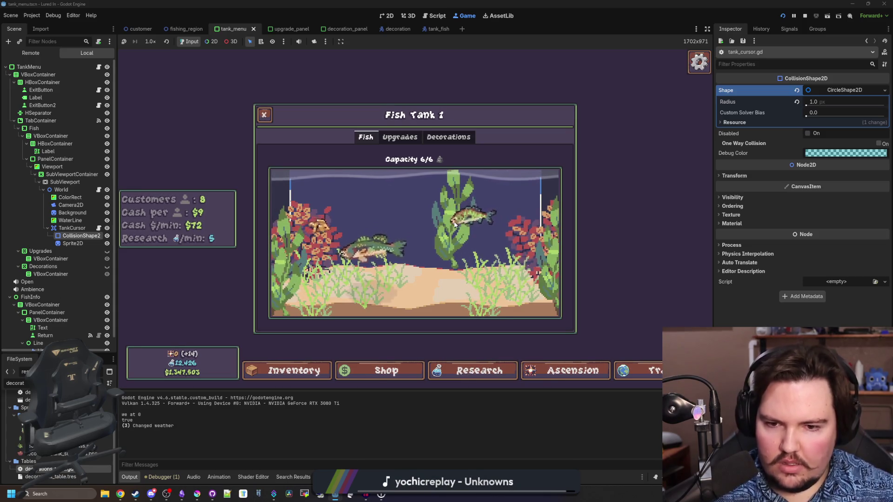
pyautogui.click(69, 220)
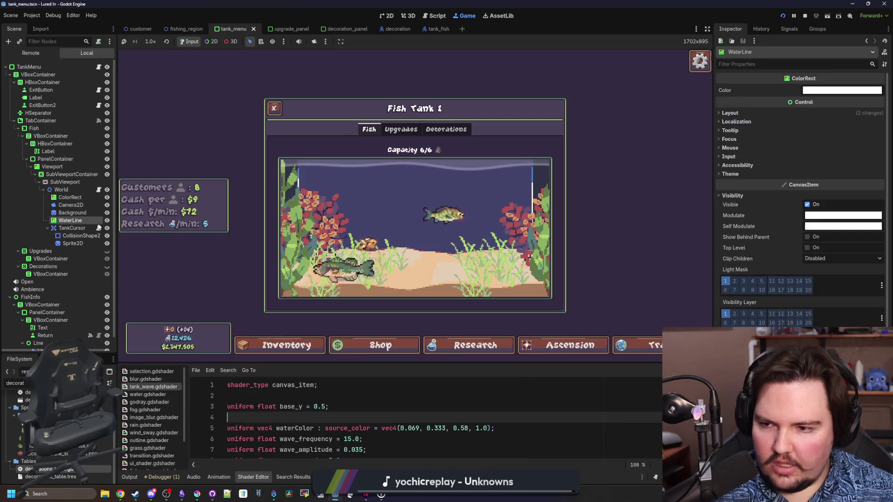
# Step: Restart the running game from its main menu after a glance at tank_cursor.gd
pyautogui.click(99, 227)
pyautogui.click(451, 244)
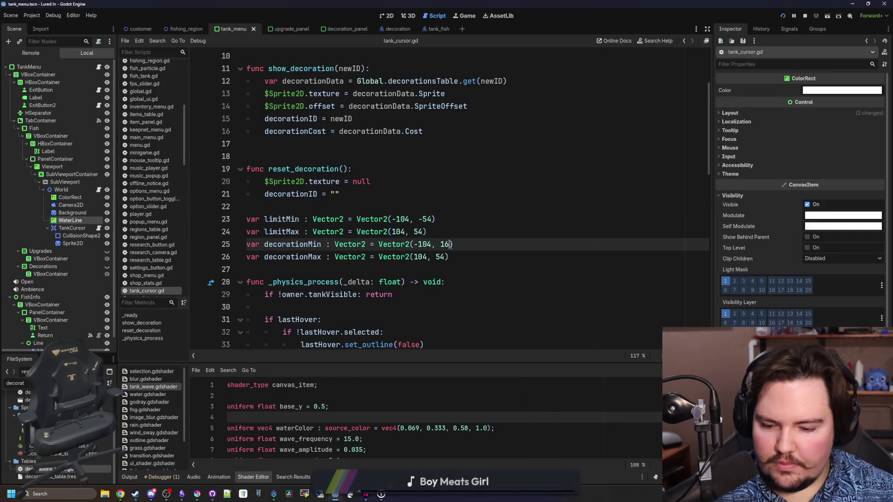
pyautogui.click(467, 15)
pyautogui.press('Escape')
pyautogui.click(431, 231)
pyautogui.click(179, 241)
# Step: In Fish Tank 1's decorations, buy kelp and Seagrass, then cancel the Seagrass placement
pyautogui.click(401, 203)
pyautogui.click(455, 130)
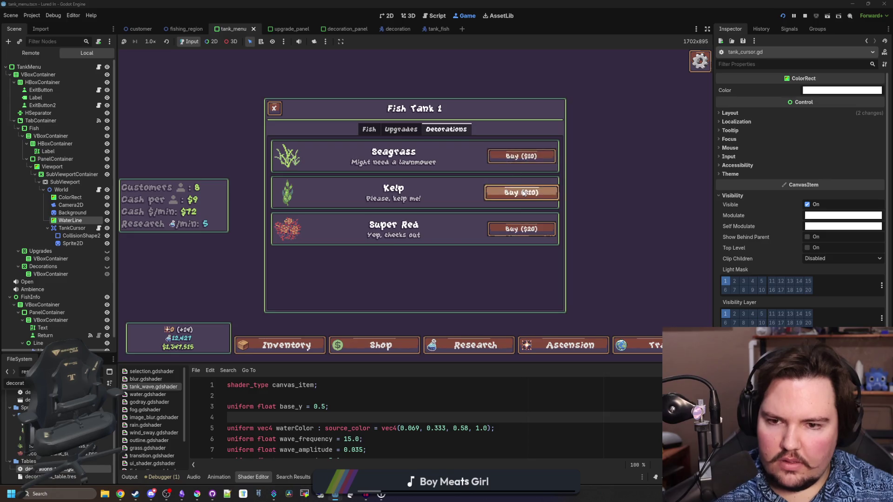
pyautogui.click(524, 193)
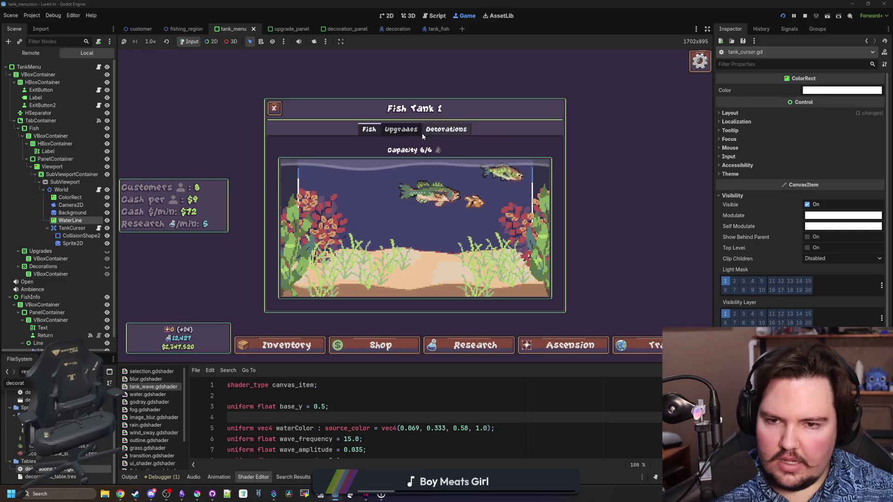
pyautogui.click(449, 132)
pyautogui.click(495, 163)
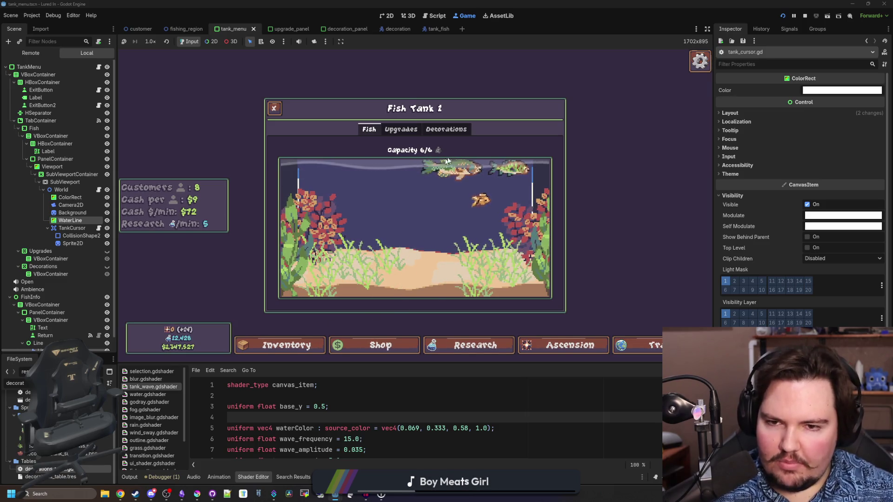
pyautogui.rightClick(511, 162)
# Step: Buy, place and delete a Super Red coral, place a second one, then open tank_world.gd
pyautogui.click(520, 229)
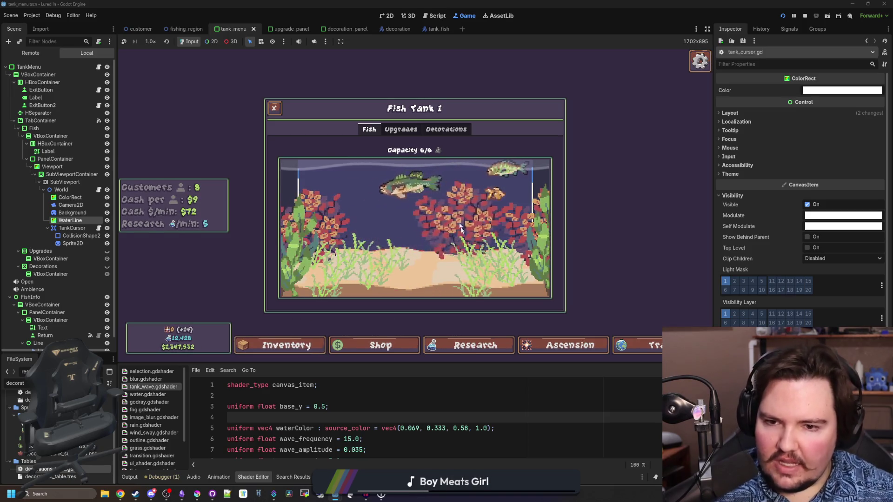
pyautogui.click(421, 230)
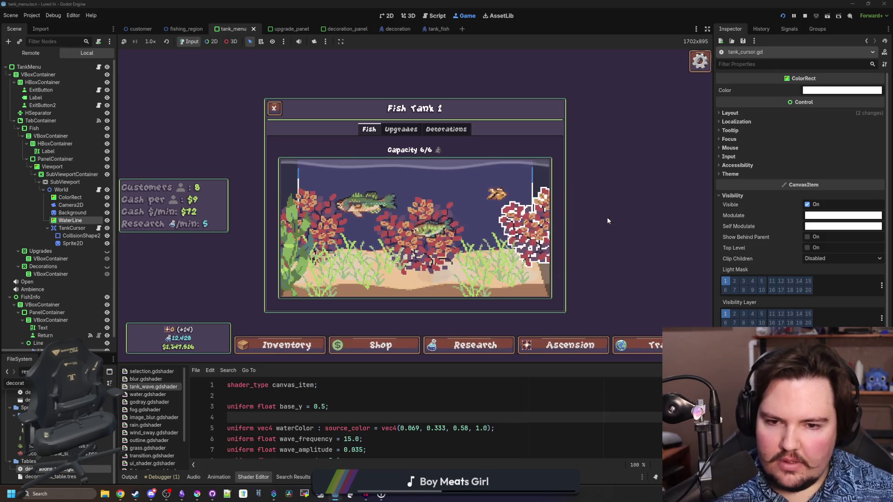
pyautogui.moveTo(530, 236)
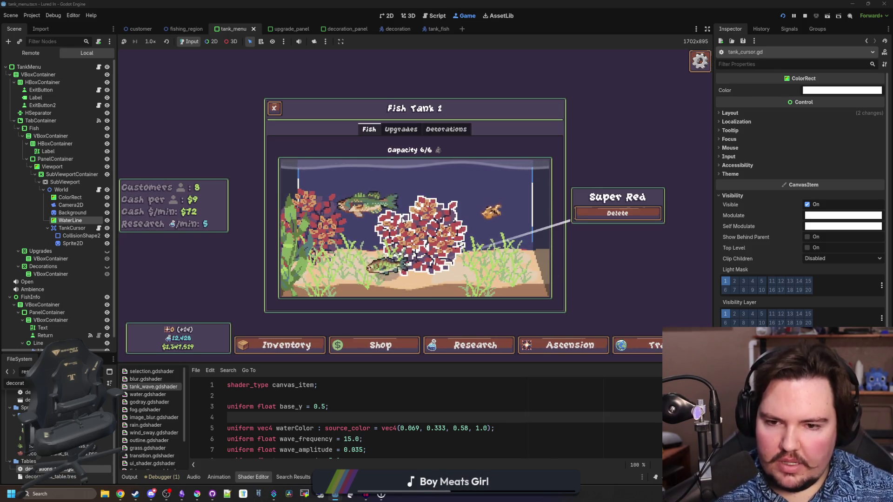
pyautogui.click(585, 213)
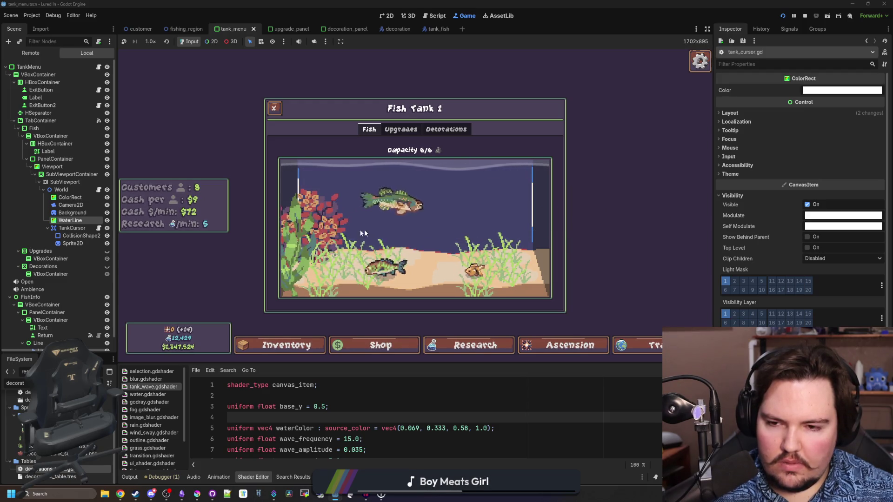
pyautogui.click(446, 129)
pyautogui.click(518, 227)
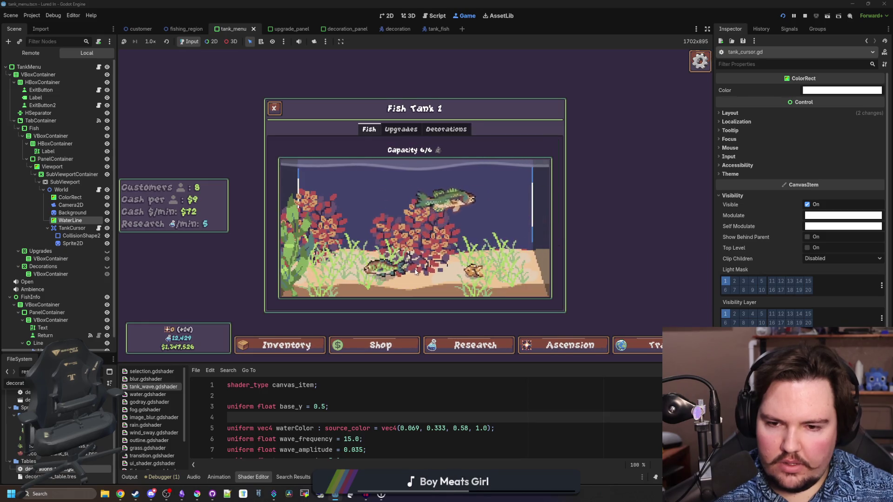
pyautogui.click(416, 272)
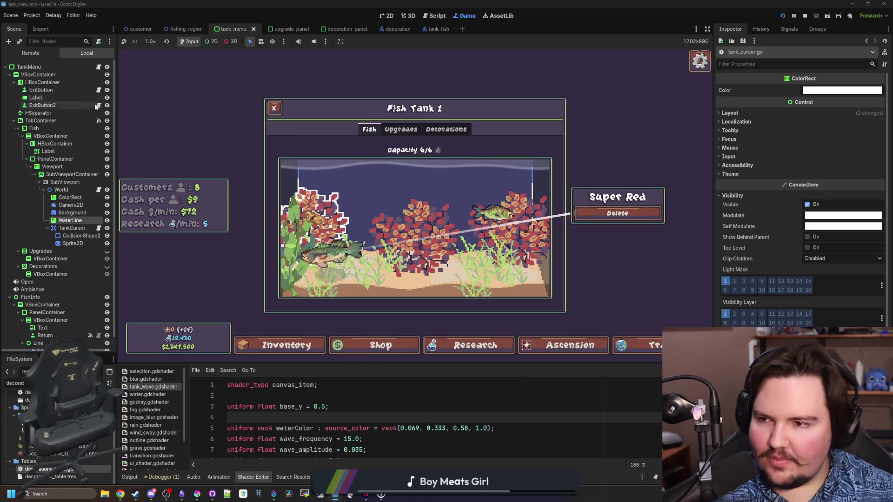
pyautogui.click(99, 190)
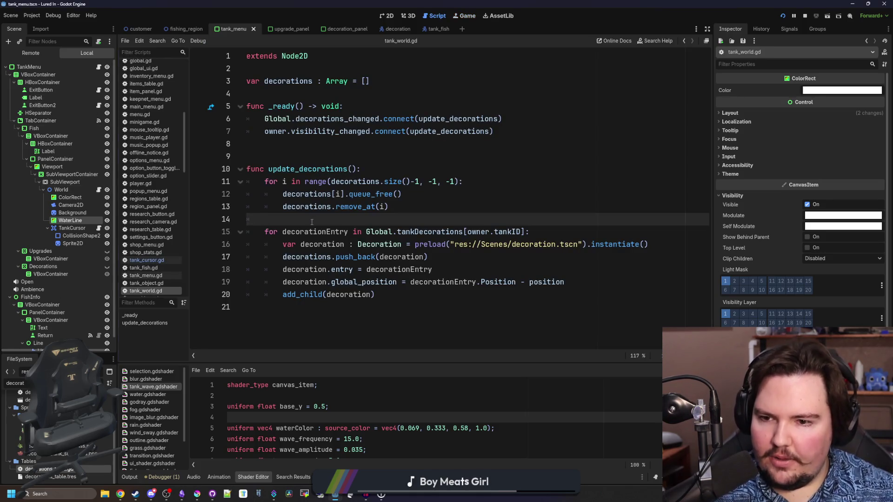
# Step: Review tank_cursor.gd's lines around the get_global_mouse_position cursor code
pyautogui.click(155, 260)
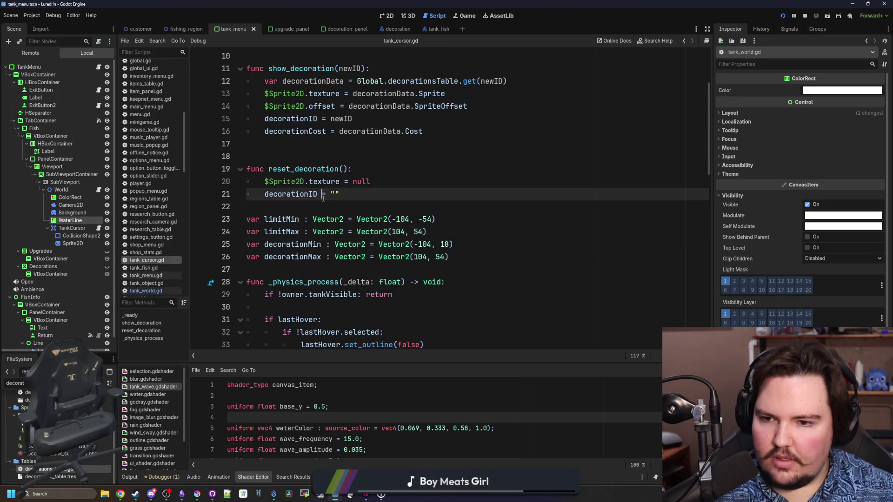
pyautogui.click(317, 210)
pyautogui.scroll(-6, 317, 210)
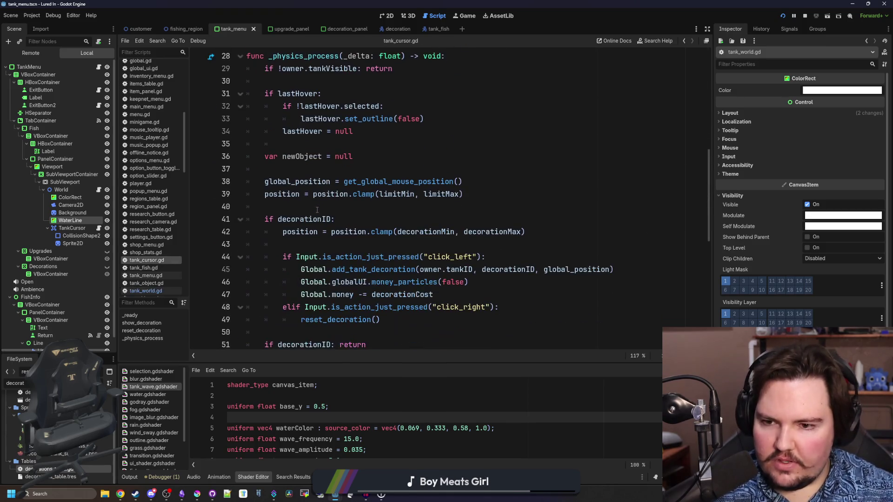
pyautogui.click(345, 181)
pyautogui.press('Up')
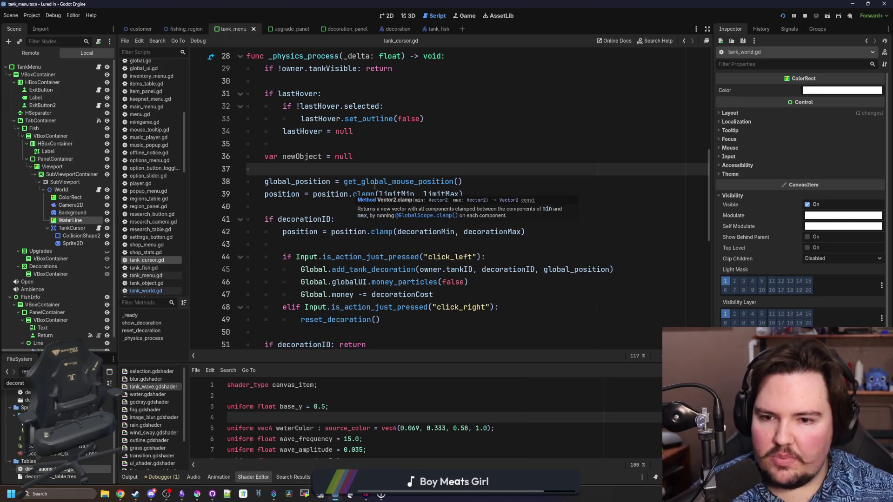
pyautogui.press('Down')
pyautogui.press('Down')
pyautogui.press('Down')
pyautogui.click(332, 172)
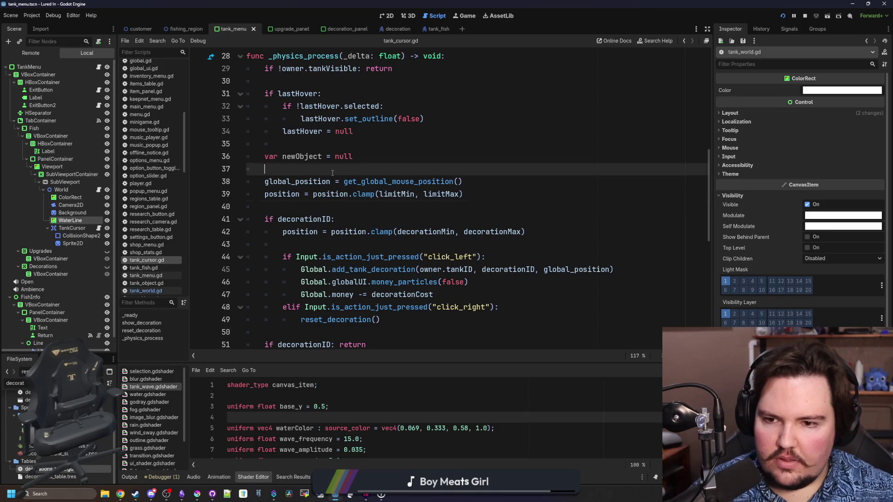
pyautogui.scroll(-1, 335, 175)
pyautogui.scroll(1, 338, 177)
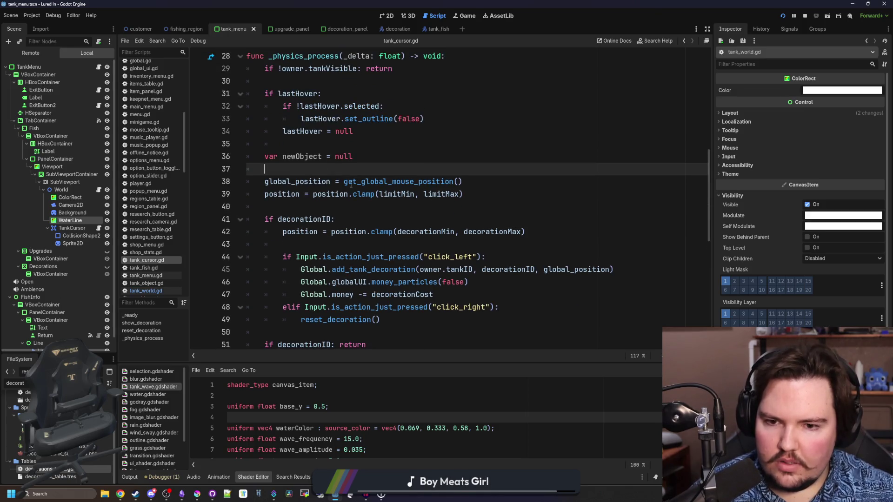
# Step: Inspect the decorationID check and the decoration clamp on line 42
pyautogui.click(384, 215)
pyautogui.click(544, 232)
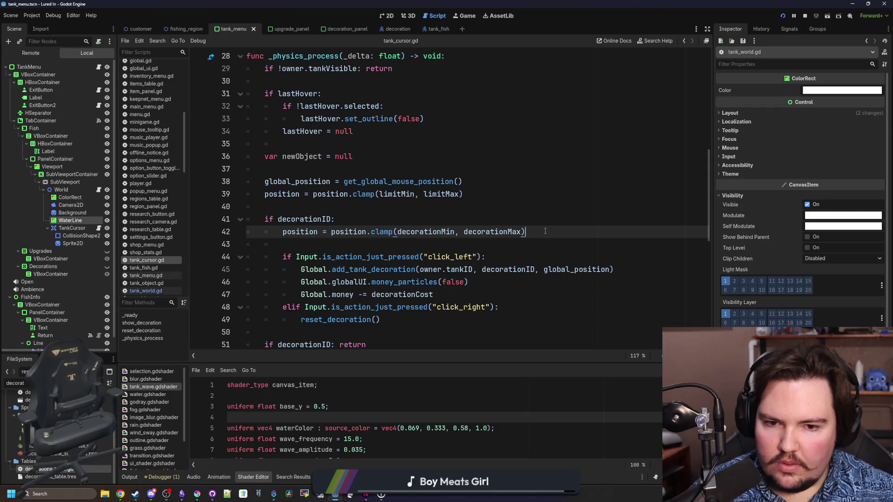
pyautogui.moveTo(545, 231)
pyautogui.mouseDown()
pyautogui.moveTo(296, 245)
pyautogui.moveTo(283, 235)
pyautogui.mouseUp()
pyautogui.click(315, 206)
pyautogui.scroll(1, 315, 203)
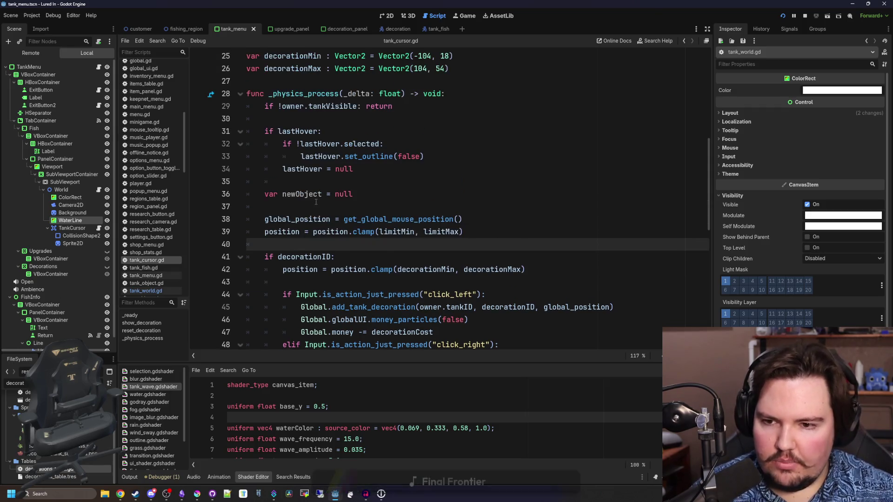
pyautogui.moveTo(328, 219); pyautogui.dragTo(326, 211)
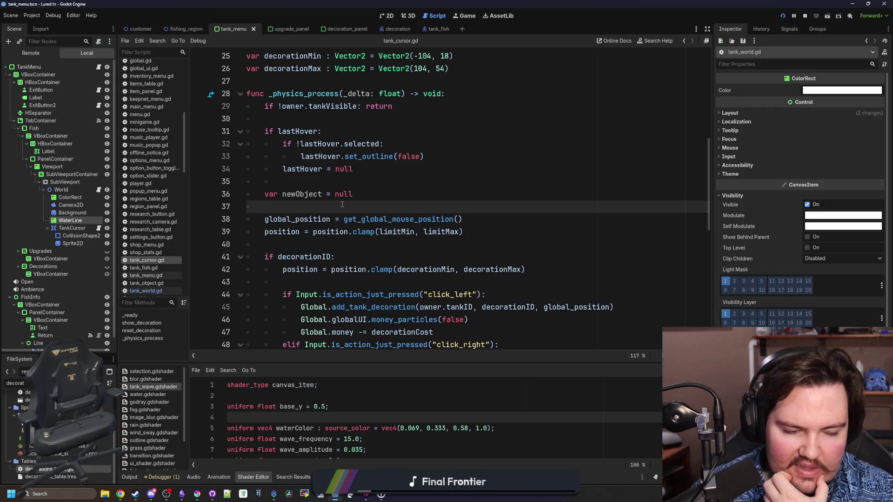
pyautogui.scroll(6, 342, 205)
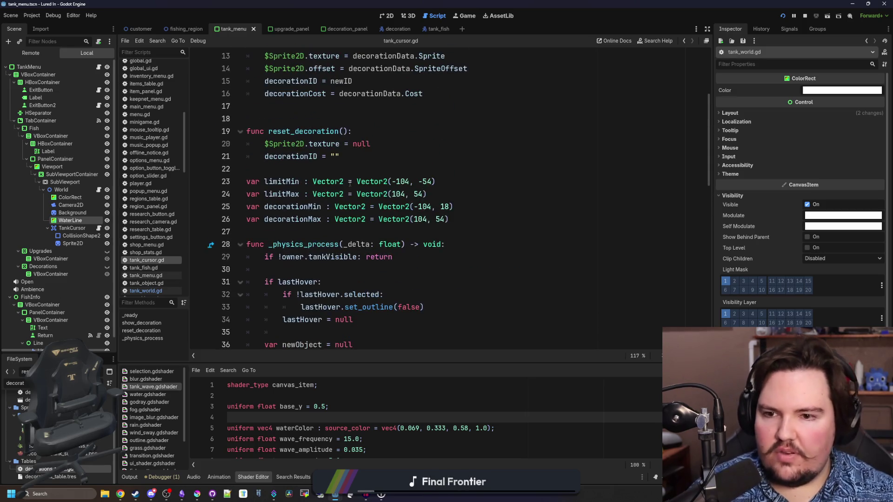
pyautogui.scroll(-4, 473, 146)
# Step: Start an inView variable below decorationMax, delete it again, and show the tank menu in 2D
pyautogui.click(473, 145)
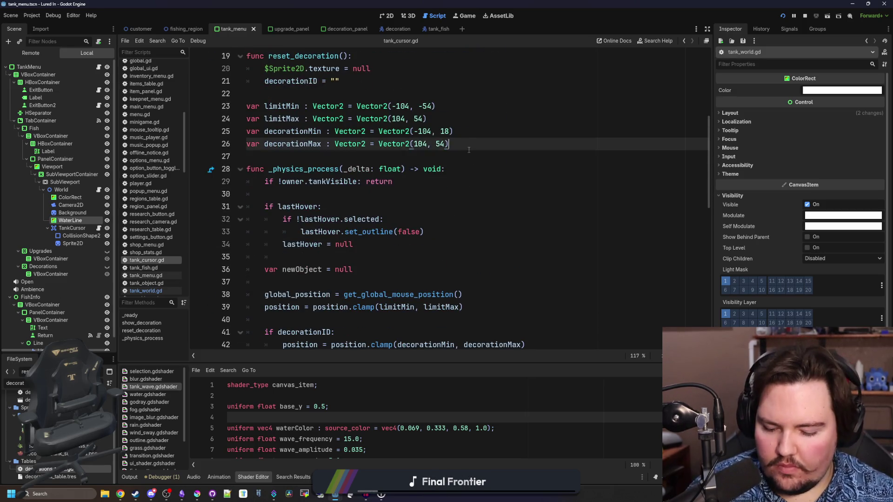
pyautogui.press('Return')
pyautogui.write('var inView')
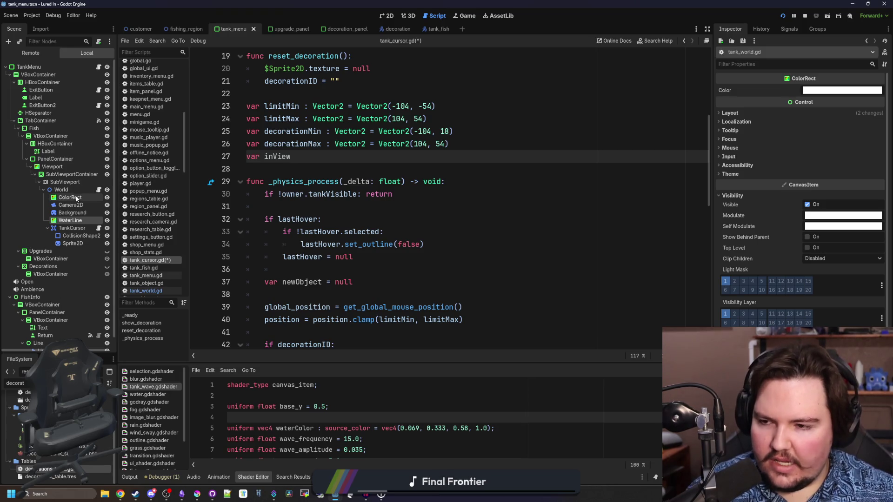
pyautogui.moveTo(316, 160); pyautogui.dragTo(451, 144)
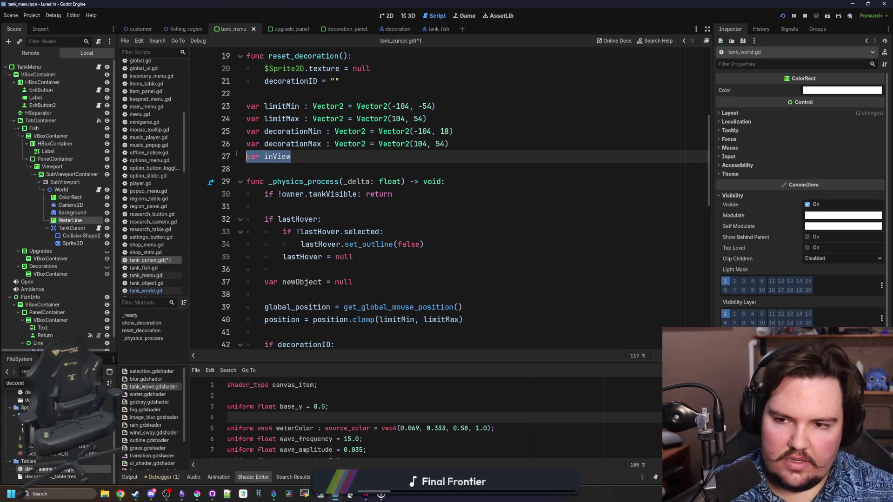
pyautogui.press('BackSpace')
pyautogui.click(280, 162)
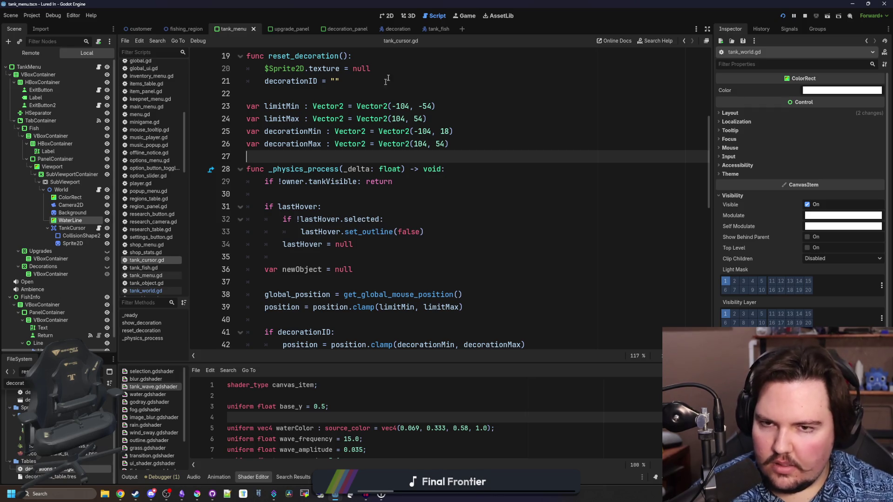
pyautogui.click(407, 16)
pyautogui.click(389, 12)
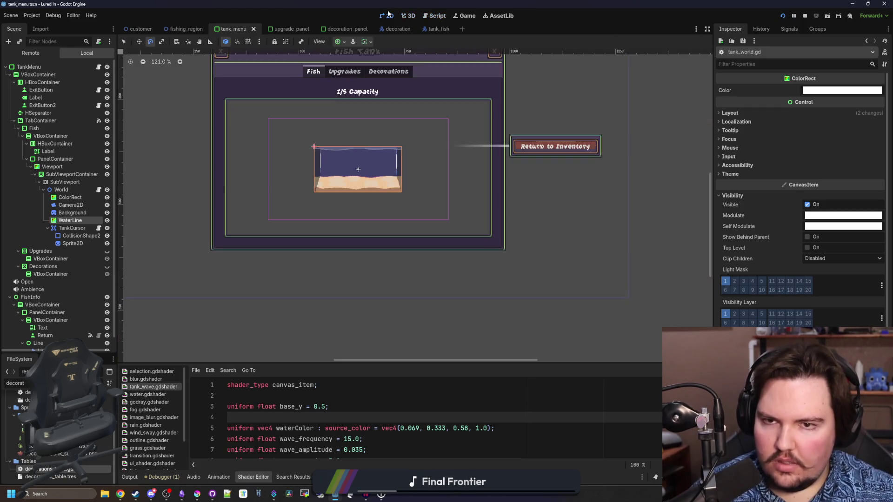
# Step: Select the Viewport node, list its signals, and open tank_menu.gd
pyautogui.scroll(-1, 303, 302)
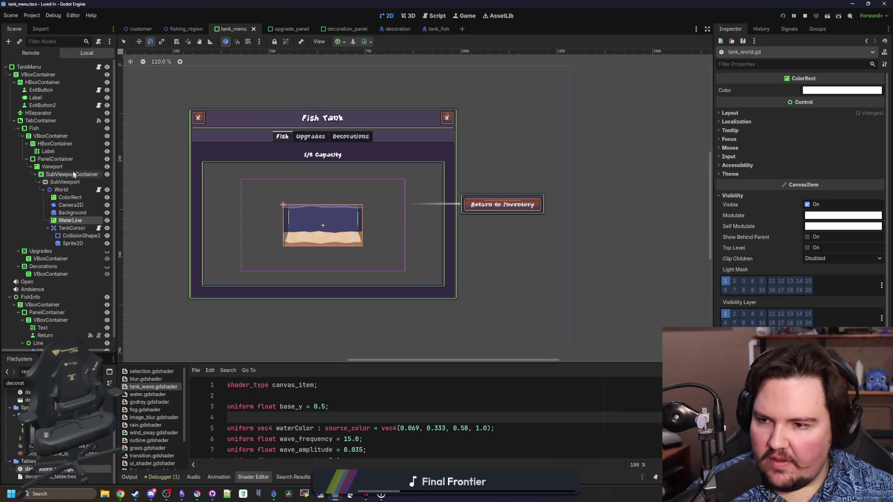
pyautogui.click(73, 168)
pyautogui.click(791, 29)
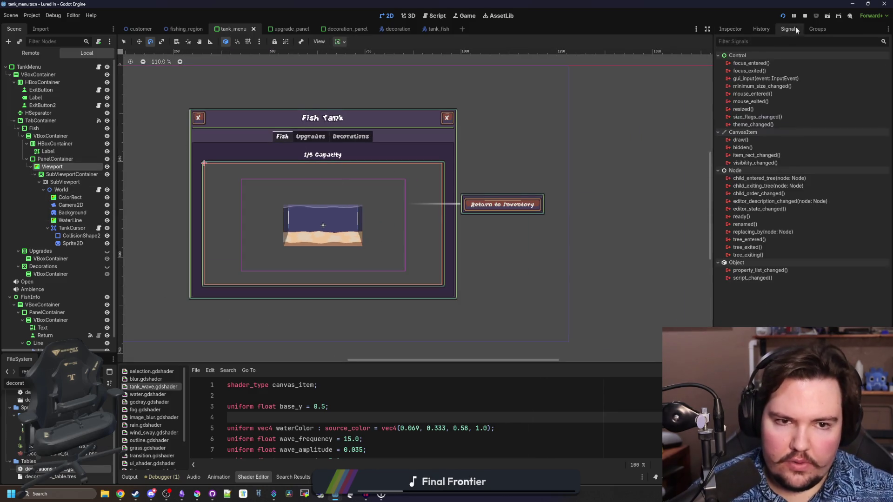
pyautogui.click(99, 67)
# Step: Read through tank_menu.gd and save the scene with Ctrl+S
pyautogui.scroll(15, 449, 182)
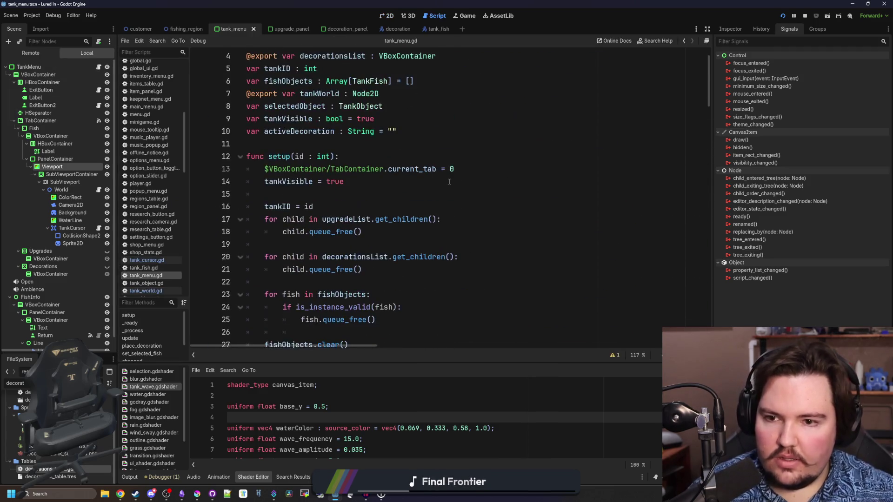
pyautogui.scroll(1, 339, 186)
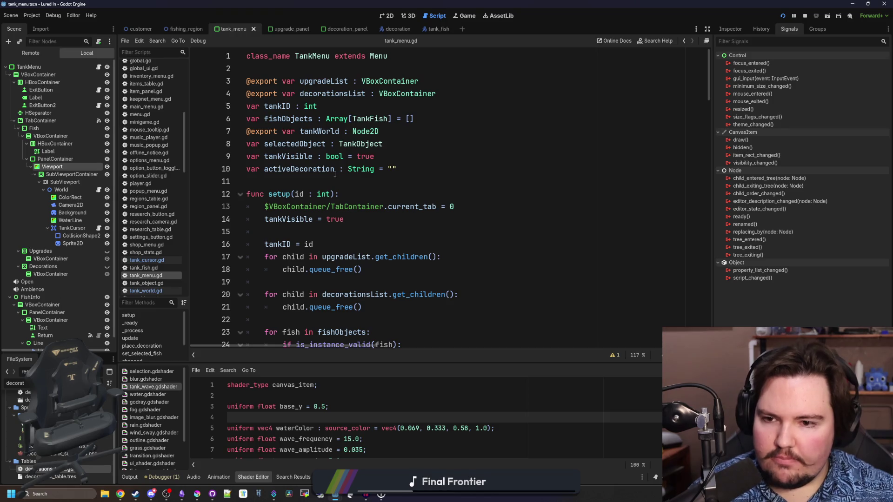
pyautogui.scroll(-3, 335, 174)
pyautogui.scroll(-9, 334, 183)
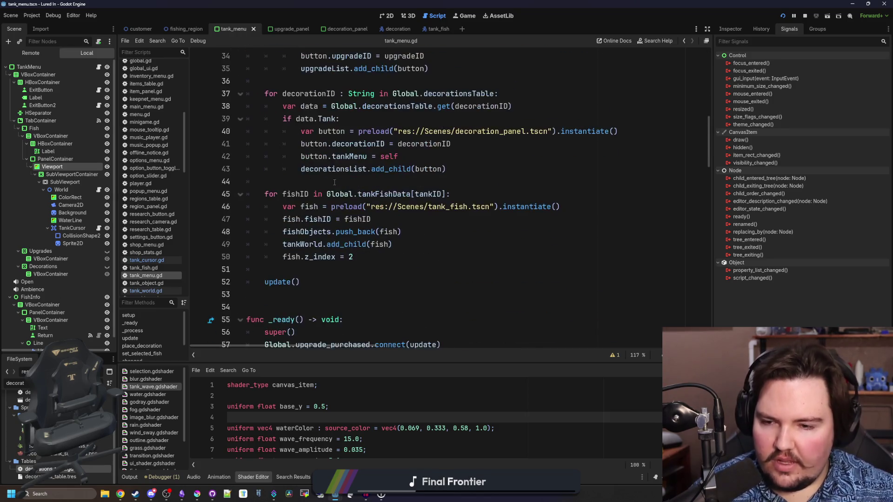
pyautogui.scroll(-7, 335, 185)
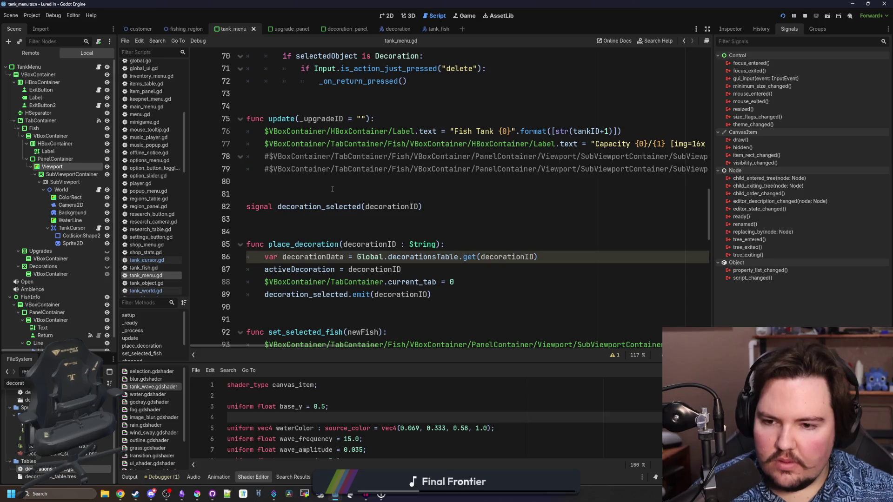
pyautogui.scroll(-14, 330, 190)
pyautogui.scroll(-3, 328, 192)
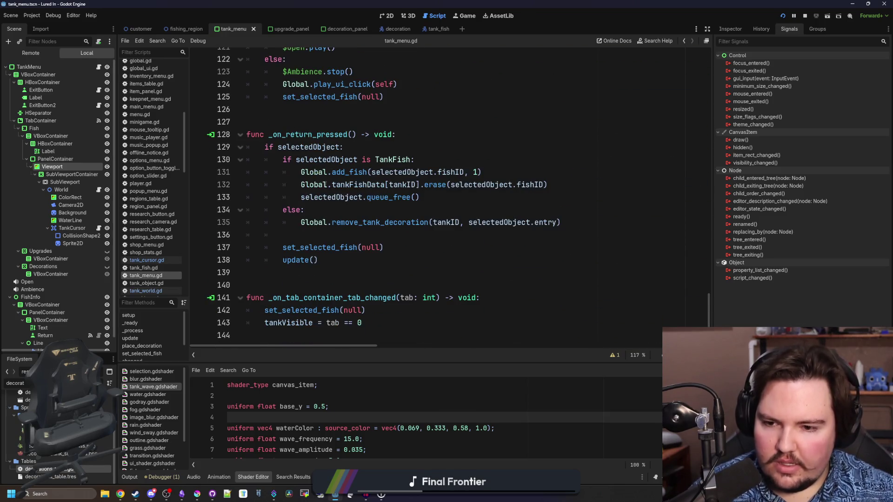
pyautogui.scroll(11, 330, 192)
pyautogui.scroll(20, 342, 193)
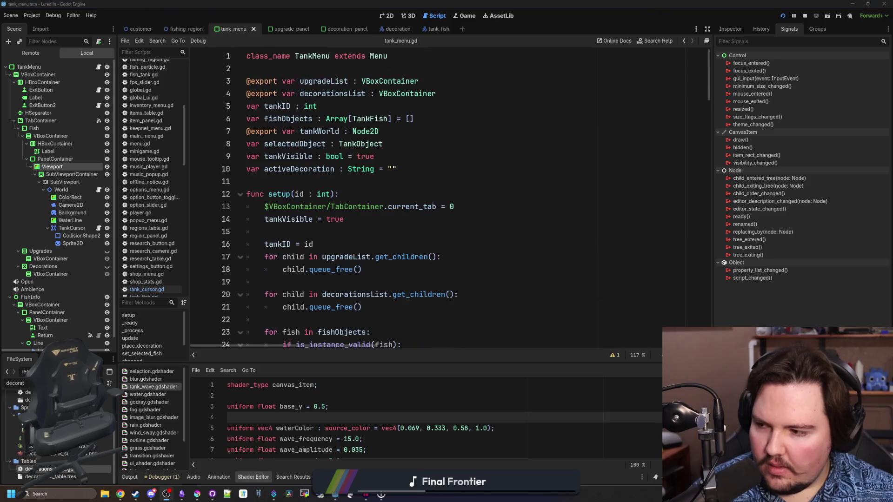
pyautogui.click(342, 239)
pyautogui.click(300, 181)
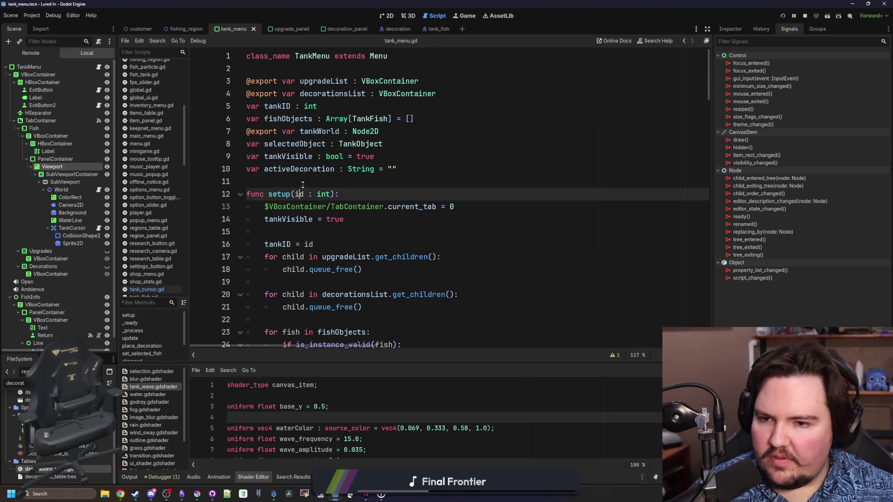
pyautogui.hotkey('ctrl', 's')
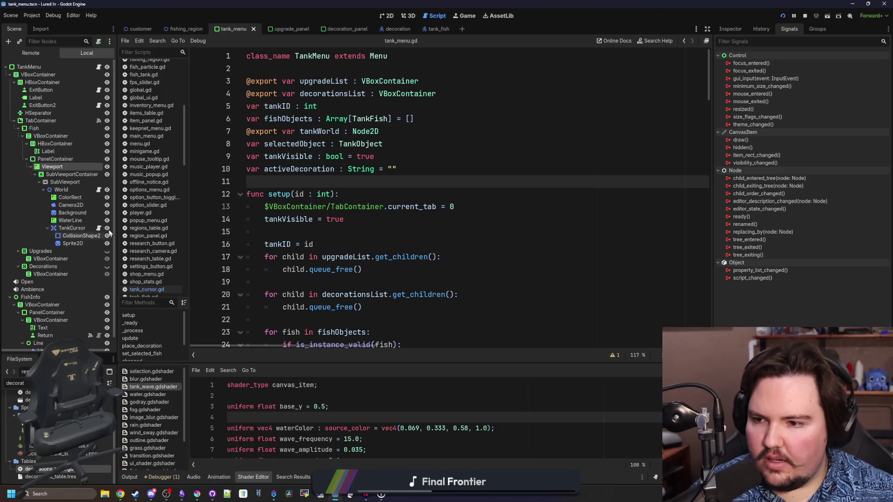
# Step: Review tank_cursor.gd's variables and physics-process code down to the decorationID check
pyautogui.click(98, 228)
pyautogui.click(289, 192)
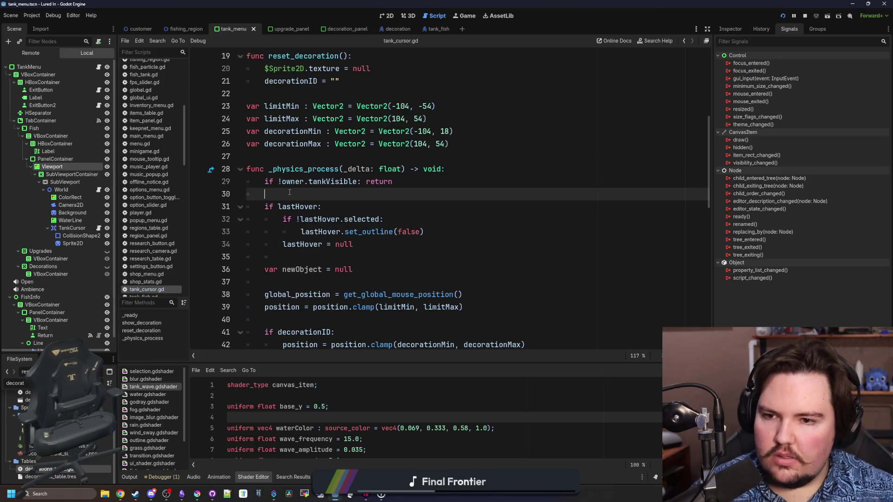
pyautogui.click(343, 158)
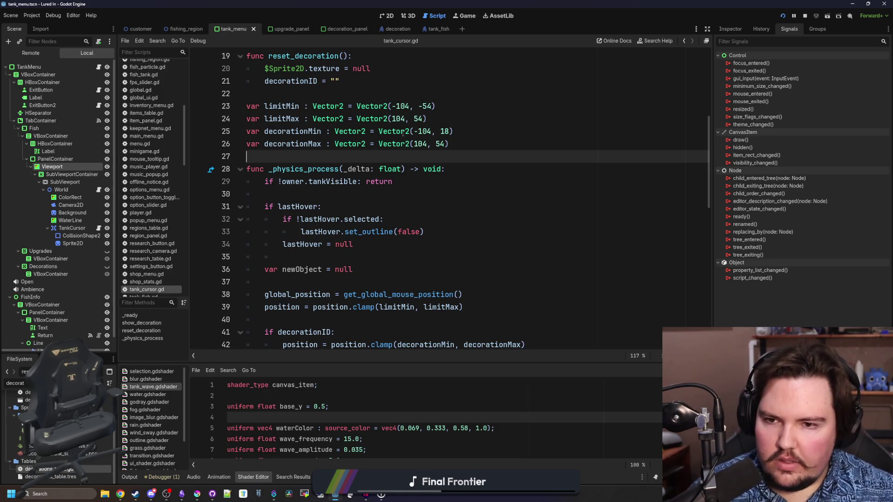
pyautogui.click(447, 122)
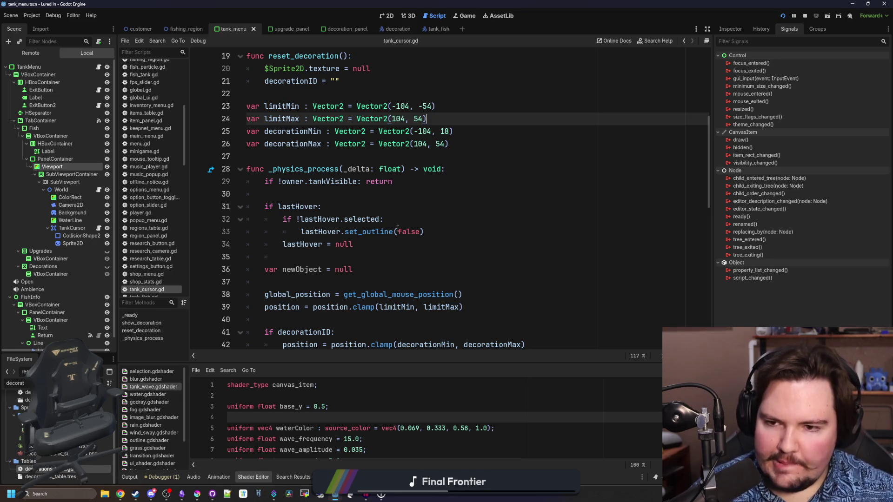
pyautogui.scroll(-2, 392, 259)
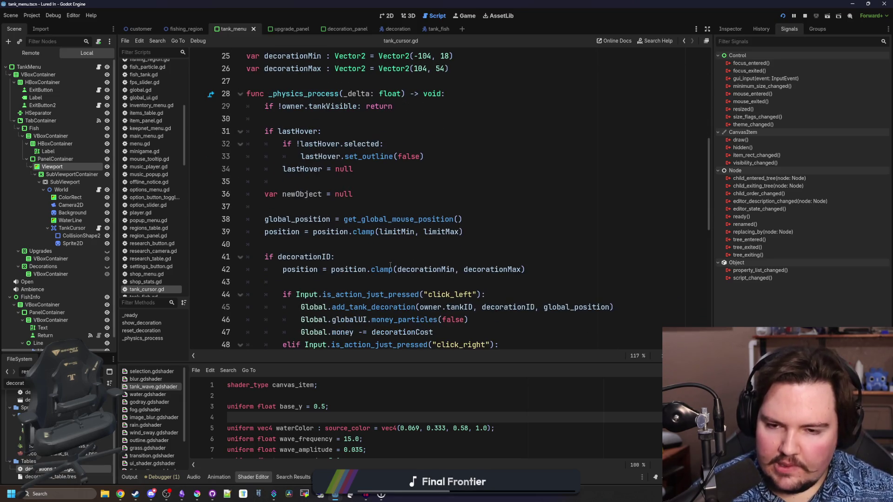
pyautogui.click(414, 259)
pyautogui.click(388, 249)
pyautogui.scroll(-1, 391, 252)
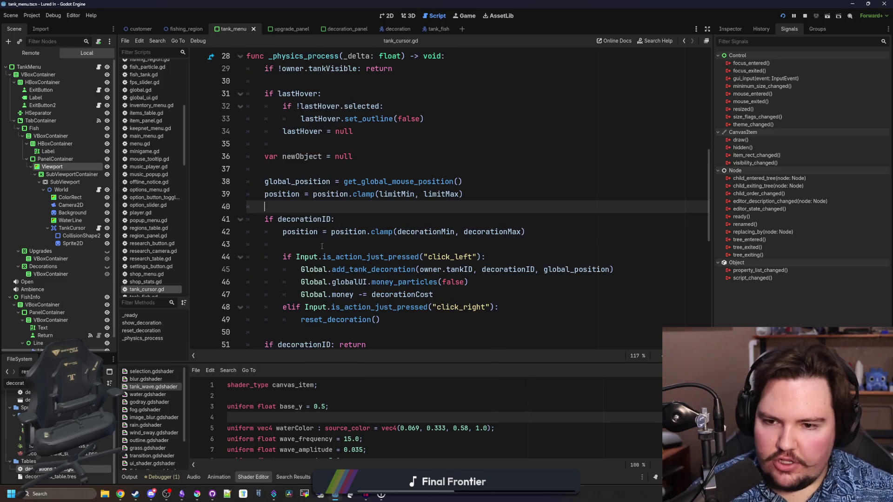
# Step: Rewrite line 42 so clampf clamps only position.y instead of the whole position
pyautogui.click(319, 232)
pyautogui.write('.y')
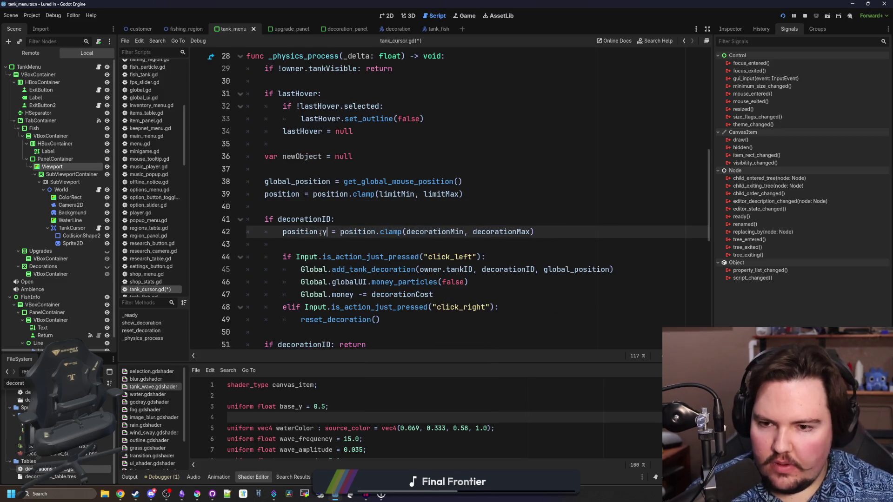
pyautogui.doubleClick(364, 232)
pyautogui.press('Delete')
pyautogui.press('Delete')
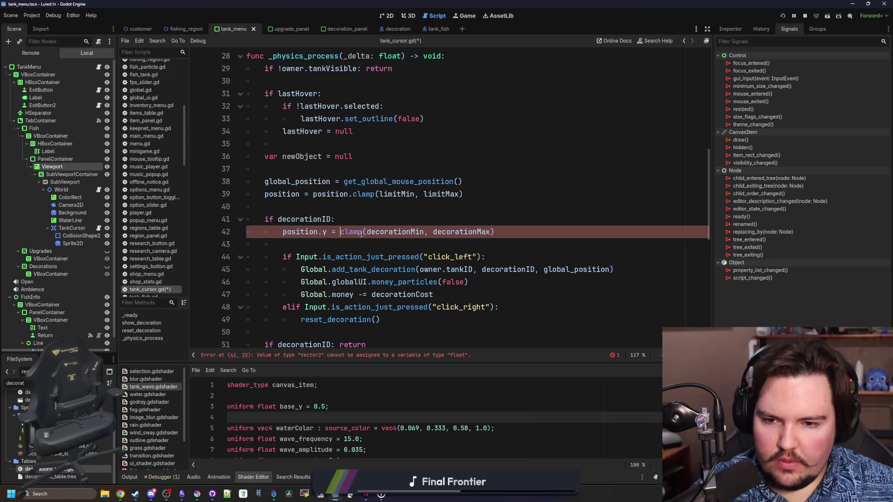
pyautogui.write('f')
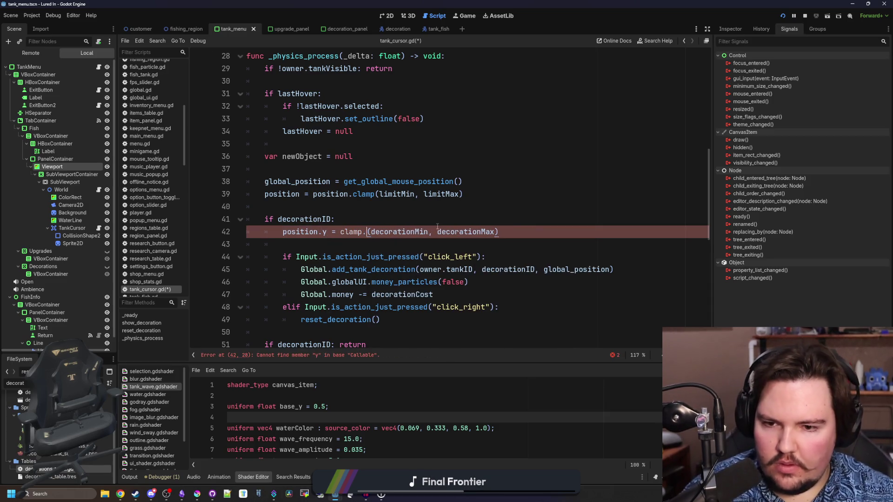
pyautogui.press('BackSpace')
pyautogui.press('BackSpace')
pyautogui.press('BackSpace')
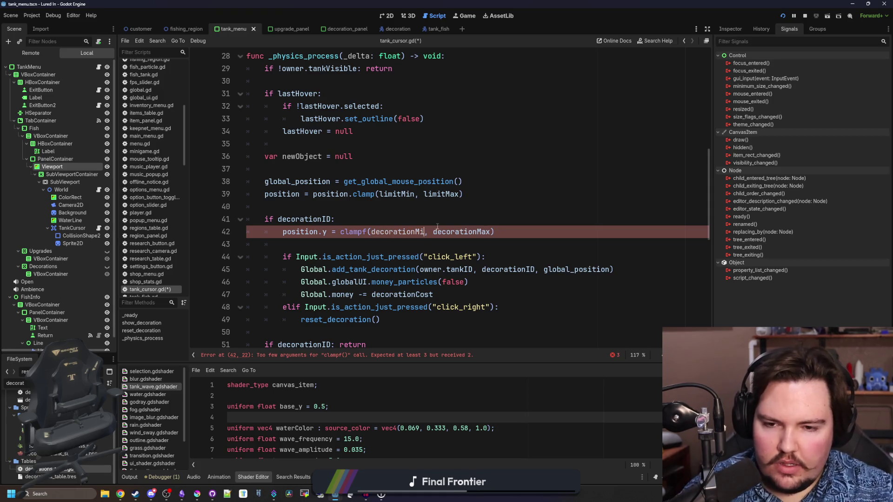
pyautogui.write('position.y')
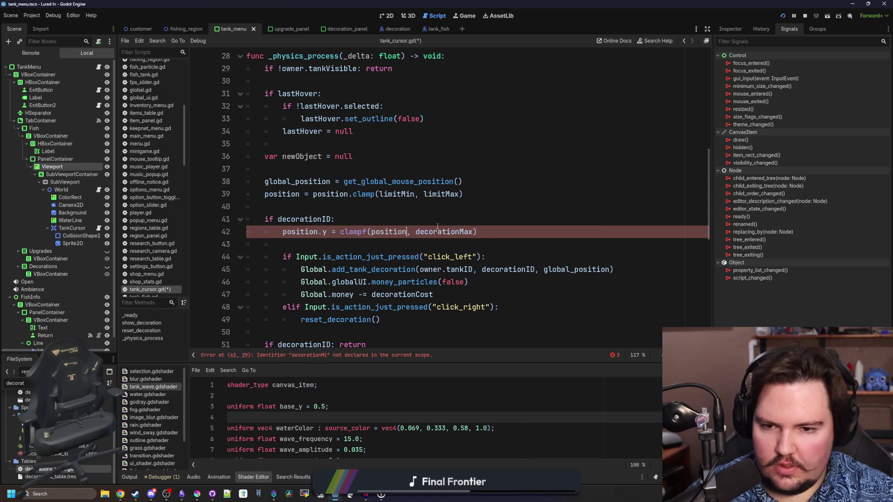
pyautogui.press('BackSpace')
pyautogui.press('BackSpace')
pyautogui.press('BackSpace')
pyautogui.write('18')
# Step: Set the clampf bounds on position.y to 18 and 54
pyautogui.click(462, 210)
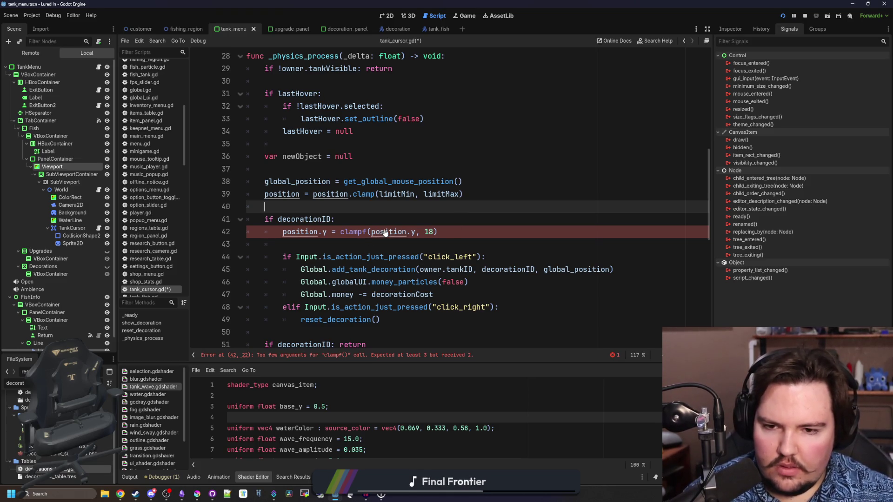
pyautogui.click(420, 231)
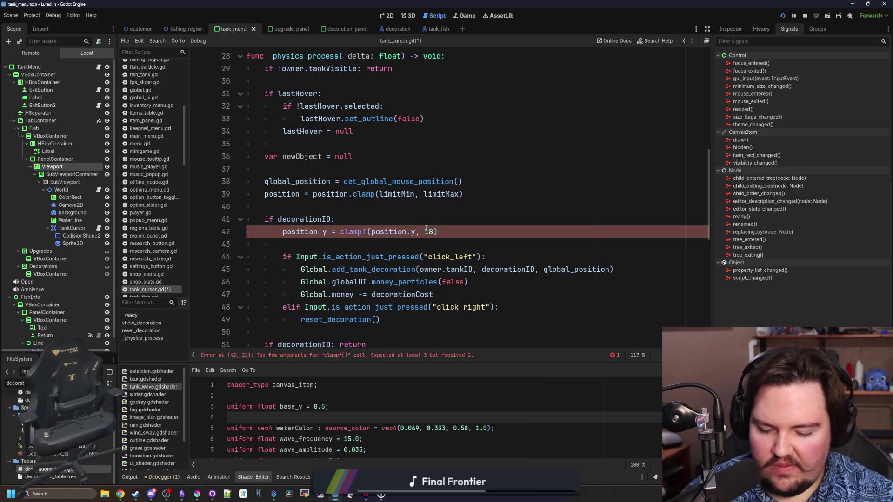
pyautogui.write('0,')
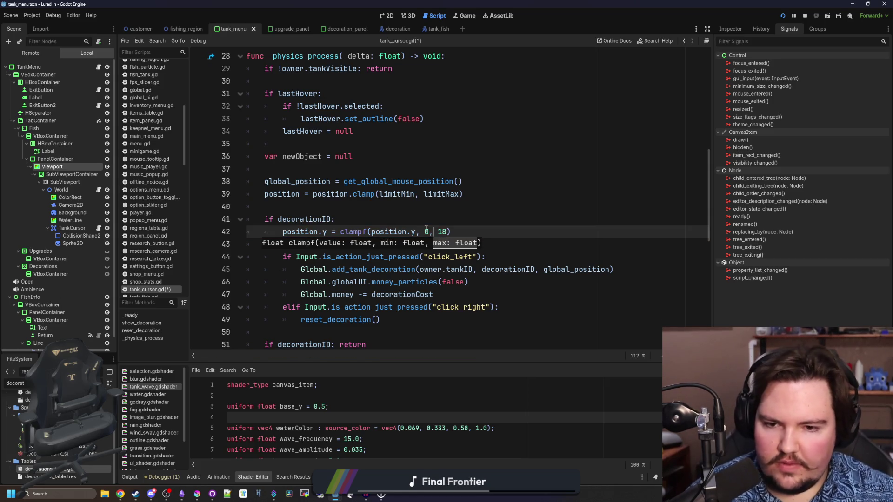
pyautogui.press('BackSpace')
pyautogui.write('54')
pyautogui.press('BackSpace')
pyautogui.press('BackSpace')
pyautogui.write('18')
pyautogui.press('Delete')
pyautogui.press('Delete')
pyautogui.write('54')
pyautogui.press('Up')
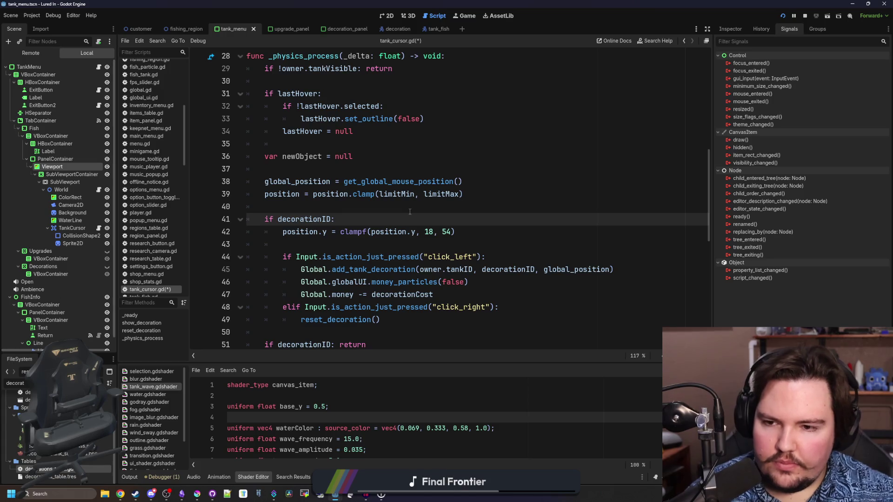
# Step: Scroll to the line where global_position follows the mouse
pyautogui.scroll(2, 407, 205)
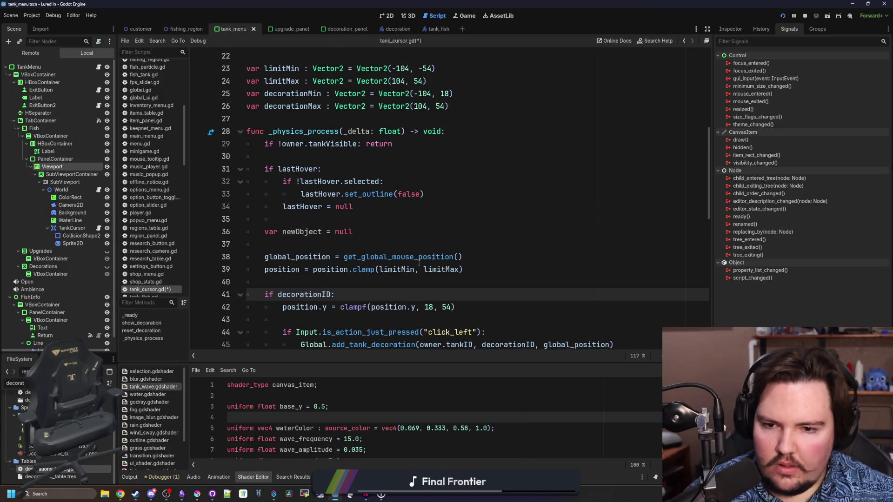
pyautogui.click(424, 244)
pyautogui.scroll(-1, 424, 247)
pyautogui.click(472, 214)
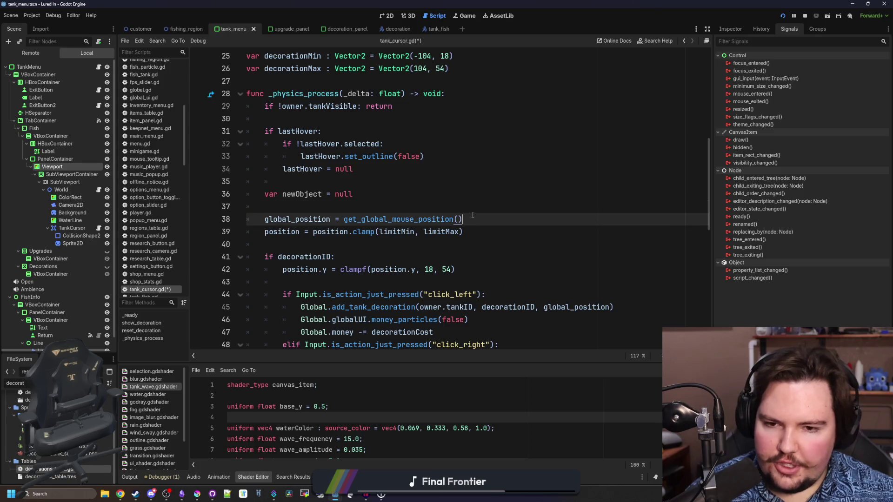
pyautogui.scroll(5, 442, 219)
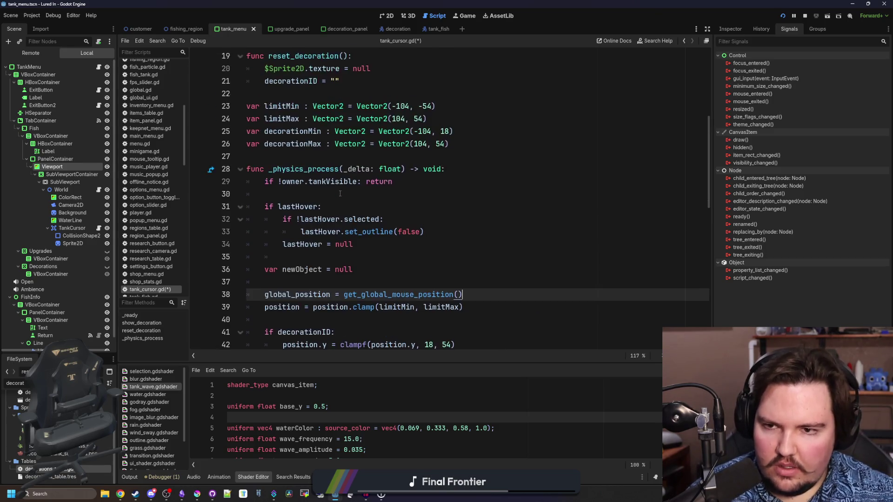
# Step: Declare var mouseInside : bool = false below decorationMax in tank_cursor.gd and save
pyautogui.click(469, 257)
pyautogui.press('Return')
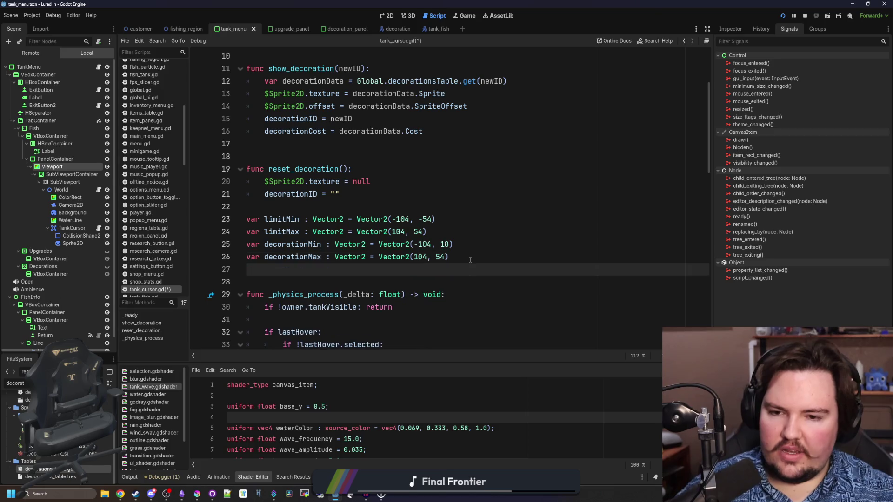
pyautogui.write('var mouseInside : ')
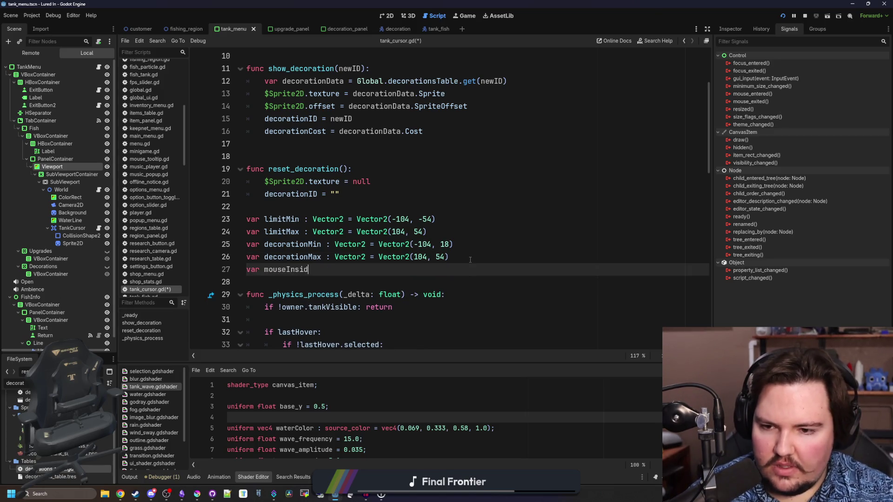
pyautogui.write('bool = false')
pyautogui.click(470, 259)
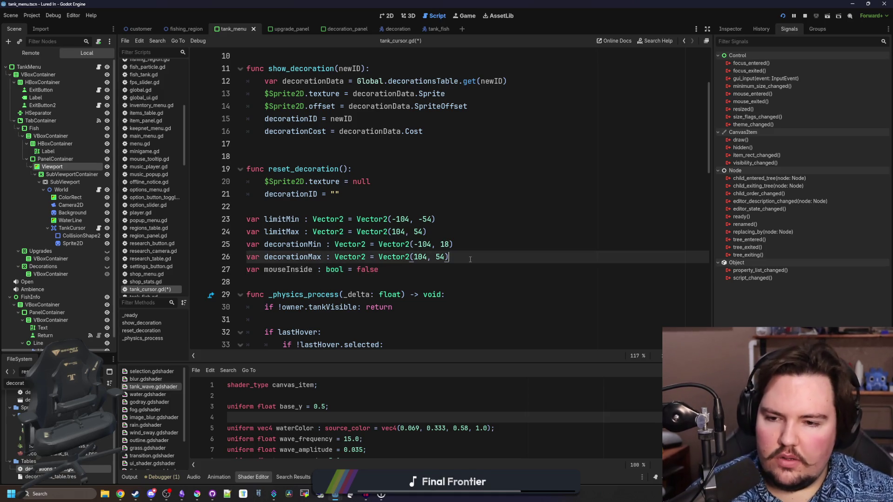
pyautogui.scroll(-3, 470, 259)
pyautogui.click(372, 169)
pyautogui.hotkey('ctrl', 's')
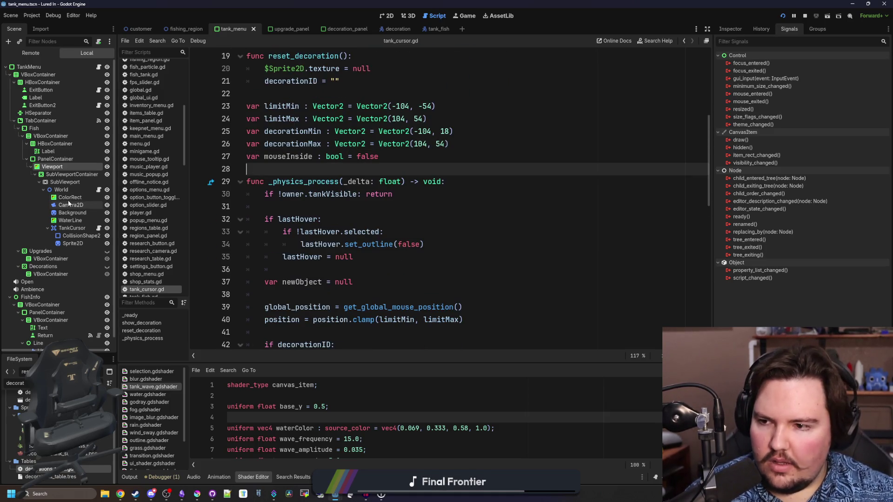
# Step: Connect the Viewport's mouse_entered signal to a new TankMenu handler
pyautogui.click(99, 68)
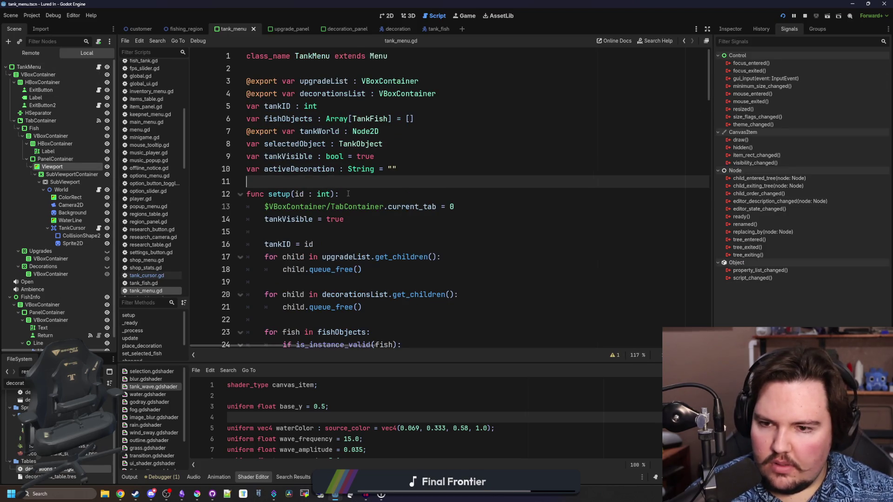
pyautogui.scroll(-10, 348, 194)
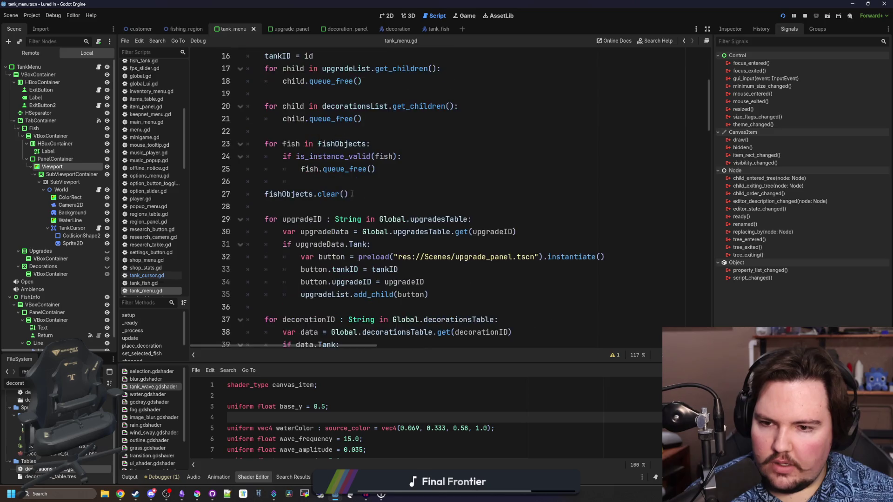
pyautogui.doubleClick(763, 95)
pyautogui.scroll(-4, 432, 260)
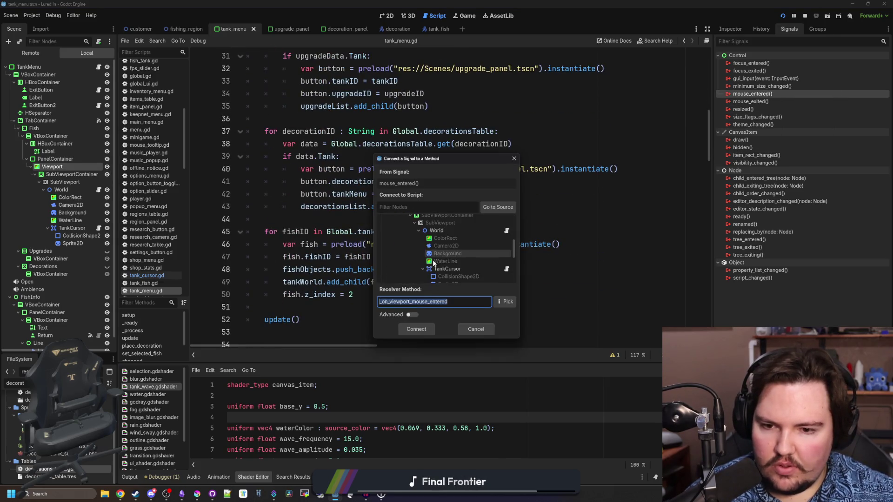
pyautogui.scroll(4, 433, 242)
pyautogui.click(413, 220)
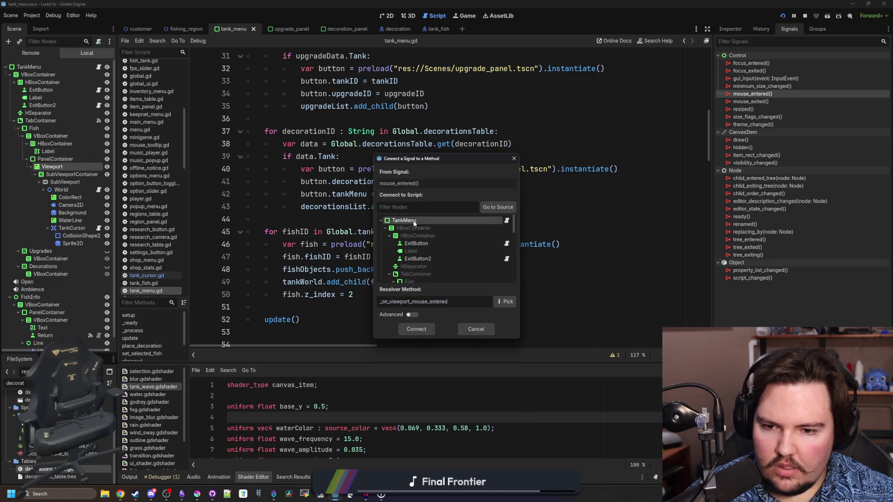
pyautogui.doubleClick(413, 220)
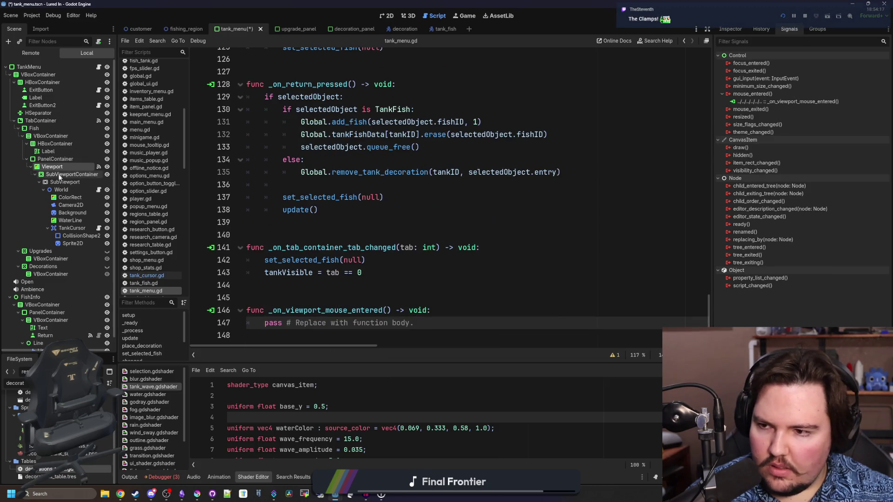
# Step: Connect the Viewport's mouse_exited signal to TankMenu as well
pyautogui.click(387, 15)
pyautogui.scroll(2, 191, 177)
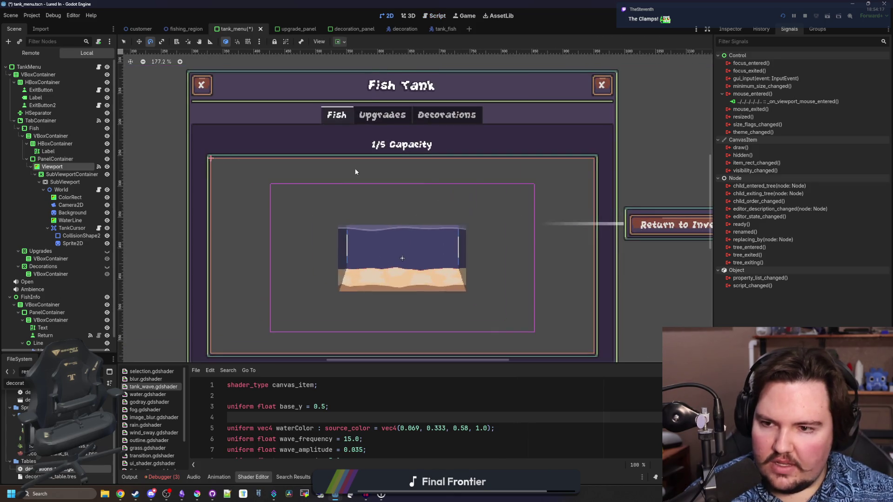
pyautogui.scroll(-1, 578, 304)
pyautogui.click(100, 67)
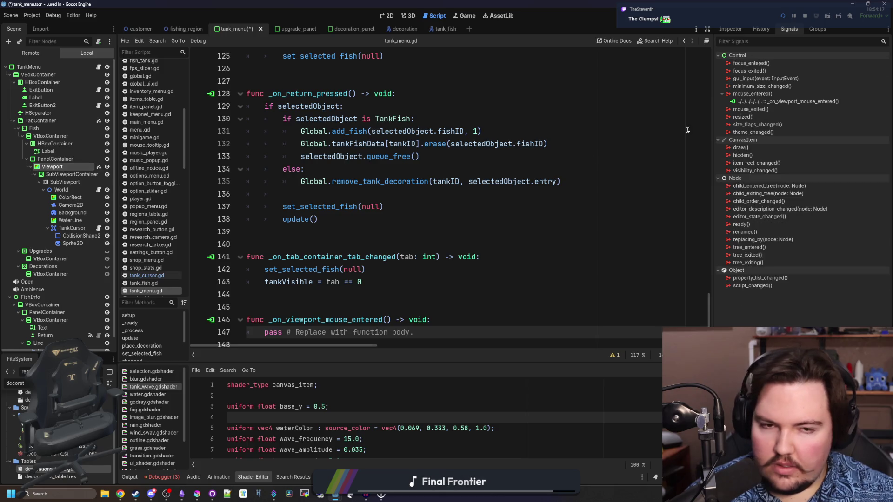
pyautogui.rightClick(767, 112)
pyautogui.click(774, 119)
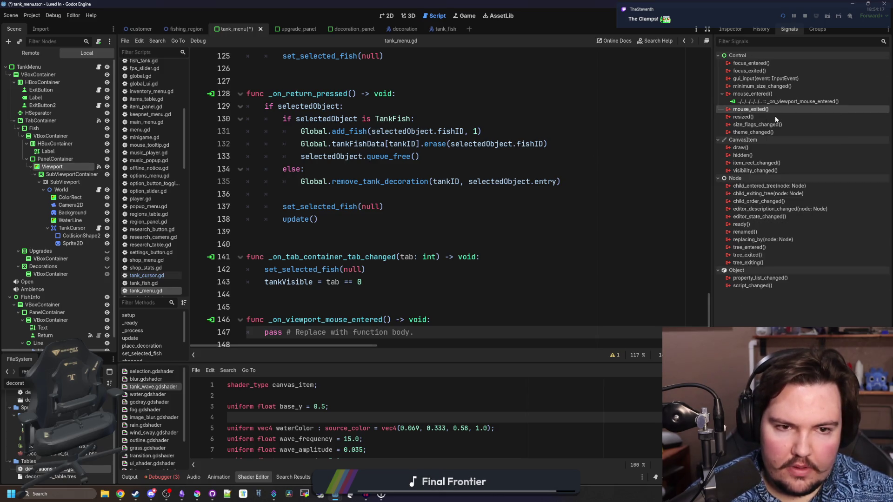
pyautogui.press('Escape')
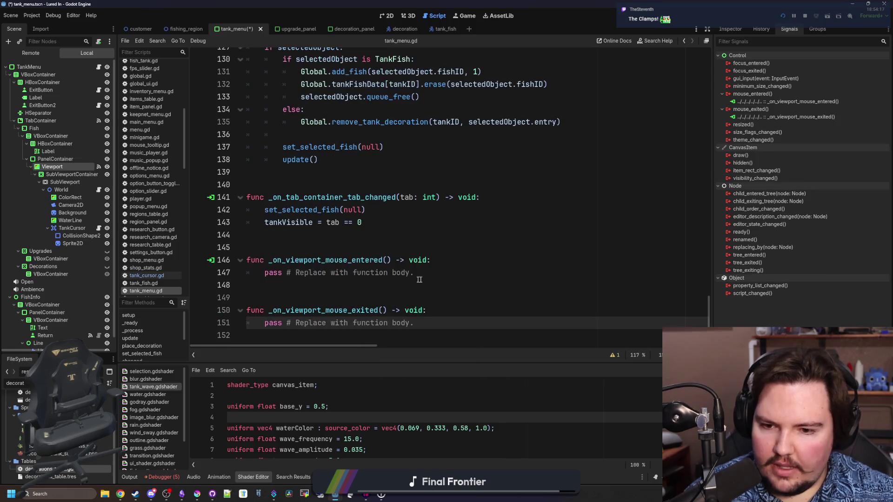
# Step: Write TankCursor.mouseInside = true in the mouse_entered handler
pyautogui.moveTo(72, 228); pyautogui.dragTo(335, 274)
pyautogui.write('.')
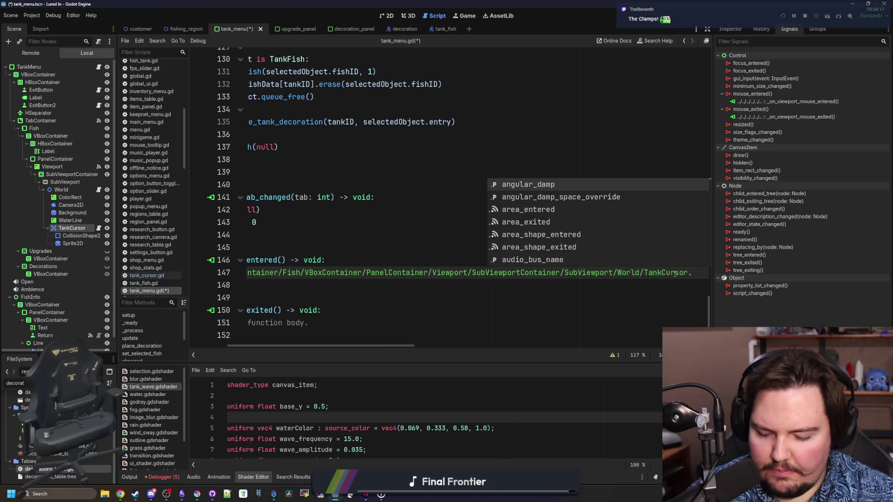
pyautogui.click(99, 228)
pyautogui.doubleClick(291, 156)
pyautogui.hotkey('ctrl', 'c')
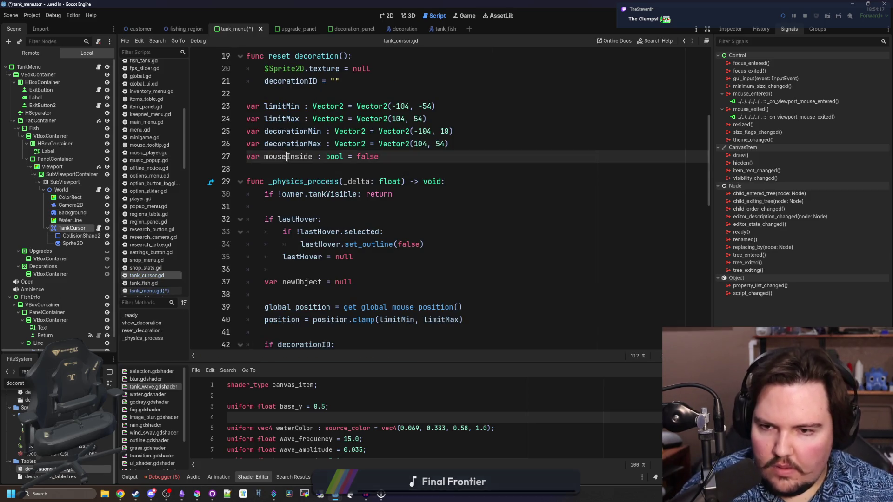
pyautogui.click(99, 67)
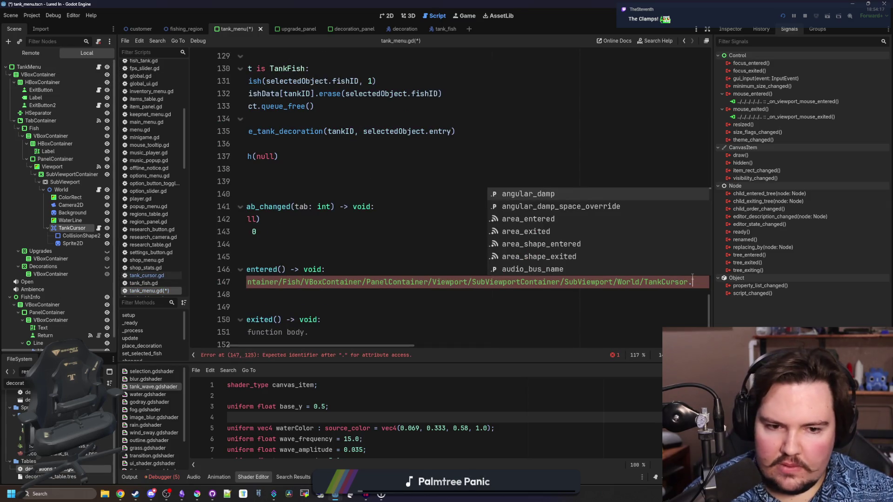
pyautogui.hotkey('ctrl', 'v')
pyautogui.write('= true')
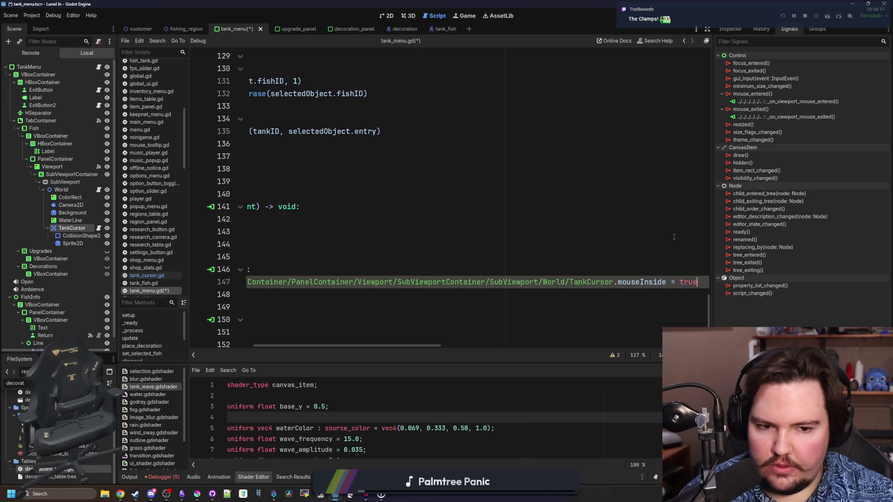
# Step: Copy the mouseInside assignment into the mouse_exited handler and save the scripts
pyautogui.moveTo(687, 284)
pyautogui.mouseDown()
pyautogui.moveTo(252, 276)
pyautogui.moveTo(265, 282)
pyautogui.mouseUp()
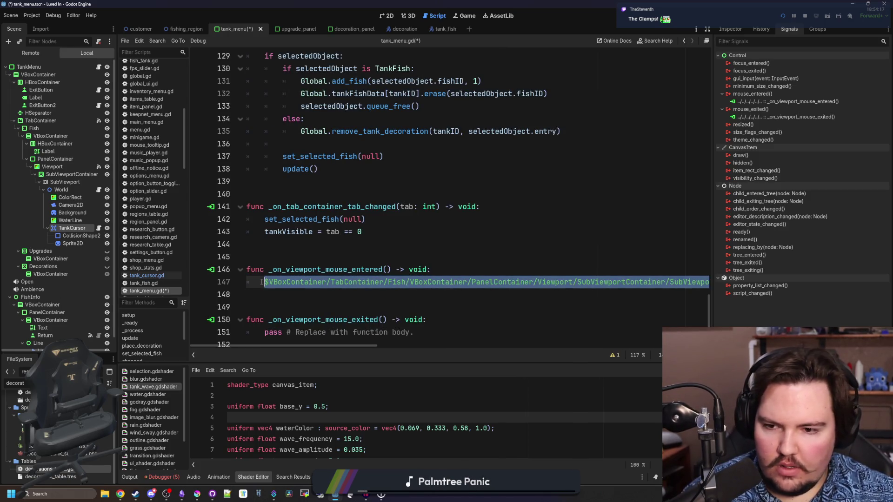
pyautogui.hotkey('ctrl', 'c')
pyautogui.moveTo(414, 332); pyautogui.dragTo(265, 332)
pyautogui.hotkey('ctrl', 'v')
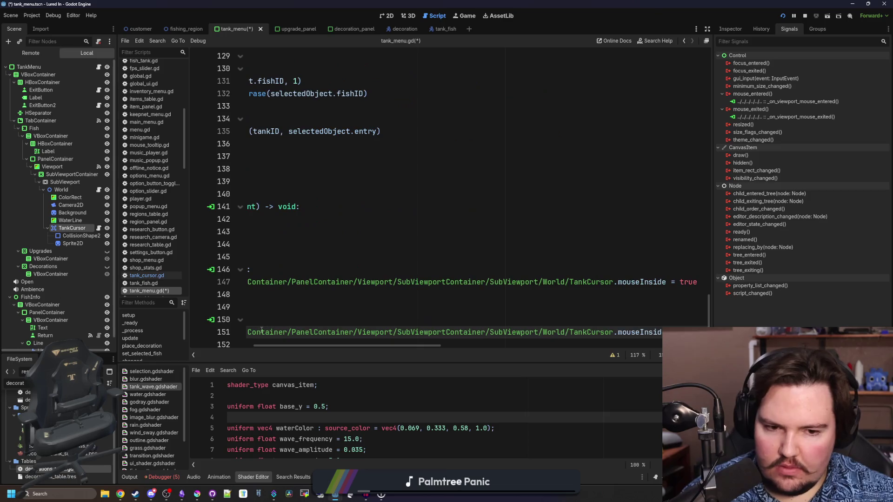
pyautogui.click(333, 298)
pyautogui.hotkey('ctrl', 's')
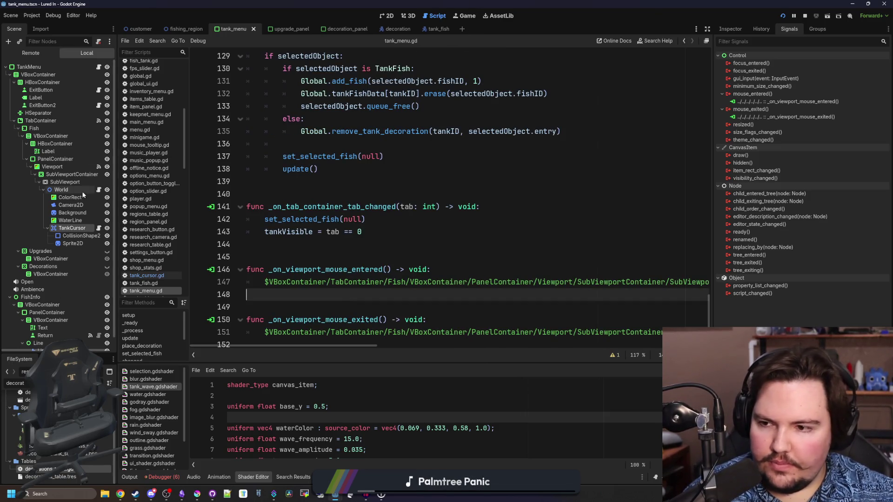
pyautogui.click(99, 229)
# Step: Wrap the global_position update in an 'if mouseInside:' check and delete the clamp line
pyautogui.scroll(-3, 357, 188)
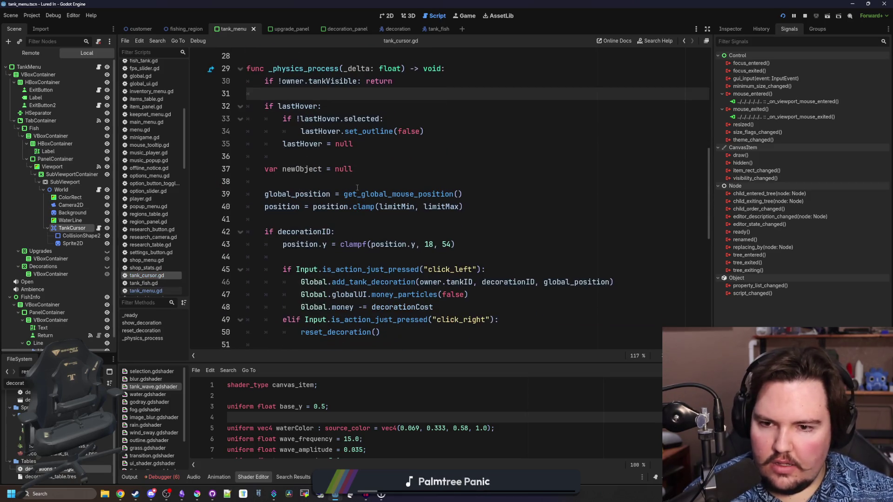
pyautogui.click(357, 187)
pyautogui.press('Return')
pyautogui.write('if mouseInsi')
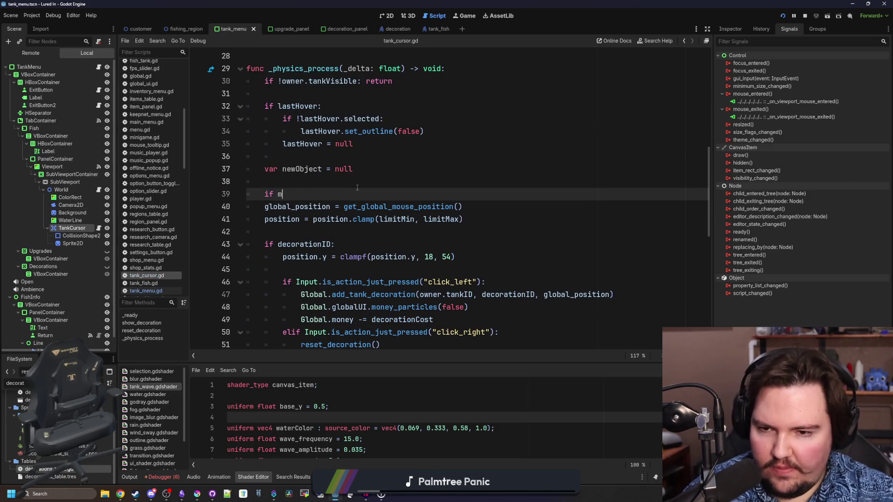
pyautogui.press('Return')
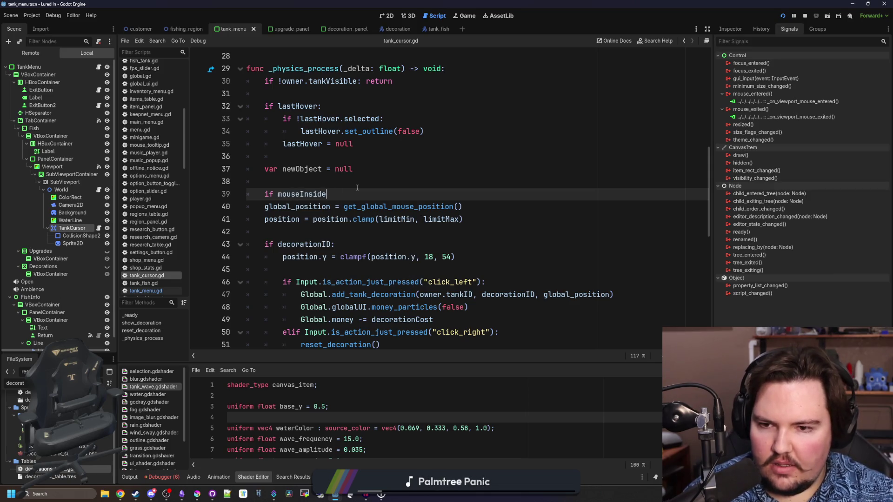
pyautogui.click(265, 206)
pyautogui.press('Tab')
pyautogui.click(488, 206)
pyautogui.press('Return')
pyautogui.click(489, 231)
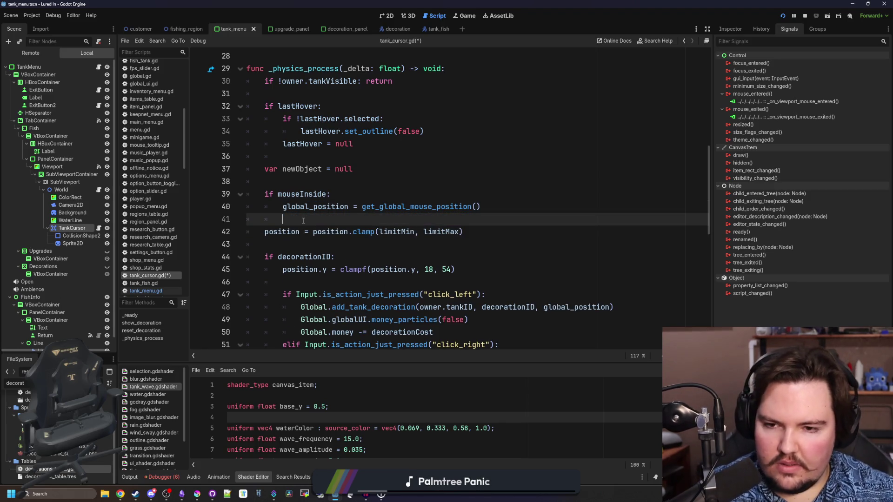
pyautogui.moveTo(488, 232)
pyautogui.mouseDown()
pyautogui.moveTo(229, 244)
pyautogui.moveTo(224, 219)
pyautogui.mouseUp()
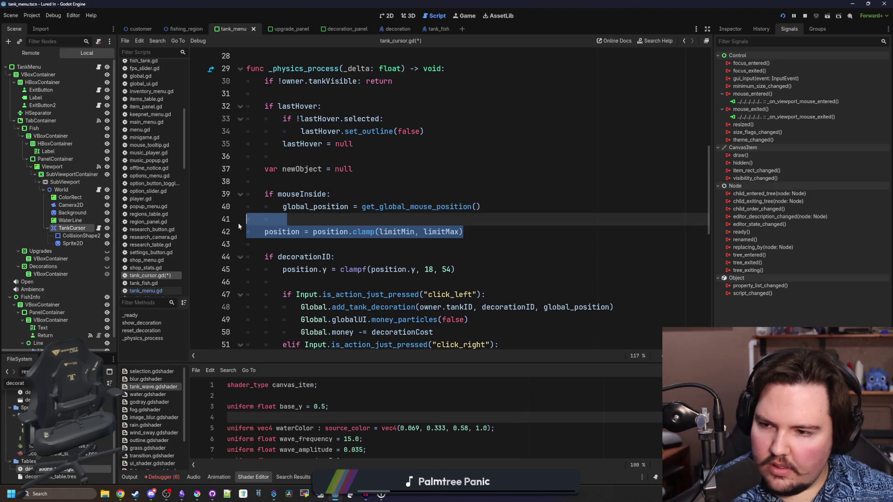
pyautogui.press('BackSpace')
# Step: Restore the deleted position clamp line with undo
pyautogui.click(318, 185)
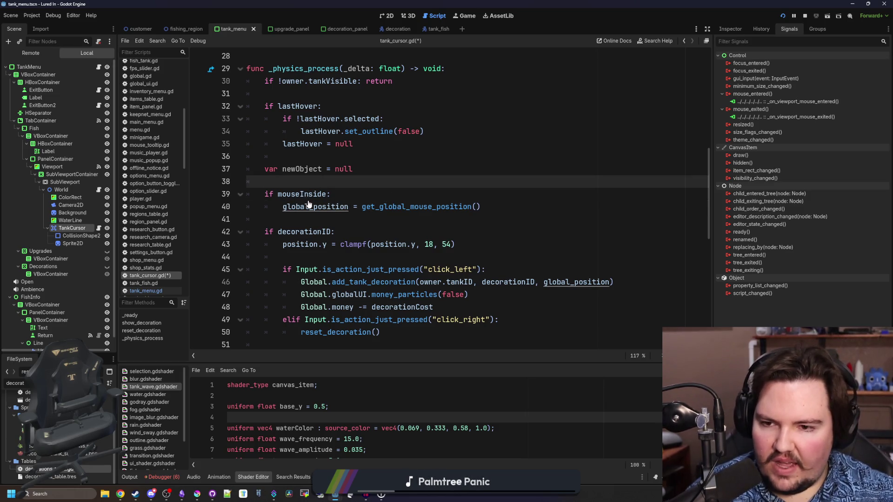
pyautogui.click(312, 220)
pyautogui.scroll(-1, 313, 214)
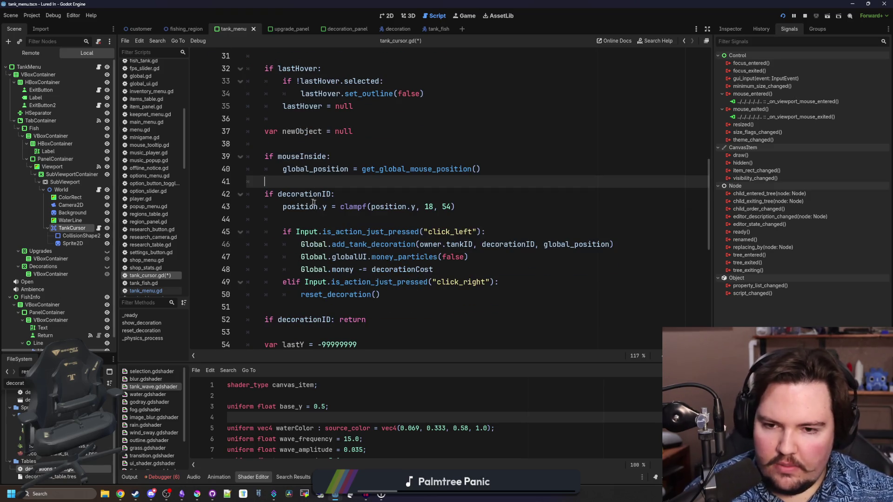
pyautogui.scroll(-1, 315, 213)
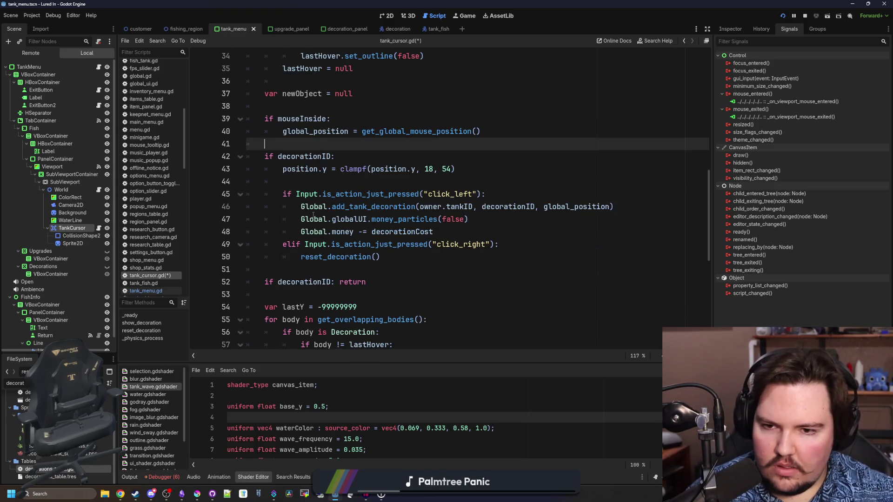
pyautogui.scroll(1, 313, 215)
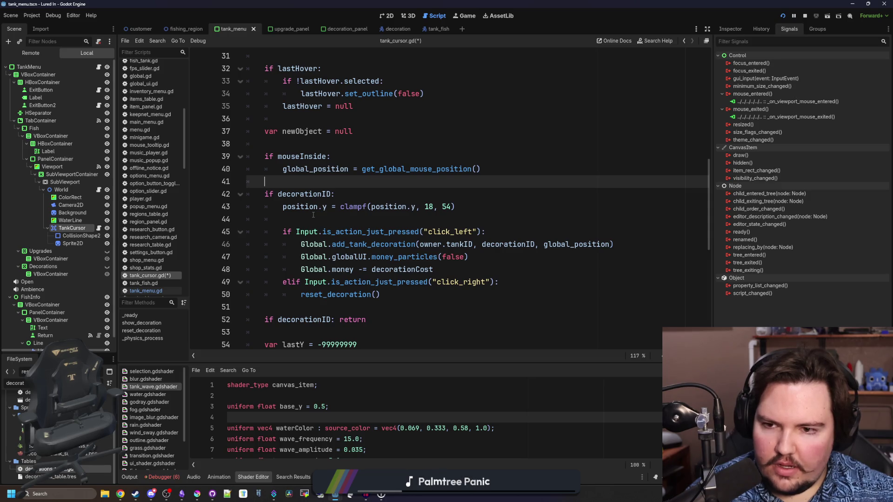
pyautogui.hotkey('ctrl', 'z')
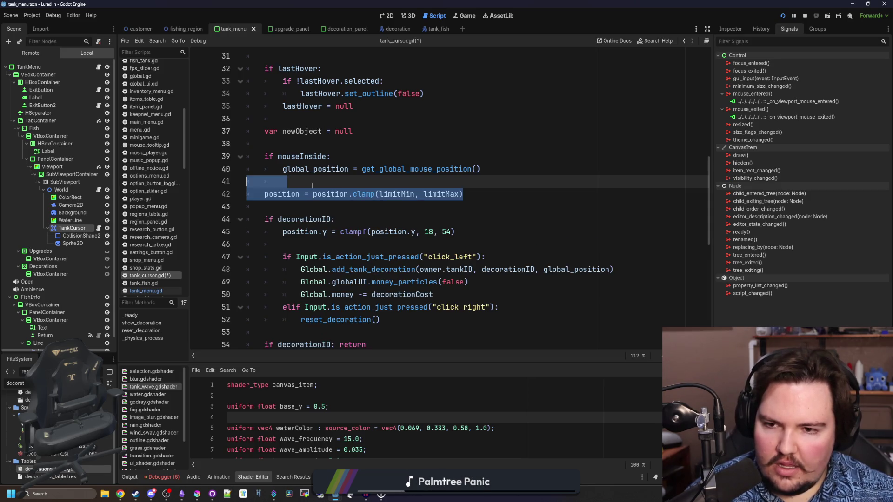
# Step: Remove the 'if mouseInside:' line, unindent the position and clamp lines, and save
pyautogui.click(312, 185)
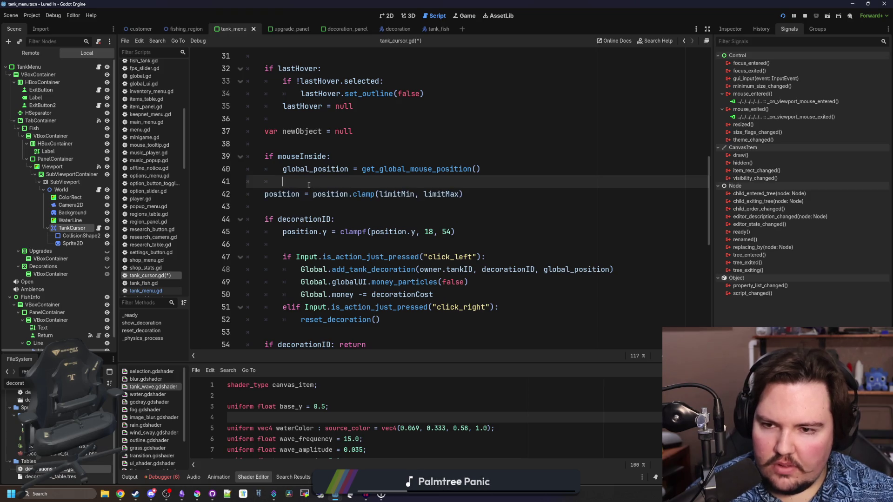
pyautogui.click(284, 169)
pyautogui.press('BackSpace')
pyautogui.press('Down')
pyautogui.press('BackSpace')
pyautogui.moveTo(330, 156); pyautogui.dragTo(267, 156)
pyautogui.press('BackSpace')
pyautogui.press('BackSpace')
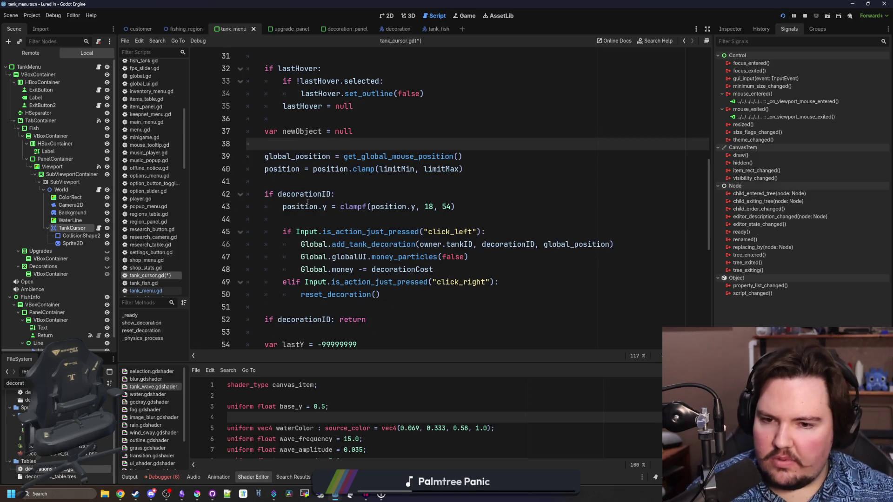
pyautogui.scroll(1, 307, 201)
pyautogui.hotkey('ctrl', 's')
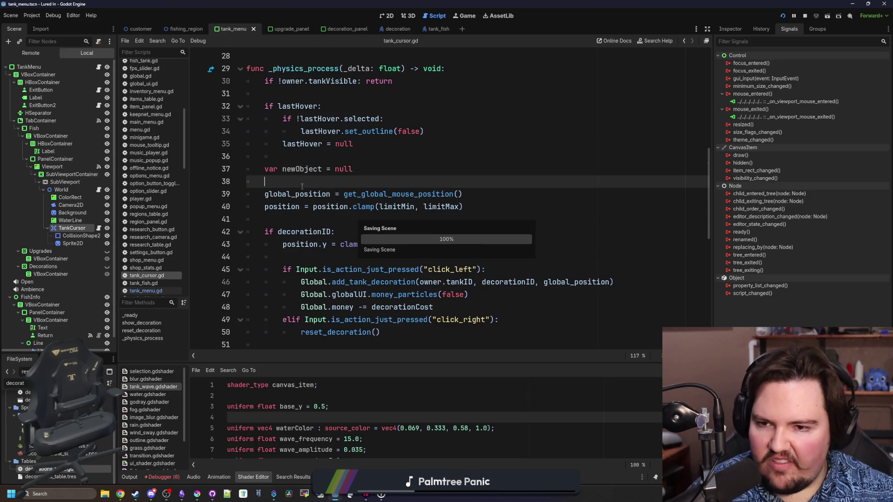
# Step: Append '|| !mouseInside' to the decorationID condition on line 52
pyautogui.scroll(1, 302, 186)
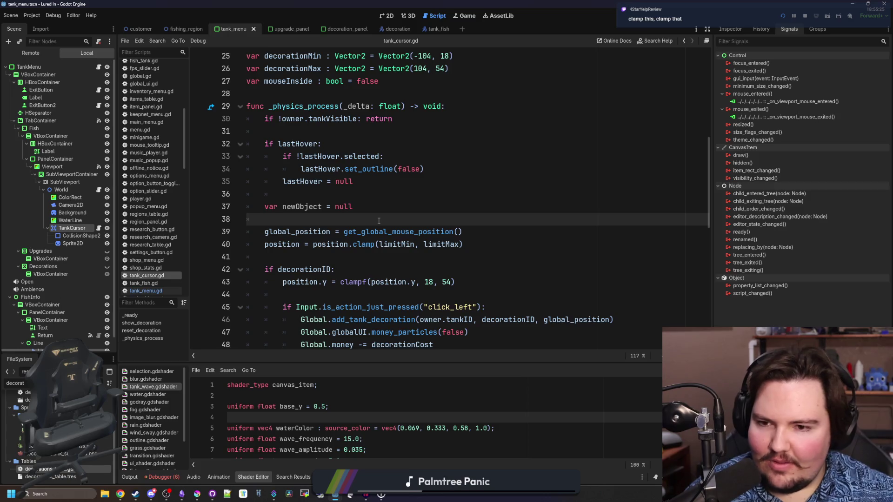
pyautogui.scroll(-6, 379, 220)
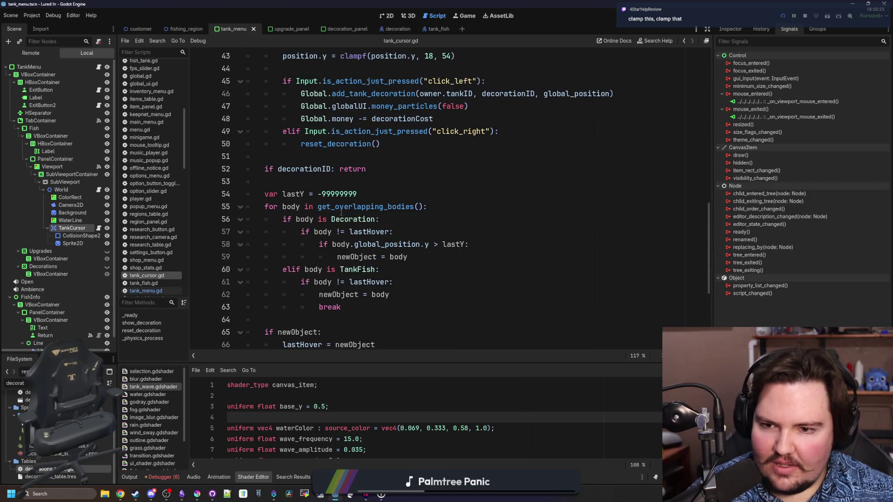
pyautogui.scroll(-5, 339, 217)
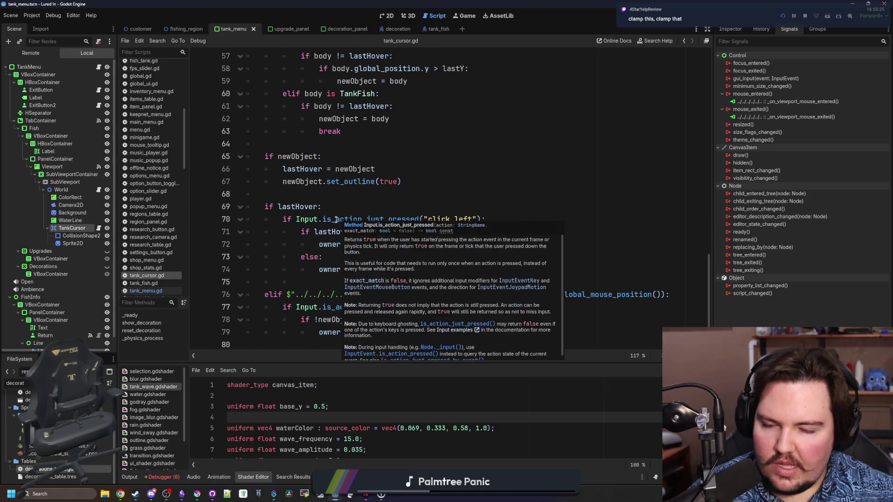
pyautogui.scroll(3, 338, 207)
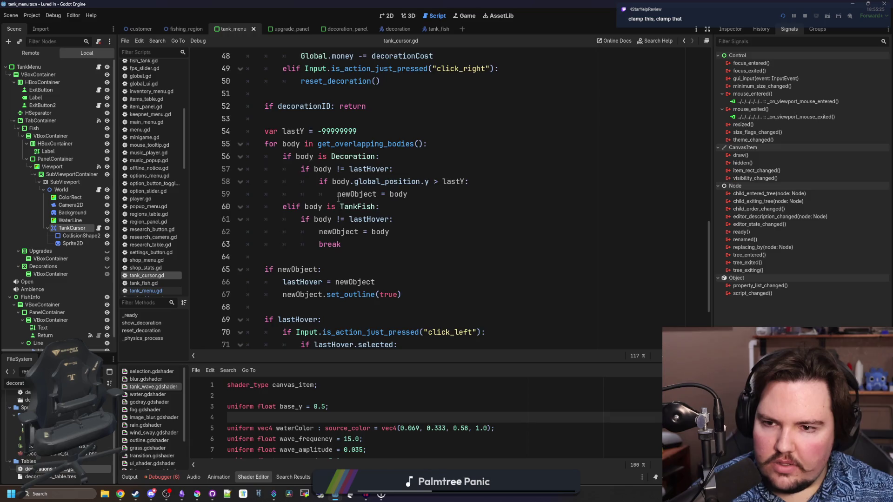
pyautogui.scroll(3, 354, 209)
pyautogui.click(332, 220)
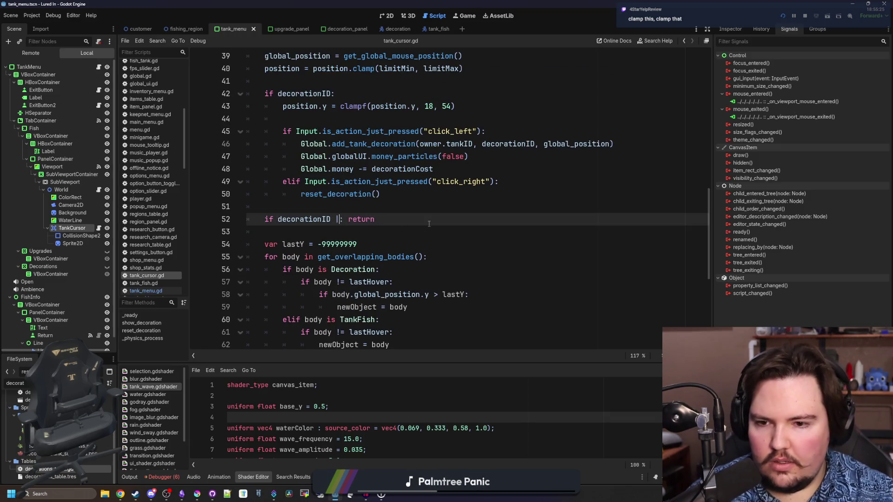
pyautogui.write('|| ')
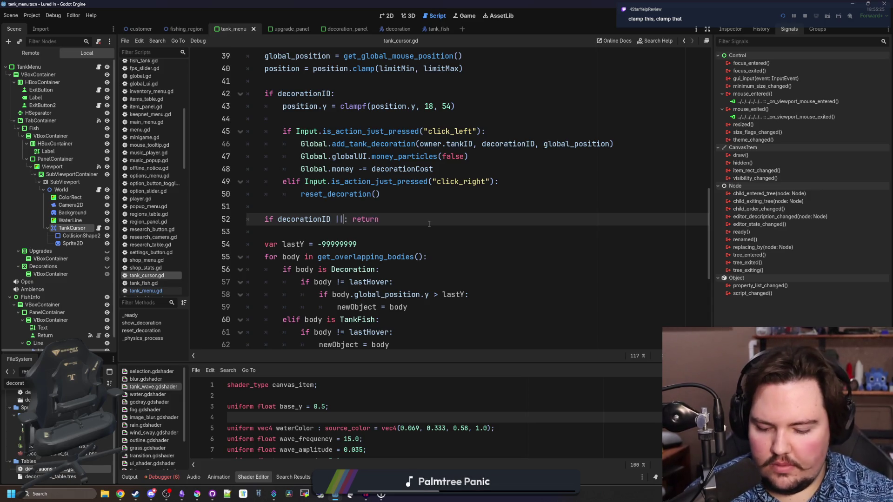
pyautogui.write('mouseInside')
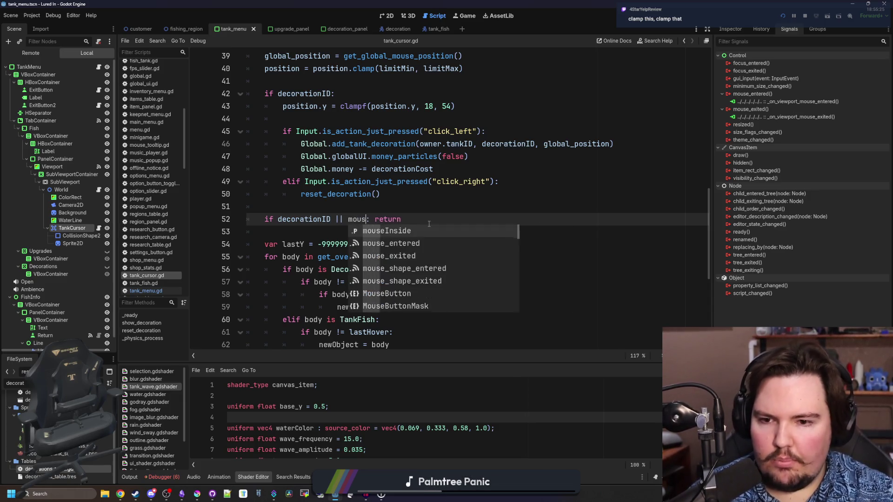
pyautogui.click(349, 219)
pyautogui.write('!')
# Step: Remove the added !mouseInside condition from line 52 again
pyautogui.click(364, 207)
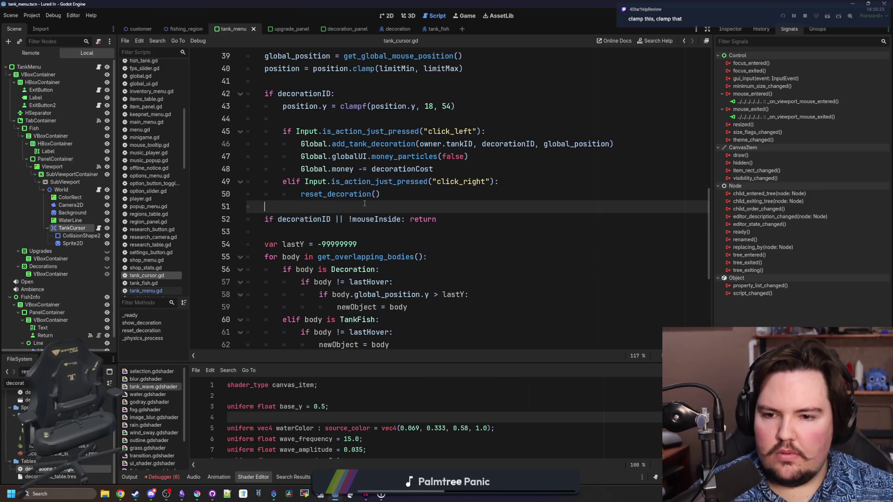
pyautogui.scroll(3, 365, 203)
pyautogui.press('BackSpace')
pyautogui.moveTo(402, 258); pyautogui.dragTo(350, 258)
pyautogui.press('BackSpace')
pyautogui.press('BackSpace')
pyautogui.press('BackSpace')
pyautogui.press('BackSpace')
# Step: Add a separate 'if !mouseInside: return' line after the clamp line and save
pyautogui.click(298, 118)
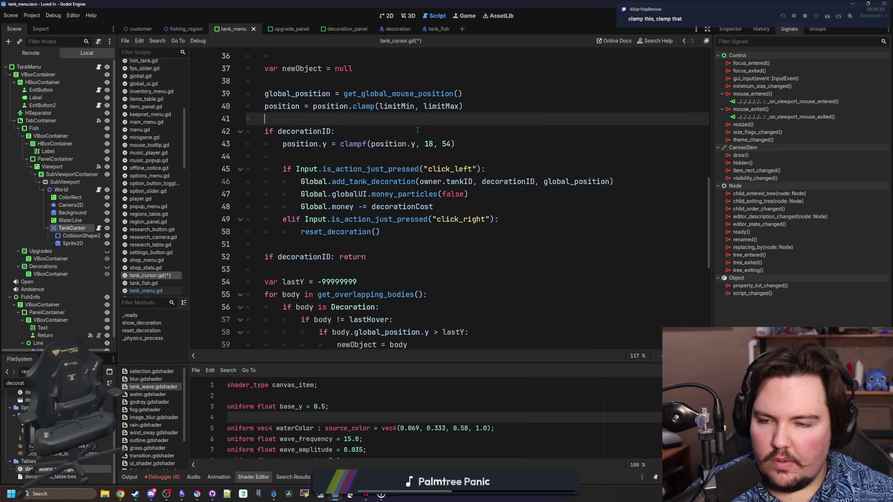
pyautogui.press('Return')
pyautogui.write('if mouse')
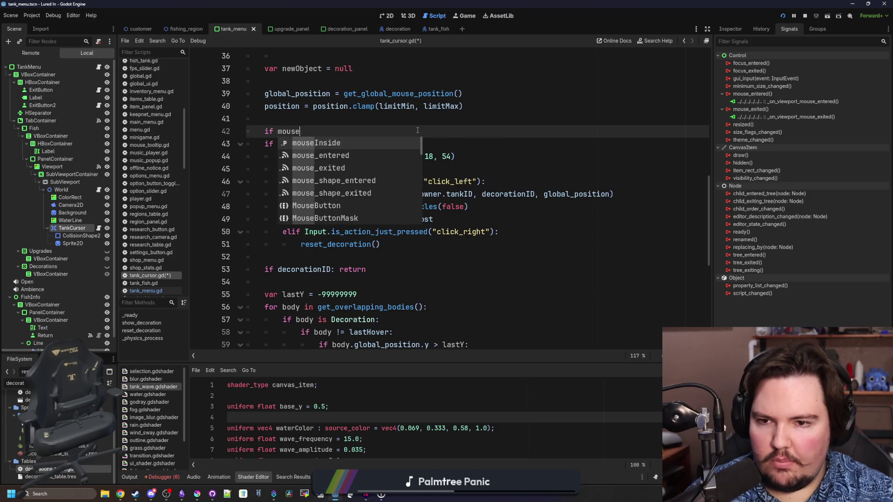
pyautogui.press('Return')
pyautogui.write('return')
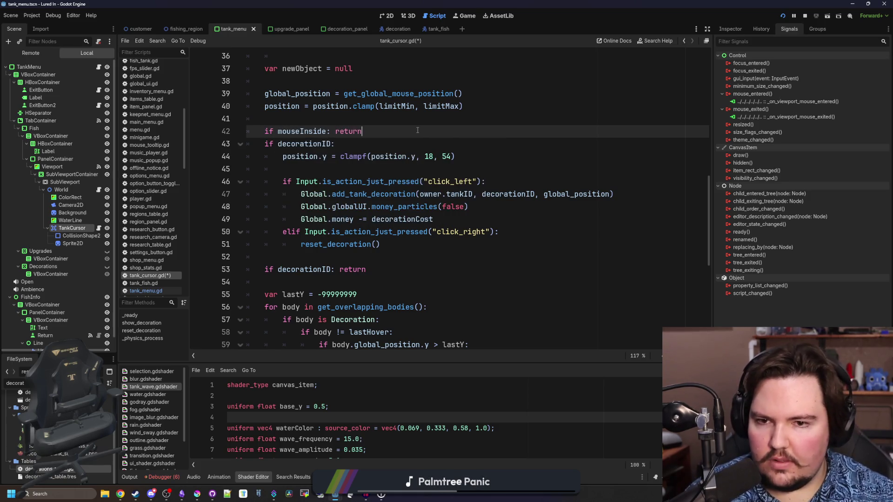
pyautogui.click(279, 131)
pyautogui.write('!')
pyautogui.press('Up')
pyautogui.scroll(1, 378, 205)
pyautogui.hotkey('ctrl', 's')
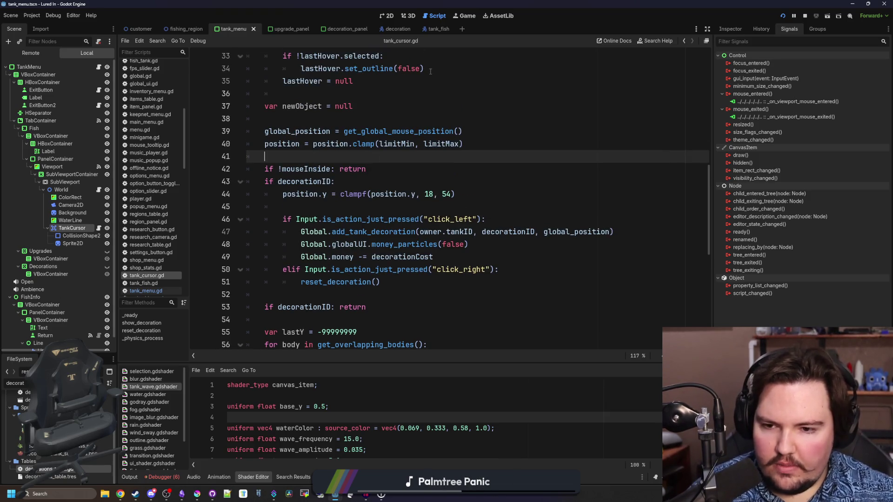
# Step: Replace that line with '|| !mouseInside' on line 52's decorationID check, save, and run the game
pyautogui.moveTo(387, 172)
pyautogui.mouseDown()
pyautogui.moveTo(281, 170)
pyautogui.moveTo(265, 159)
pyautogui.mouseUp()
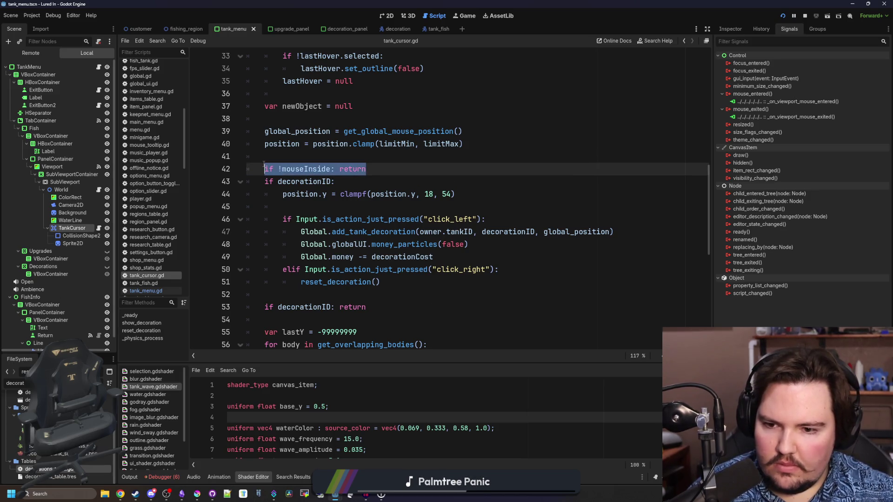
pyautogui.press('BackSpace')
pyautogui.click(327, 294)
pyautogui.write('|| !mouseInside')
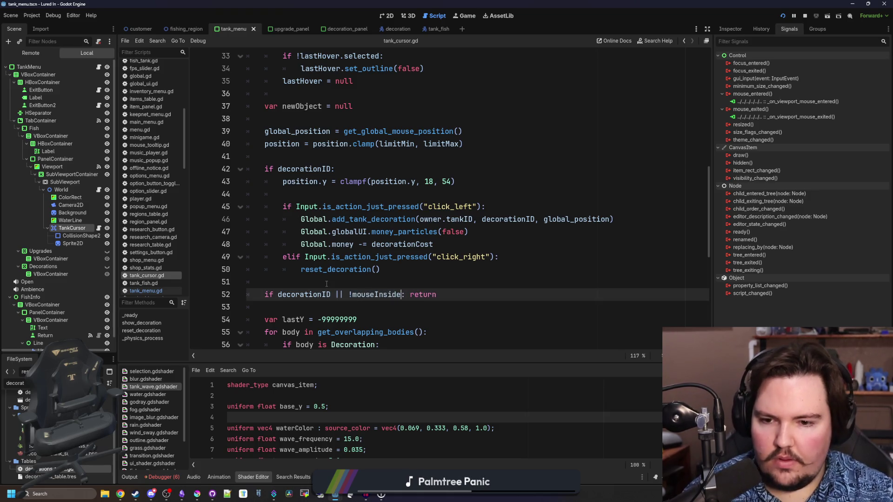
pyautogui.click(326, 283)
pyautogui.hotkey('ctrl', 's')
pyautogui.click(783, 16)
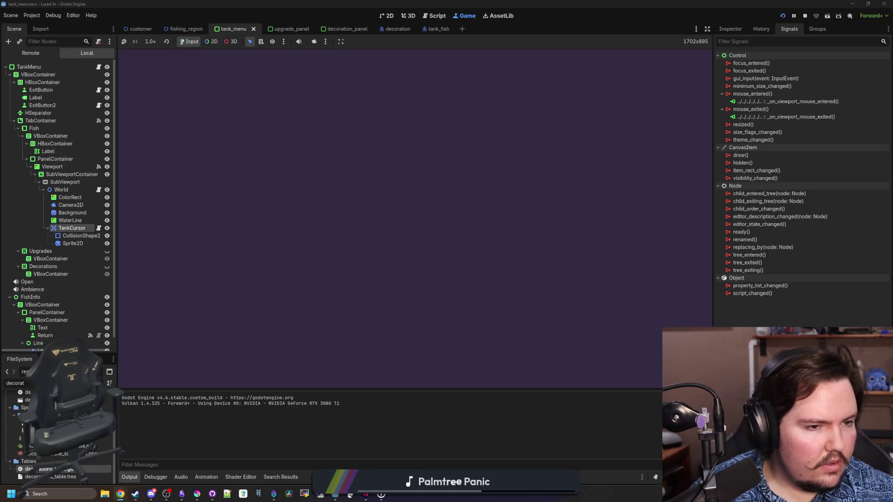
# Step: Dismiss the welcome-back popup, open Fish Tank 1, and delete the two red plants
pyautogui.click(402, 259)
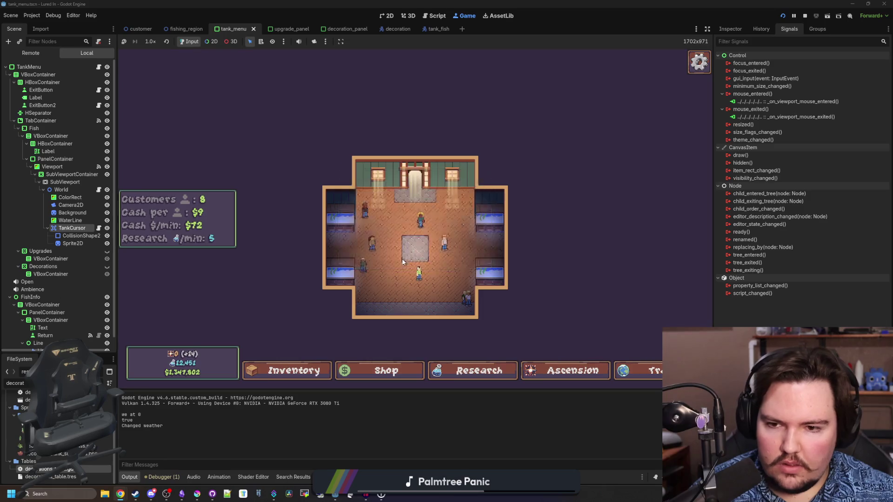
pyautogui.click(328, 215)
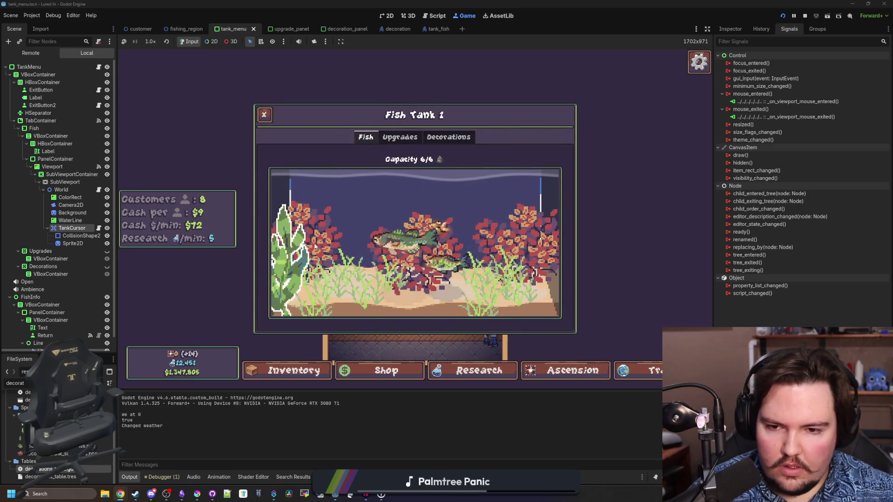
pyautogui.click(433, 271)
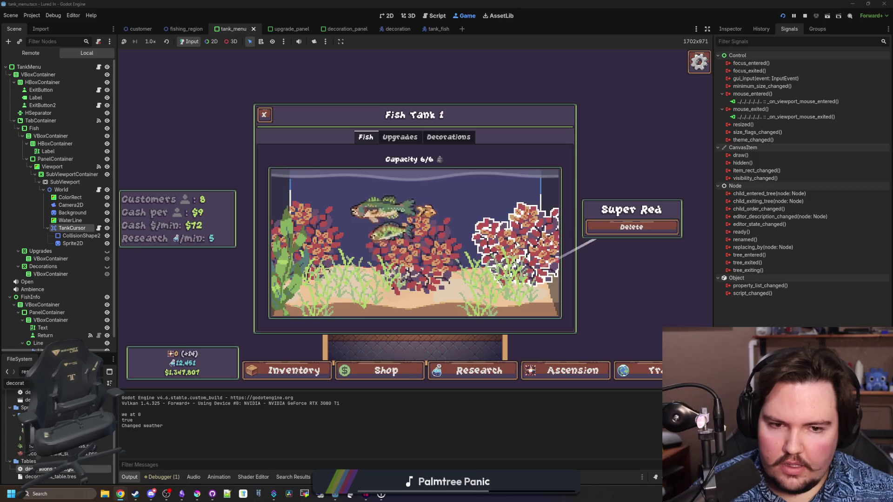
pyautogui.click(414, 256)
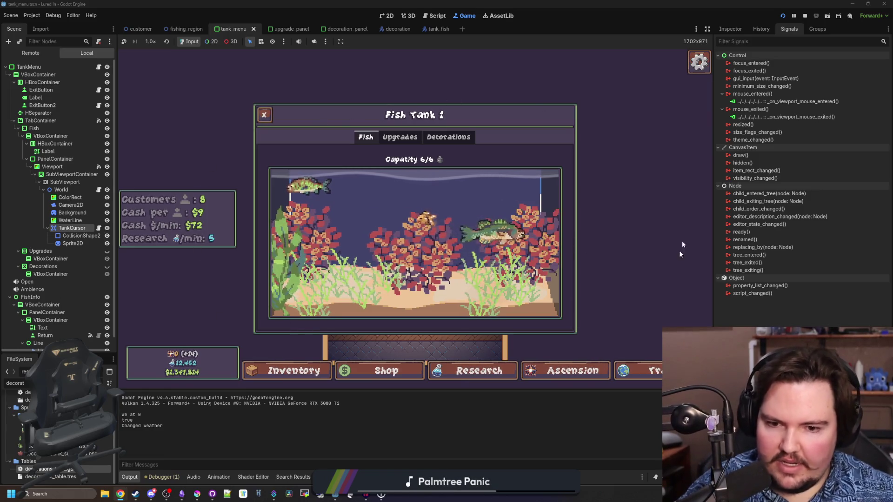
pyautogui.click(307, 223)
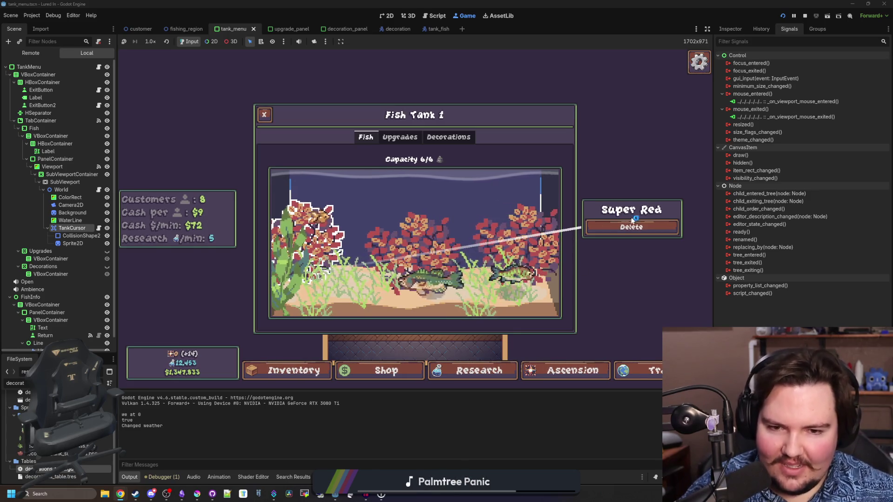
pyautogui.click(612, 227)
pyautogui.click(619, 227)
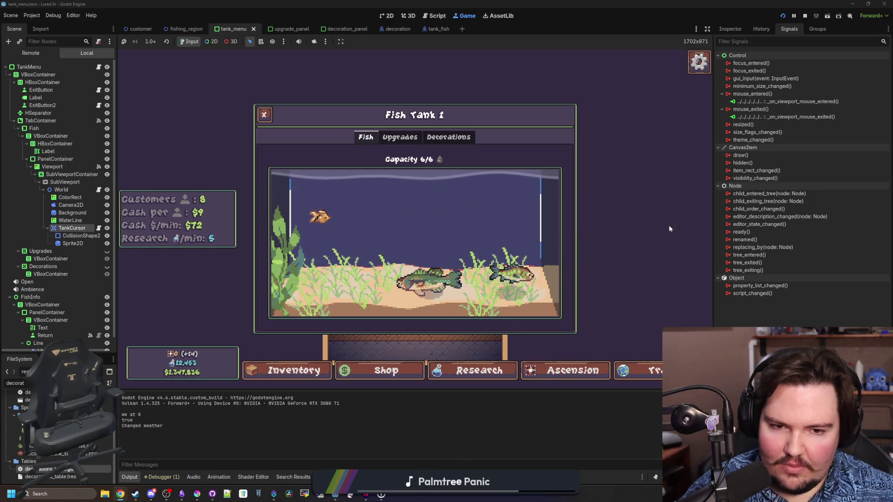
# Step: Buy and place Super Red plants and a Kelp plant, then remove the central red plant
pyautogui.click(448, 137)
pyautogui.click(529, 243)
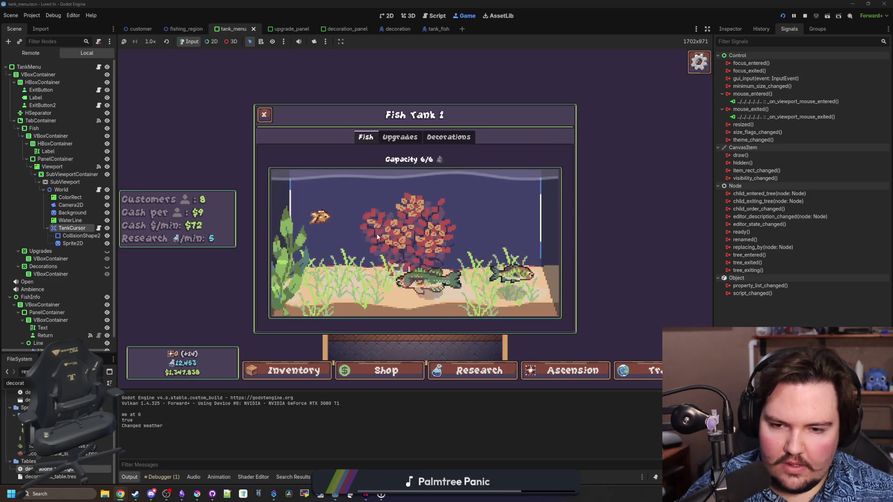
pyautogui.click(339, 296)
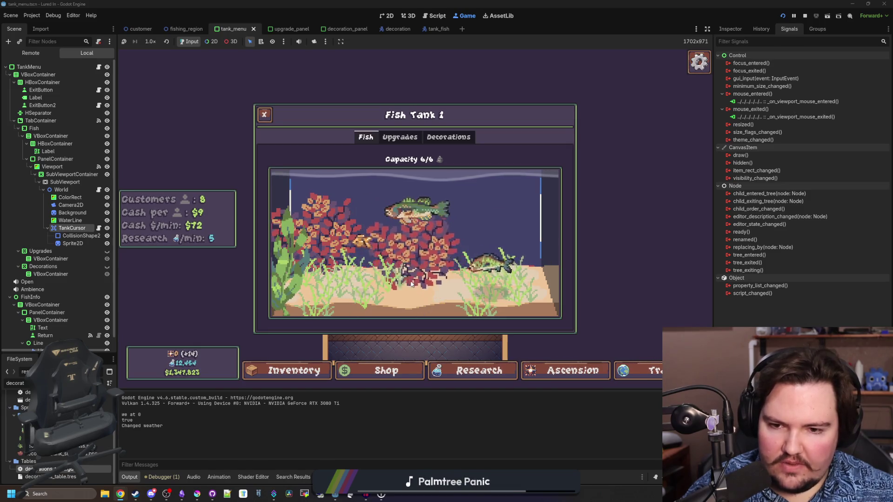
pyautogui.click(404, 294)
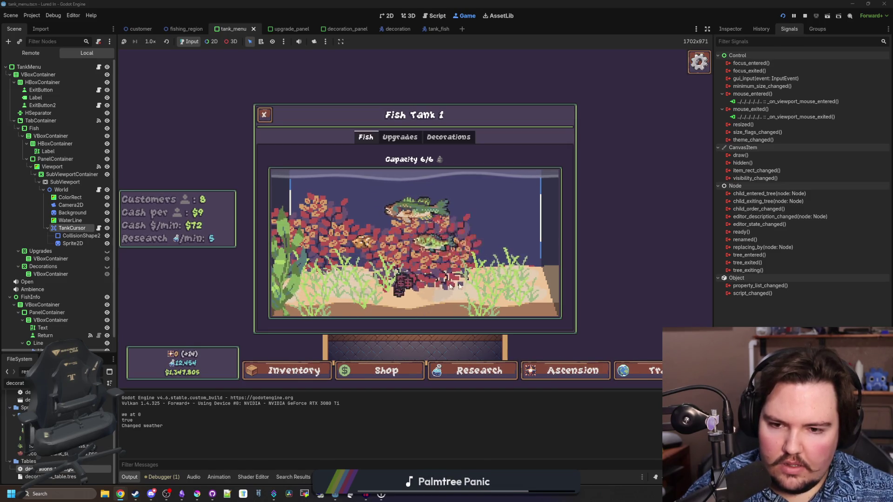
pyautogui.click(516, 275)
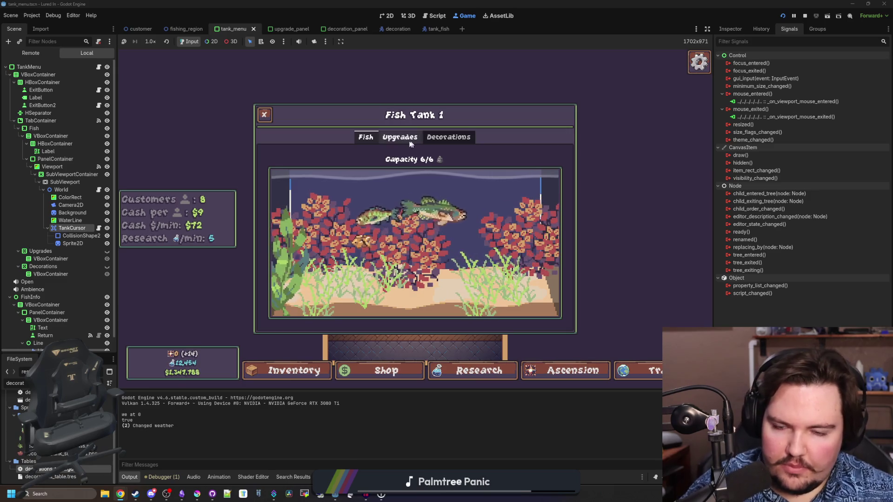
pyautogui.click(449, 136)
pyautogui.click(534, 203)
pyautogui.click(358, 277)
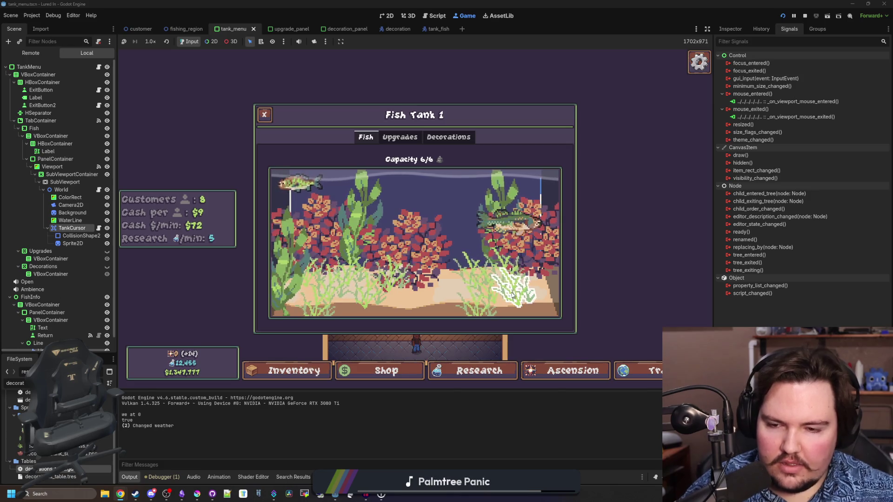
pyautogui.click(455, 261)
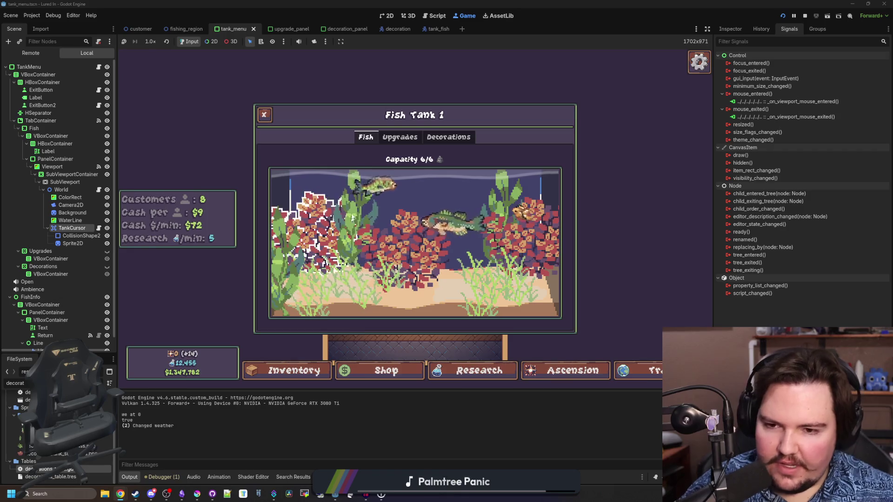
# Step: Cycle through the Upgrades, Decorations and Fish tabs and show the Super Red coral details card
pyautogui.click(411, 142)
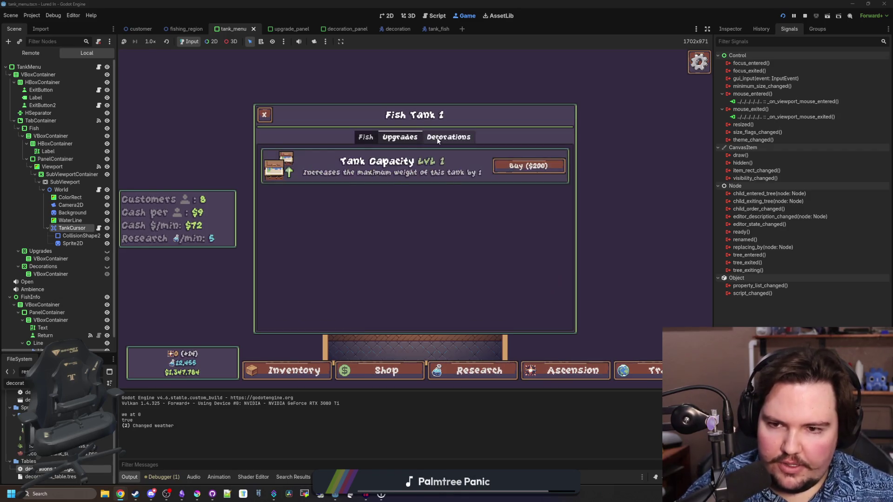
pyautogui.click(437, 141)
pyautogui.click(366, 137)
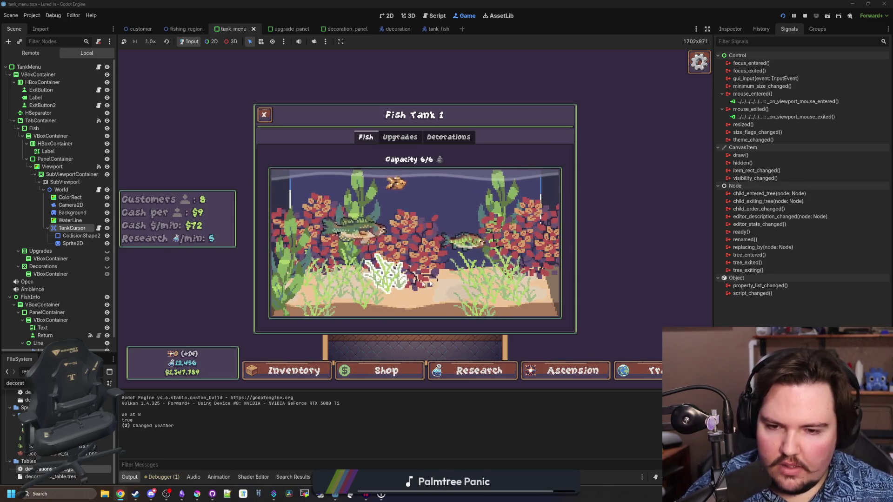
pyautogui.moveTo(514, 211)
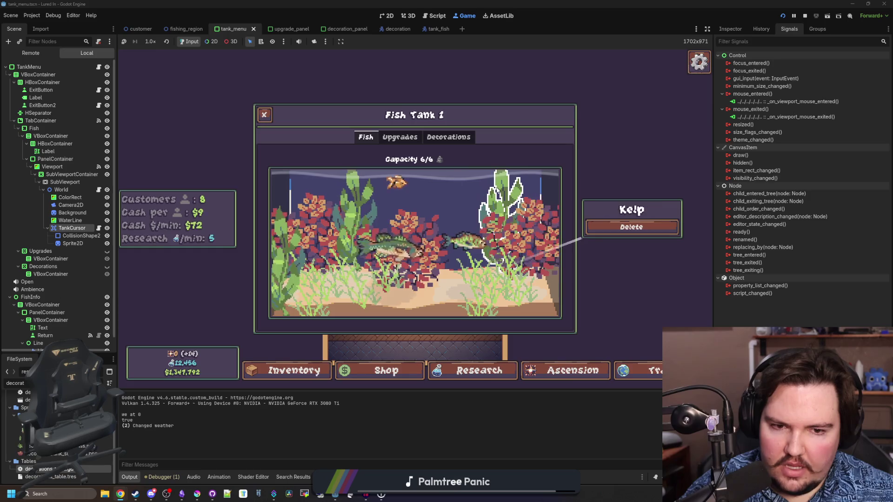
pyautogui.moveTo(544, 219)
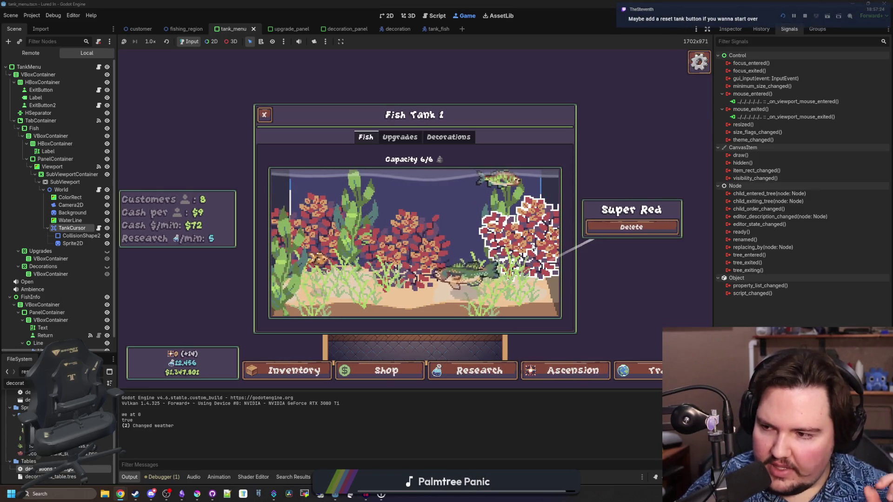
pyautogui.click(533, 250)
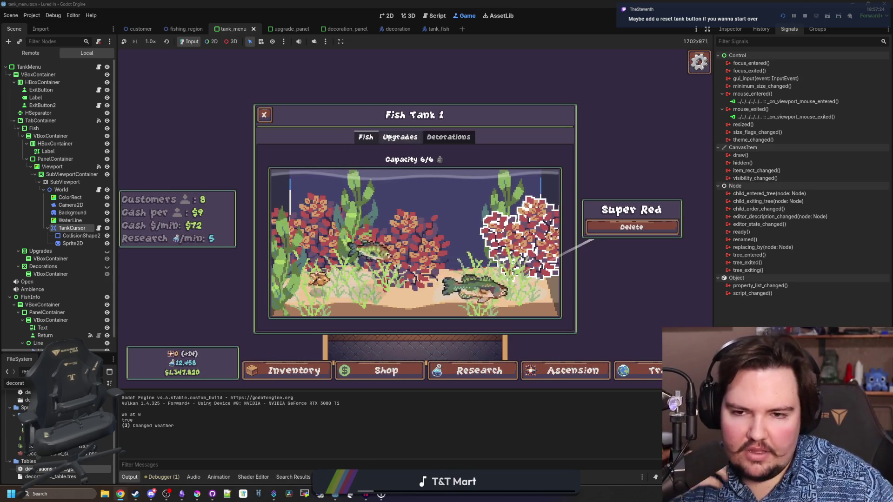
# Step: Switch repeatedly between the Decorations and Upgrades tabs, then stop the game with F8
pyautogui.click(425, 141)
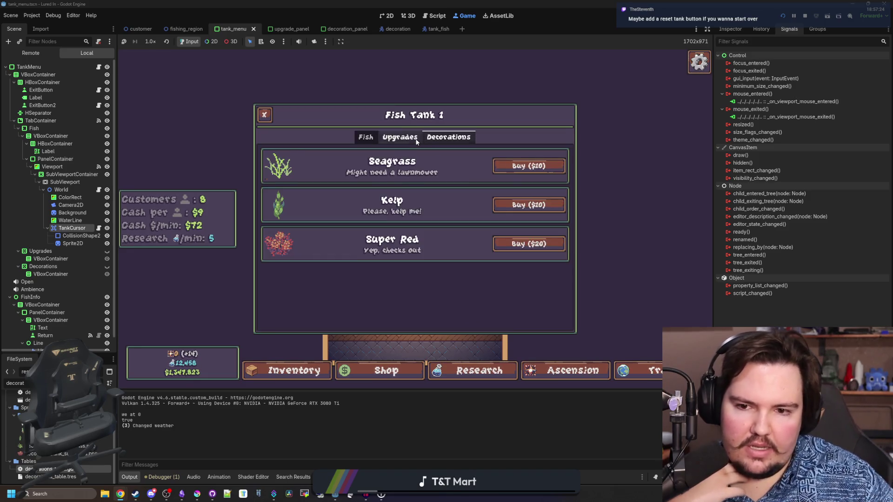
pyautogui.click(417, 141)
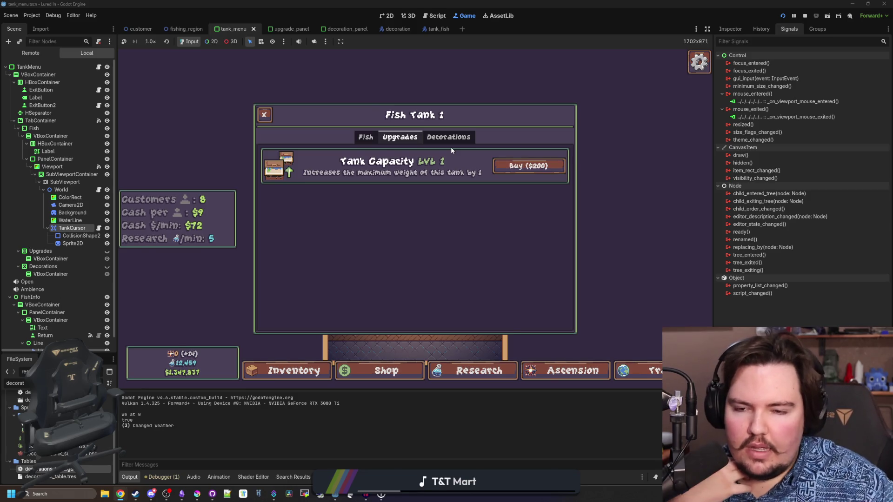
pyautogui.click(377, 139)
pyautogui.click(384, 140)
pyautogui.click(411, 139)
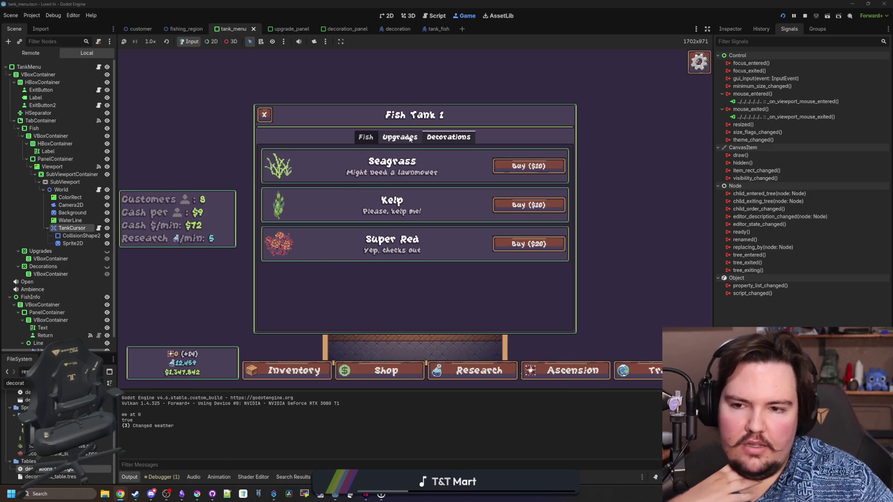
pyautogui.click(404, 139)
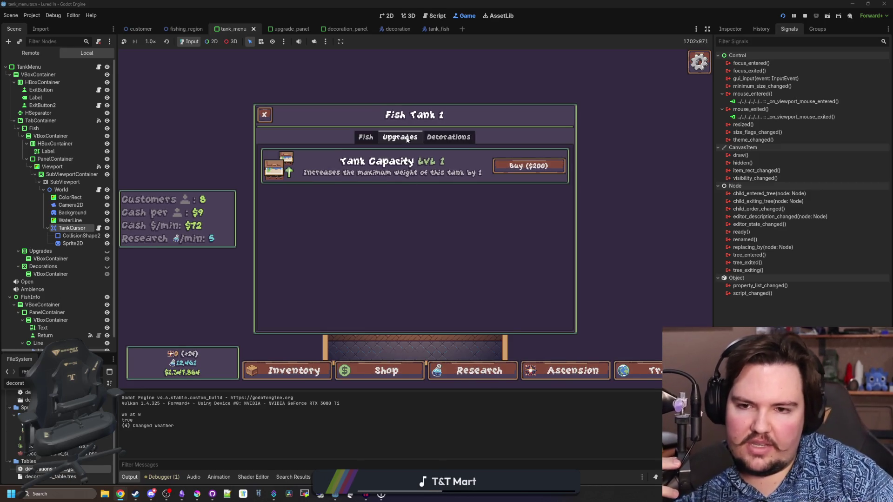
pyautogui.click(448, 140)
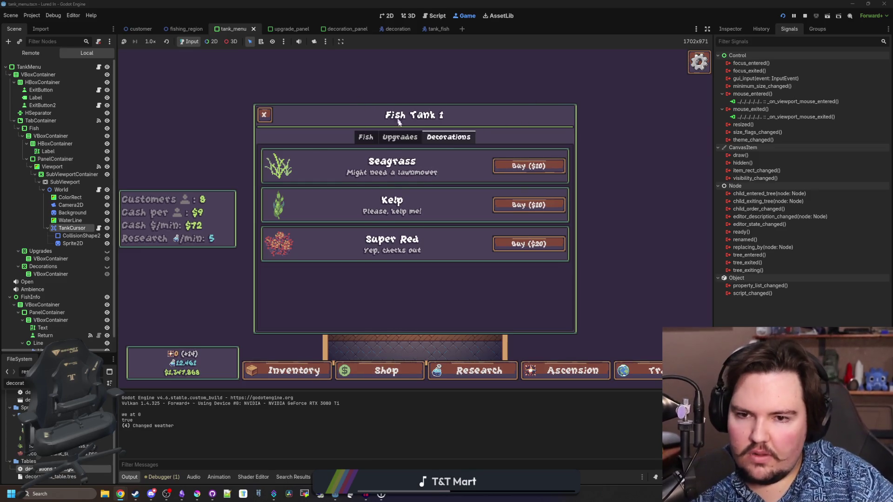
pyautogui.click(395, 136)
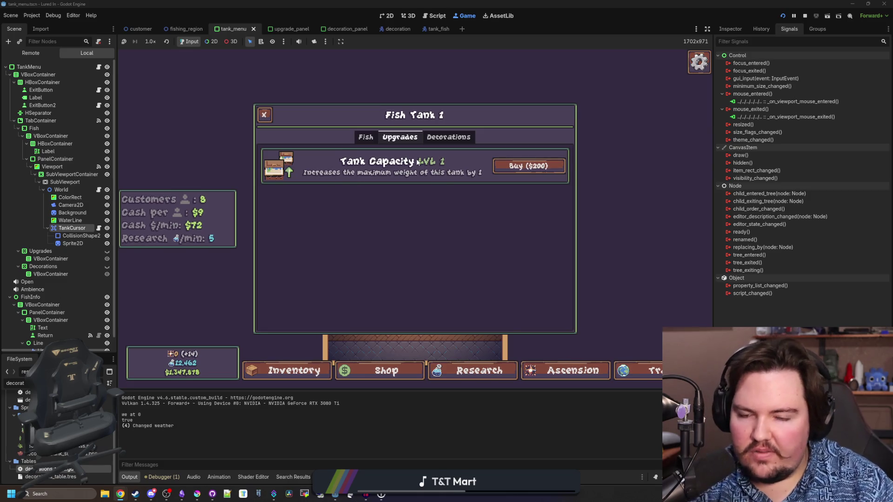
pyautogui.click(459, 141)
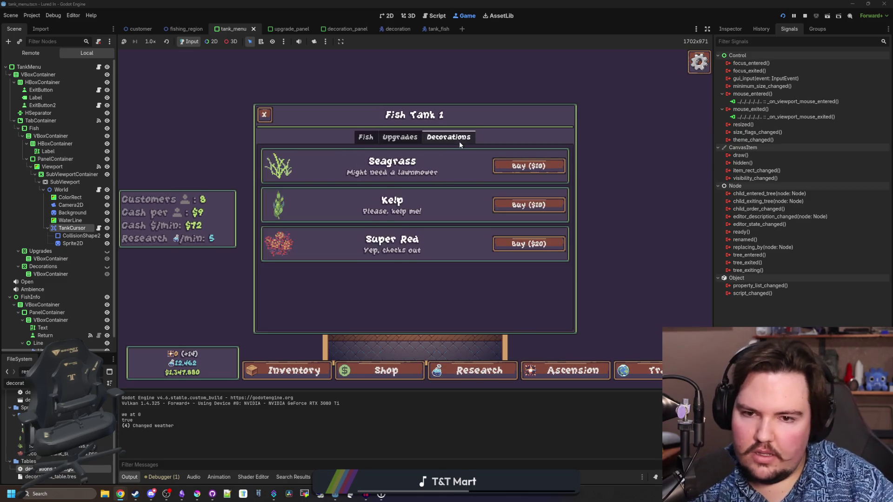
pyautogui.click(400, 138)
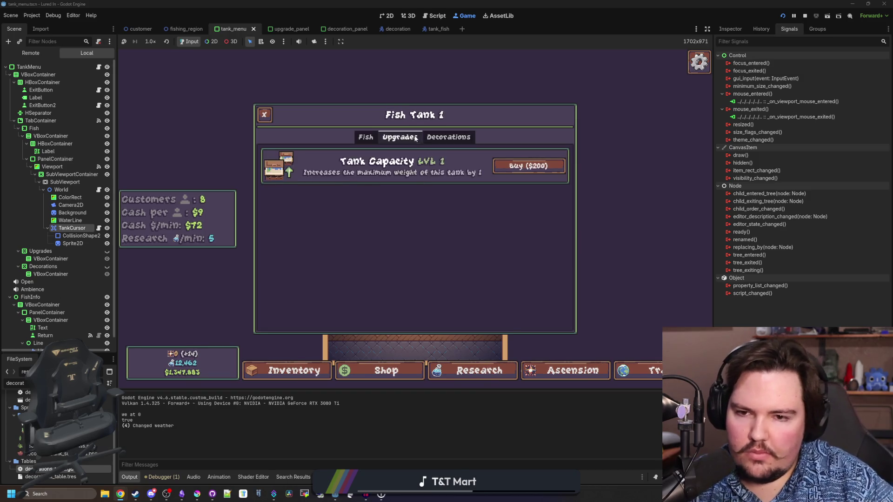
pyautogui.click(446, 137)
pyautogui.press('F8')
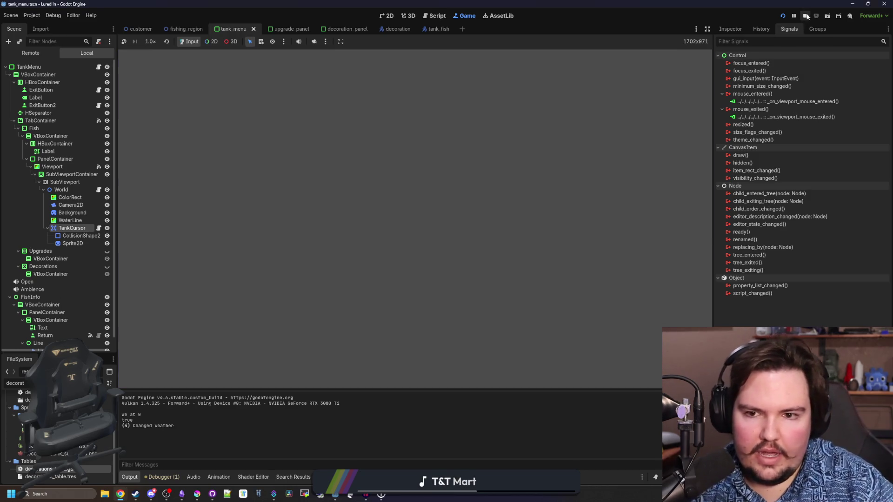
# Step: Check tank_cursor.gd and tank_menu.gd, show the tank_menu scene in 2D, and relaunch with F5
pyautogui.click(308, 155)
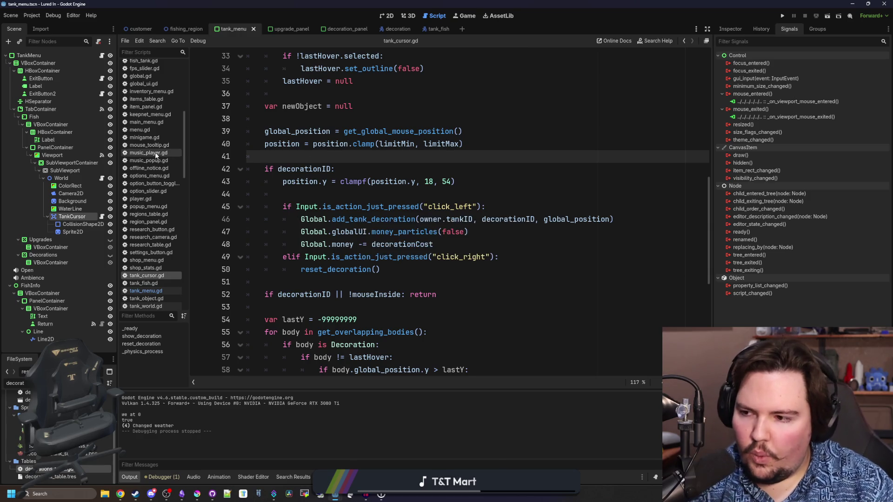
pyautogui.click(102, 55)
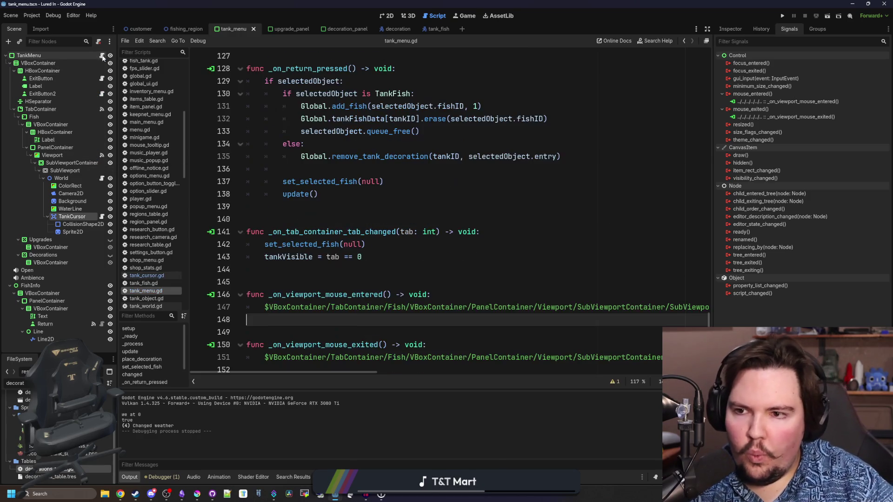
pyautogui.click(363, 219)
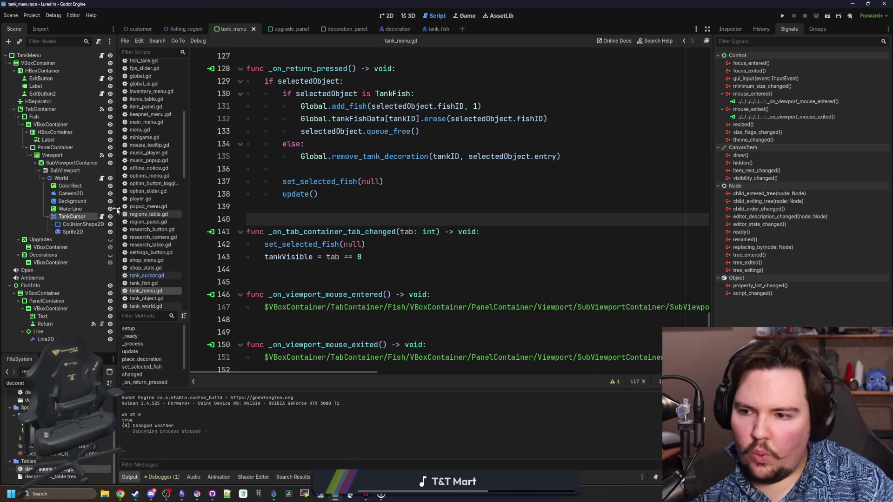
pyautogui.click(389, 16)
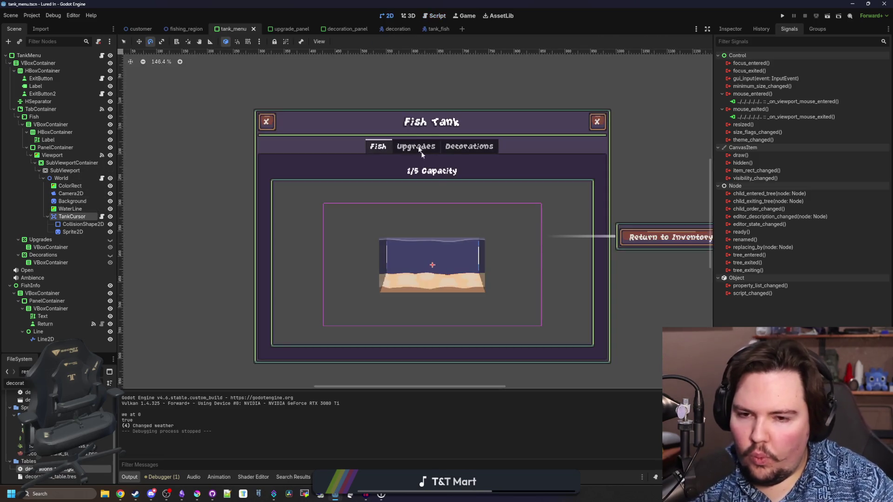
pyautogui.press('F5')
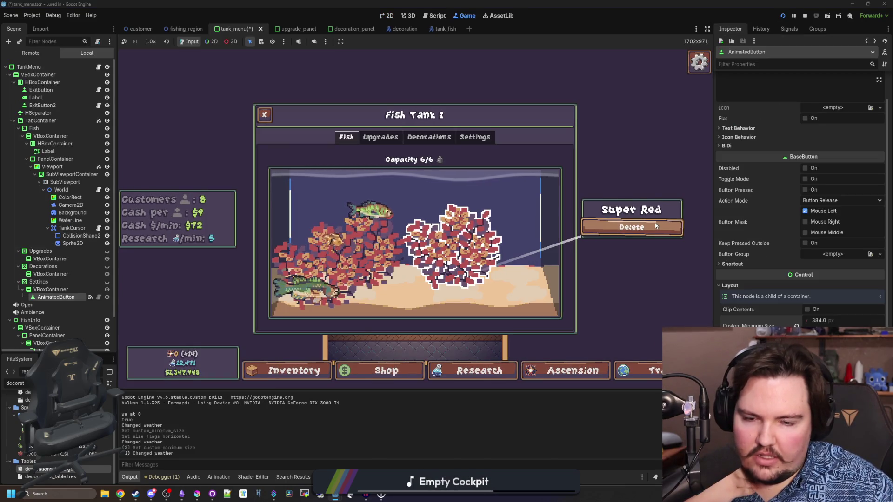
# Step: Browse the Decorations, Upgrades and tank views and show the Super Red coral details card
pyautogui.click(426, 140)
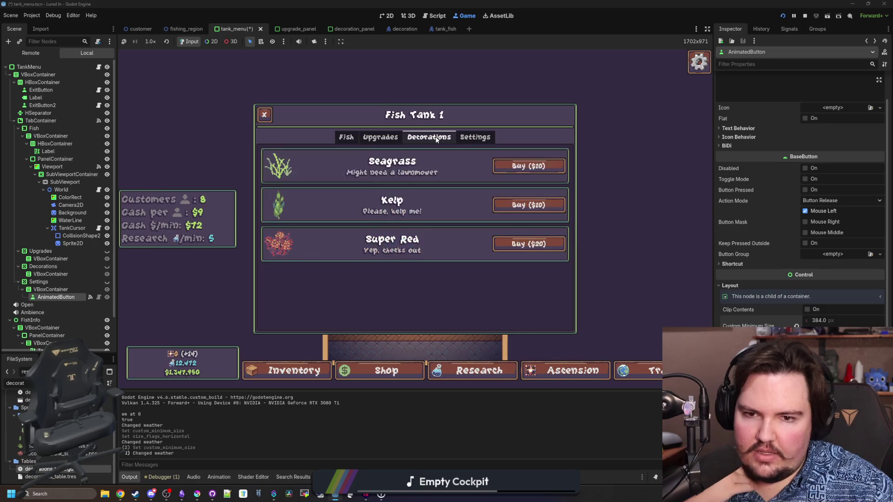
pyautogui.click(347, 136)
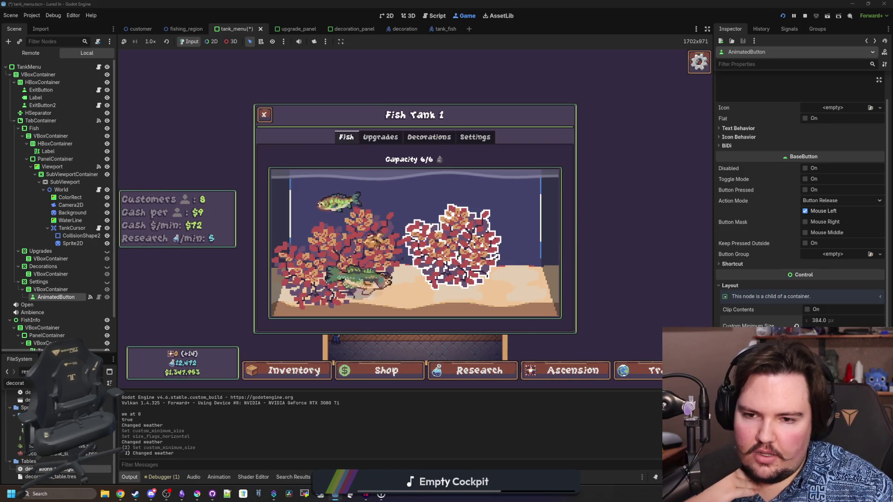
pyautogui.moveTo(472, 257)
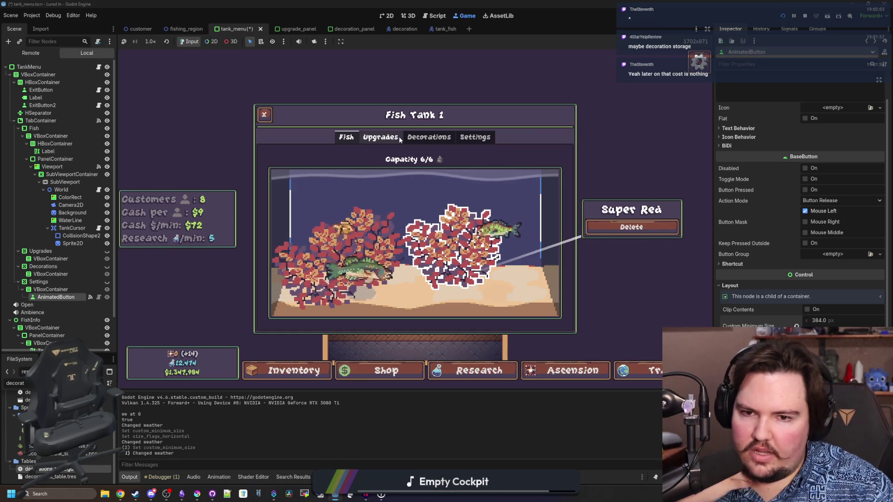
pyautogui.click(429, 137)
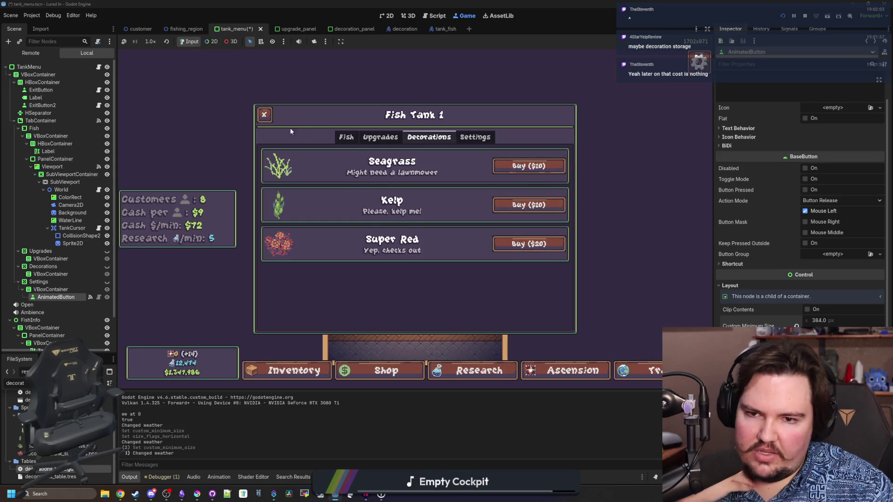
pyautogui.click(346, 137)
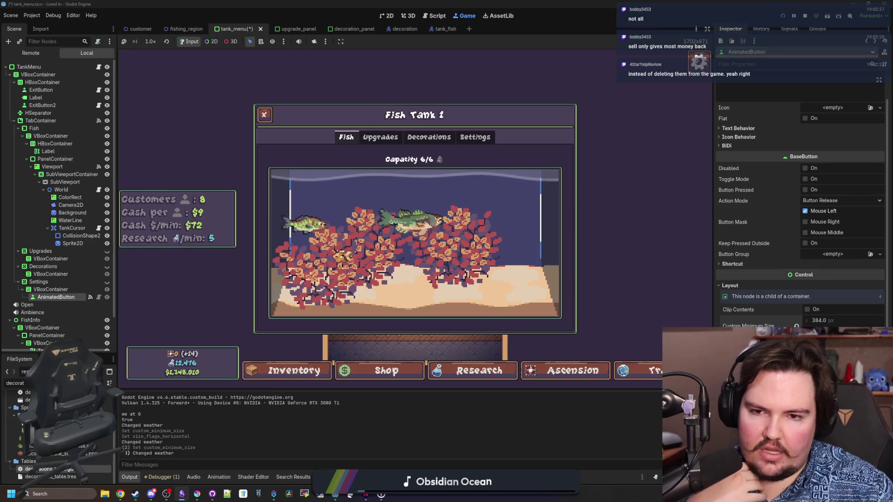
pyautogui.click(429, 137)
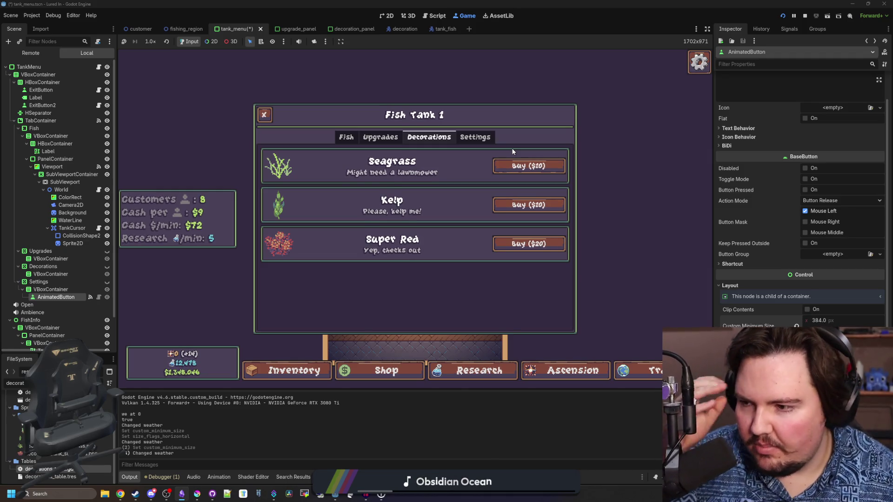
pyautogui.click(375, 140)
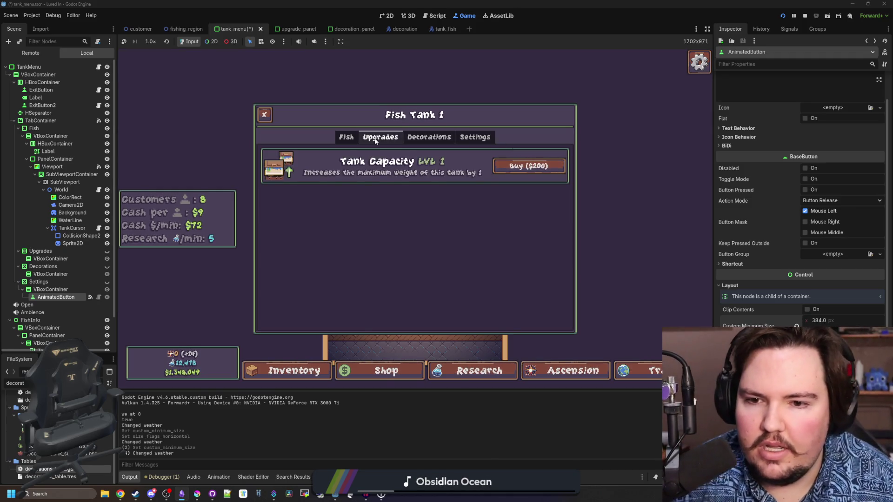
pyautogui.click(347, 141)
pyautogui.click(436, 242)
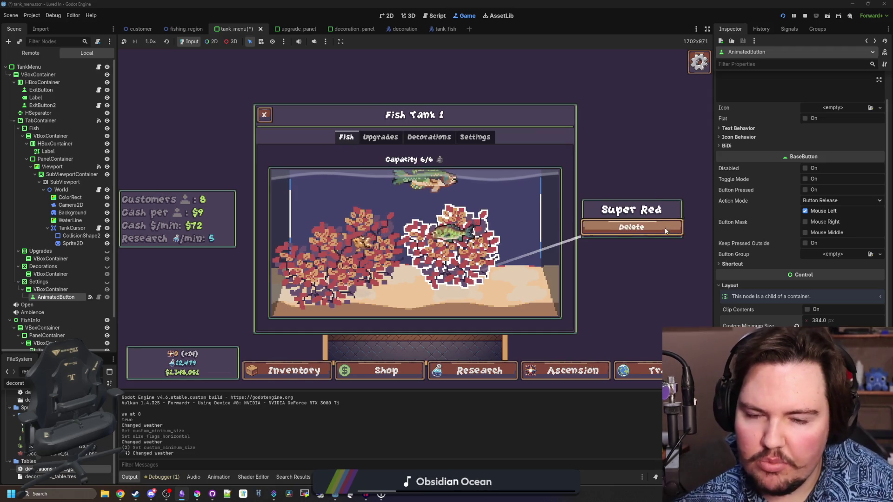
# Step: Open the new Settings tab, use Reset Decorations to clear the tank, and revisit Settings
pyautogui.click(475, 137)
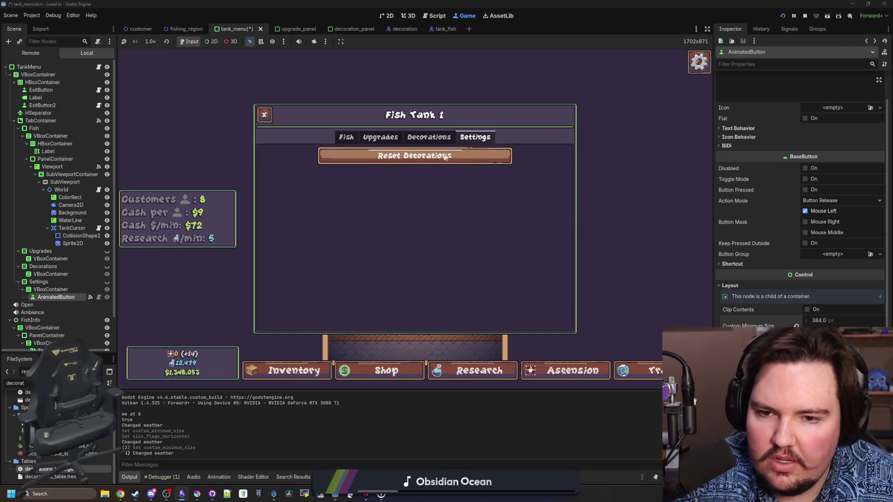
pyautogui.click(349, 136)
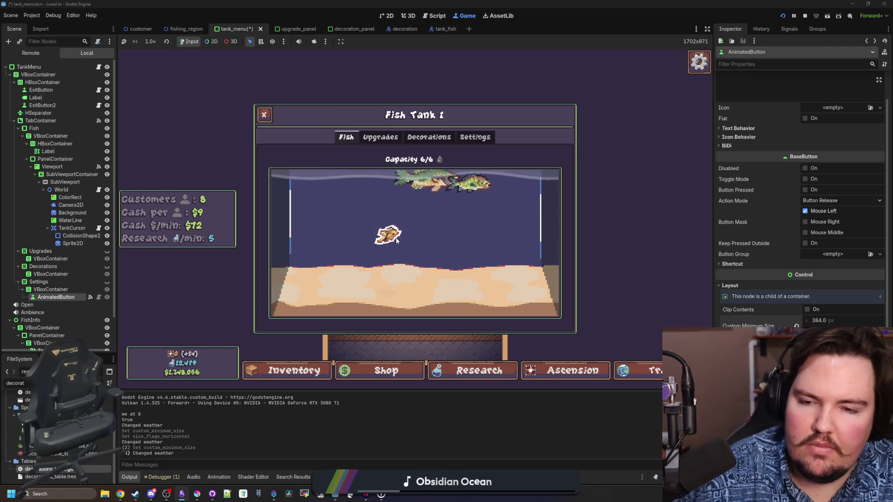
pyautogui.click(476, 136)
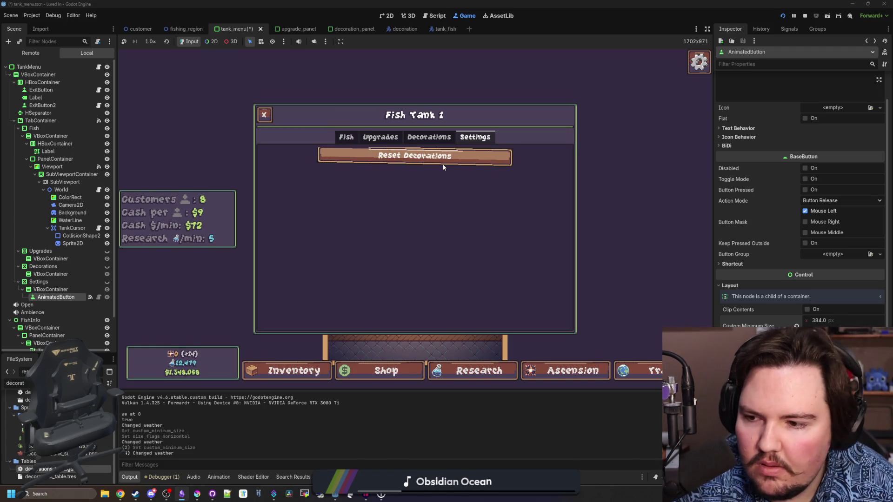
pyautogui.click(440, 142)
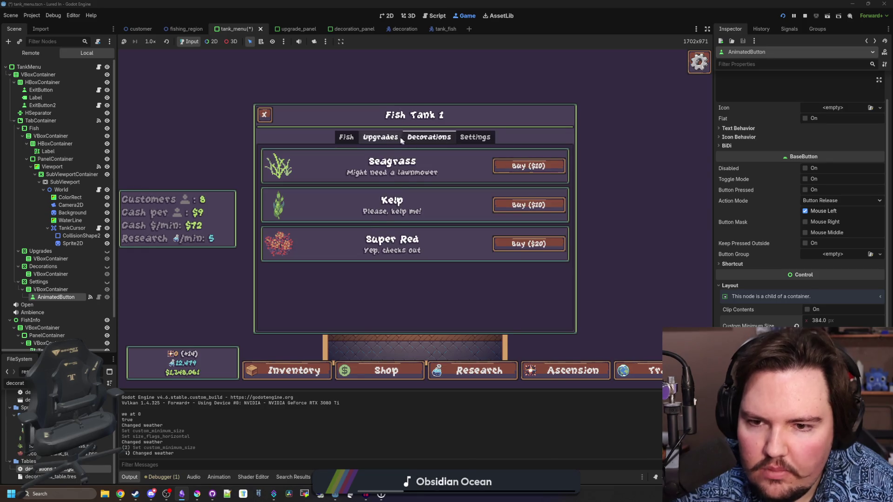
pyautogui.click(475, 137)
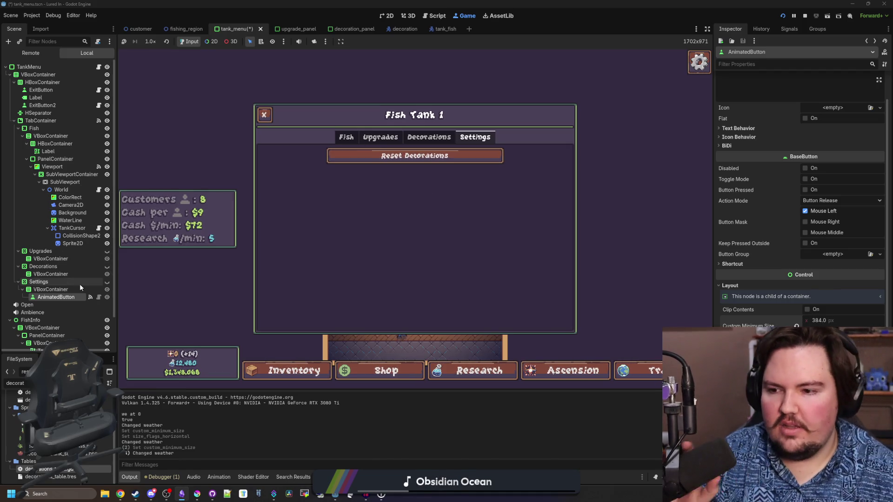
pyautogui.rightClick(65, 290)
# Step: Add an OptionButton dropdown as a child of the Settings container
pyautogui.click(88, 292)
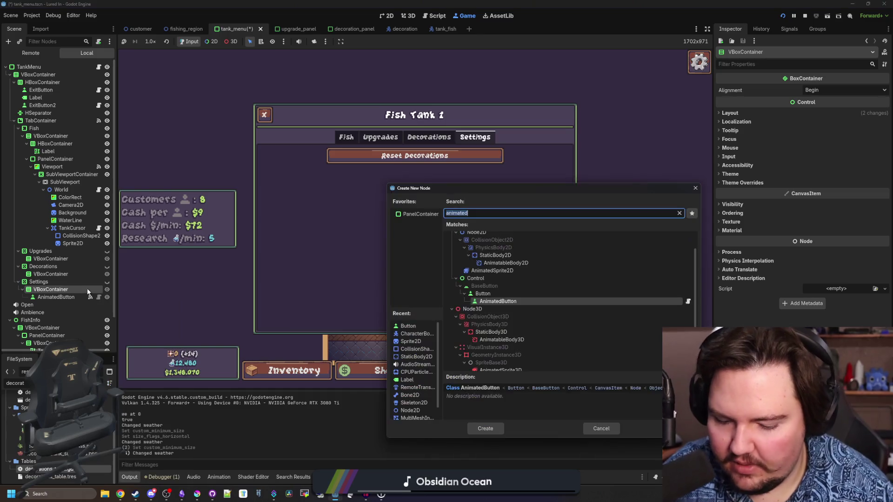
pyautogui.write('drop')
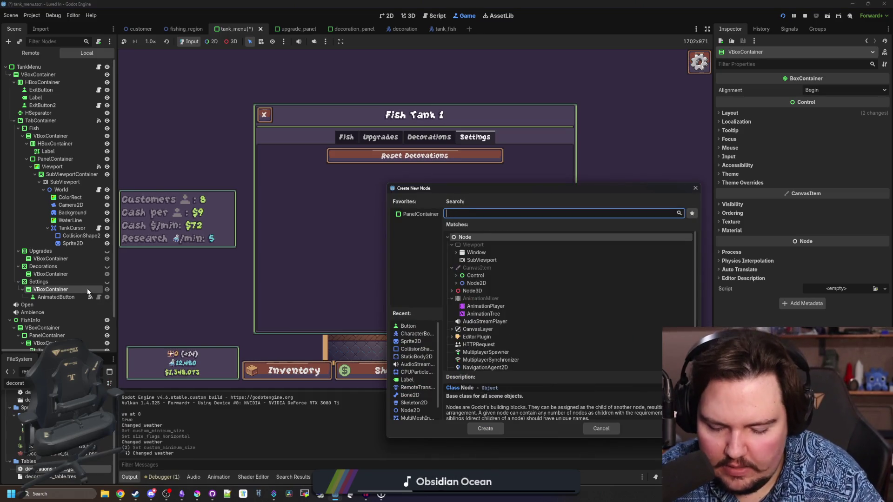
pyautogui.press('Down')
pyautogui.press('Return')
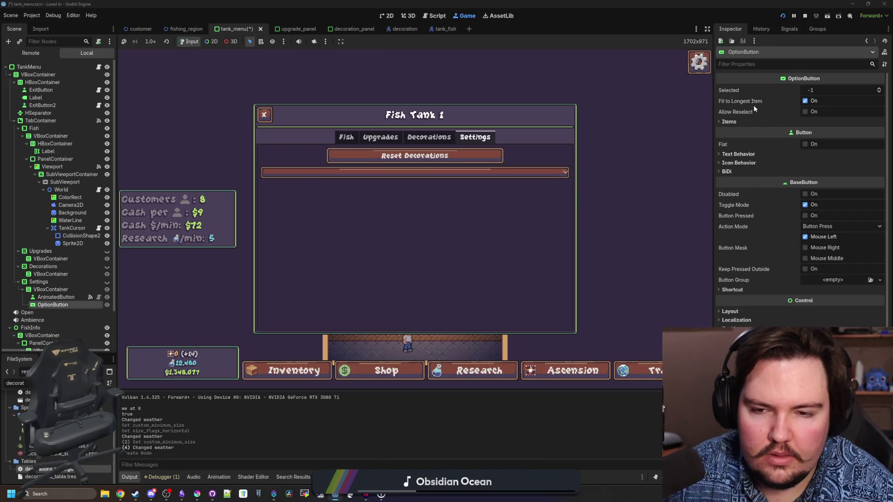
# Step: Add one empty element to the dropdown's Items list and stop the running game
pyautogui.click(729, 311)
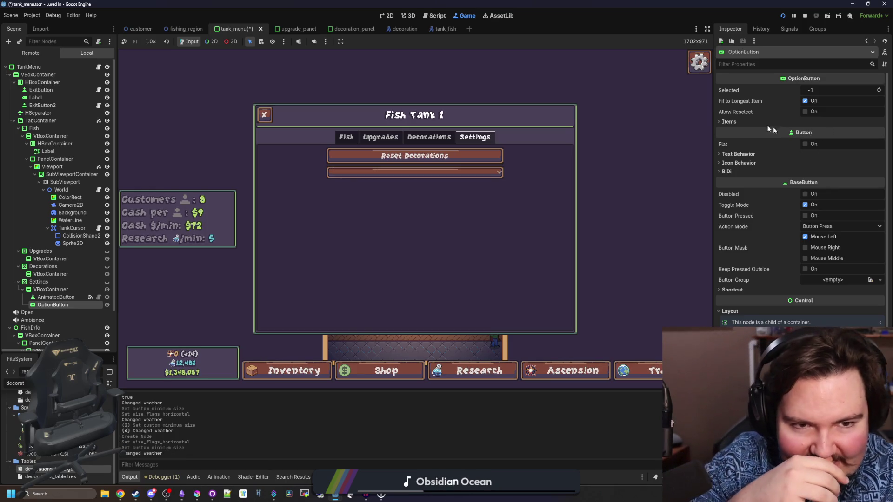
pyautogui.click(740, 121)
pyautogui.click(792, 132)
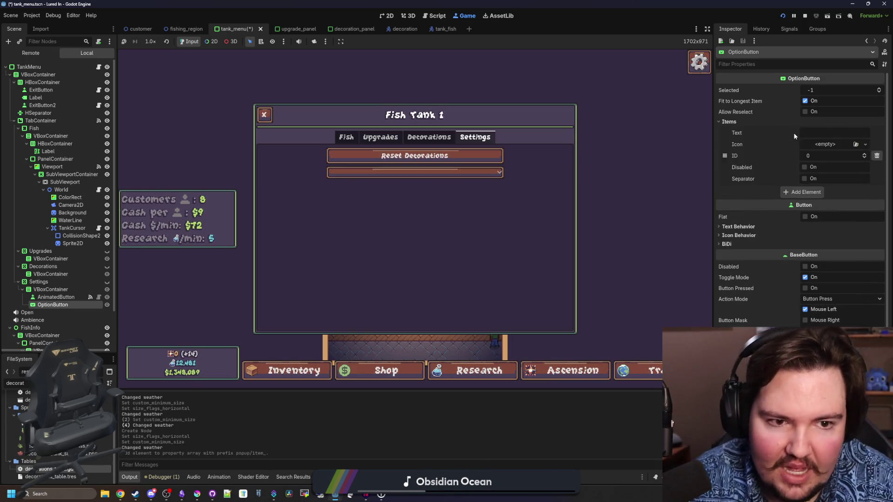
pyautogui.click(805, 16)
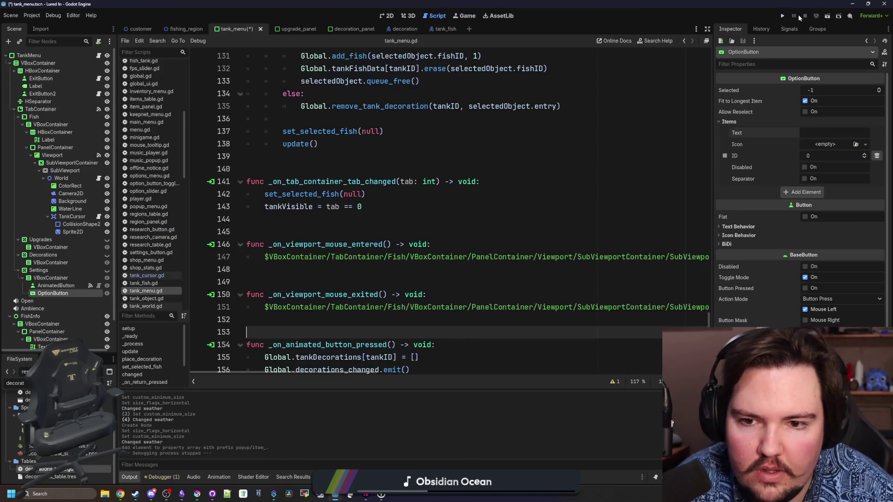
# Step: Add an HBoxContainer under the Settings VBoxContainer and move the OptionButton into it
pyautogui.click(387, 15)
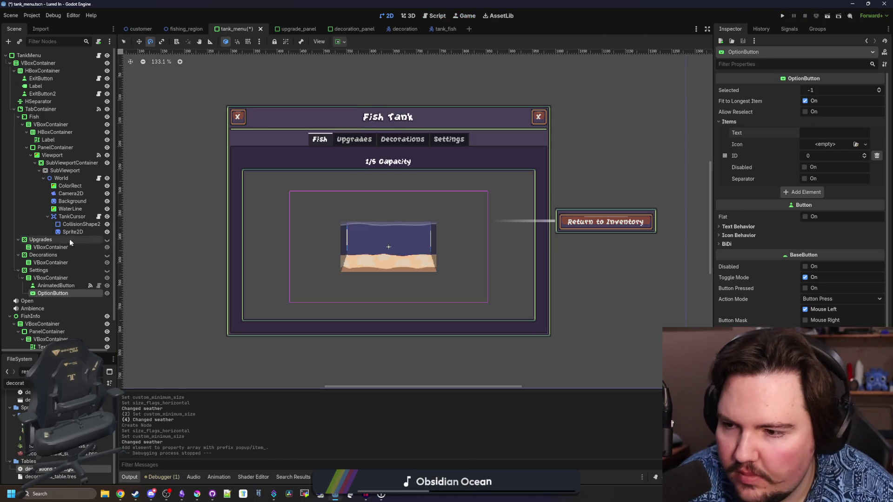
pyautogui.click(58, 272)
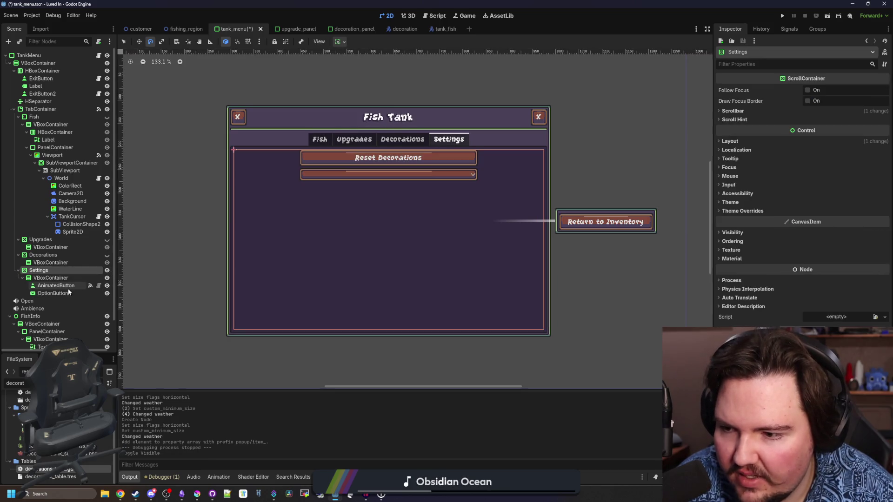
pyautogui.click(75, 293)
pyautogui.scroll(3, 382, 157)
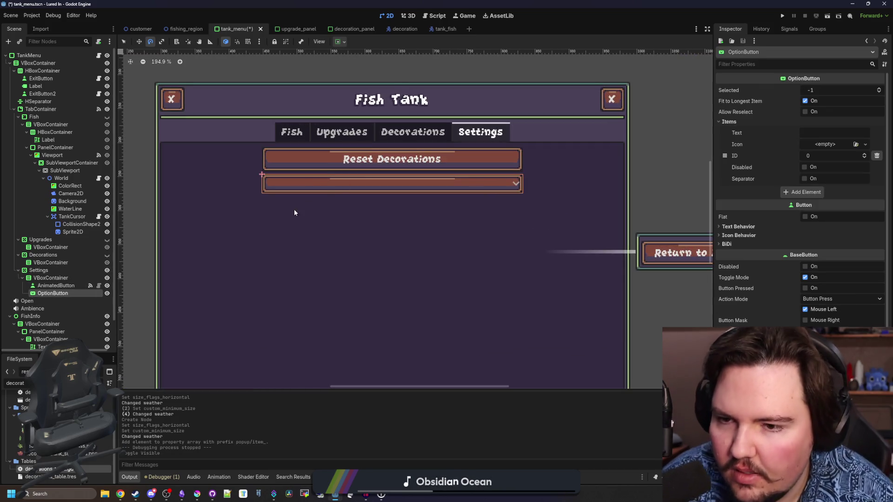
pyautogui.rightClick(43, 278)
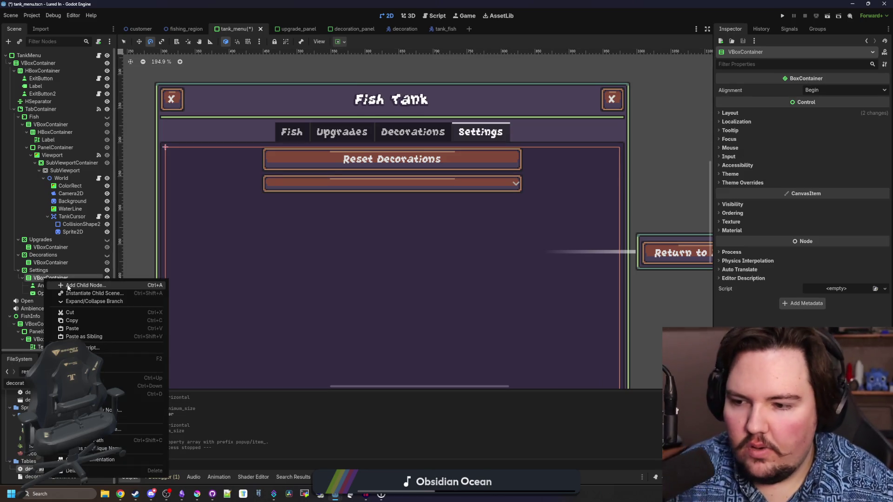
pyautogui.click(70, 286)
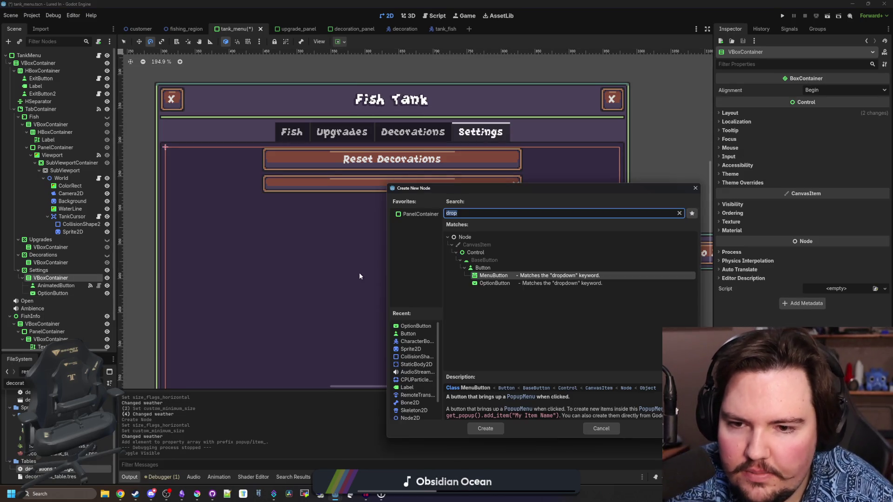
pyautogui.write('hbox')
pyautogui.press('Return')
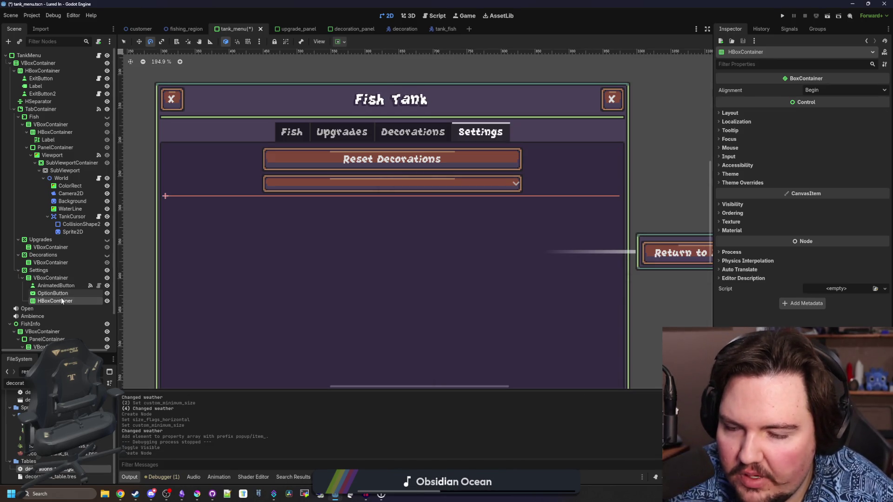
pyautogui.moveTo(60, 294); pyautogui.dragTo(58, 302)
# Step: Add a second, empty HBoxContainer row under the Settings VBoxContainer
pyautogui.click(55, 277)
pyautogui.rightClick(56, 278)
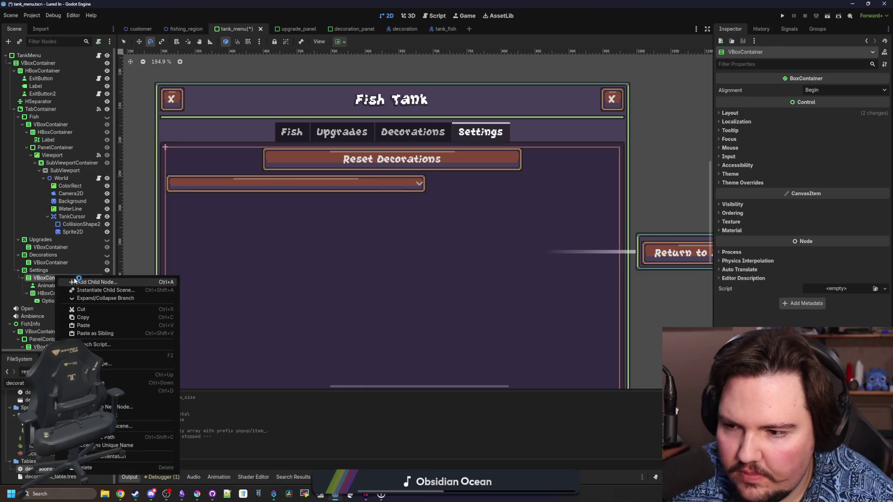
pyautogui.click(79, 279)
pyautogui.press('Return')
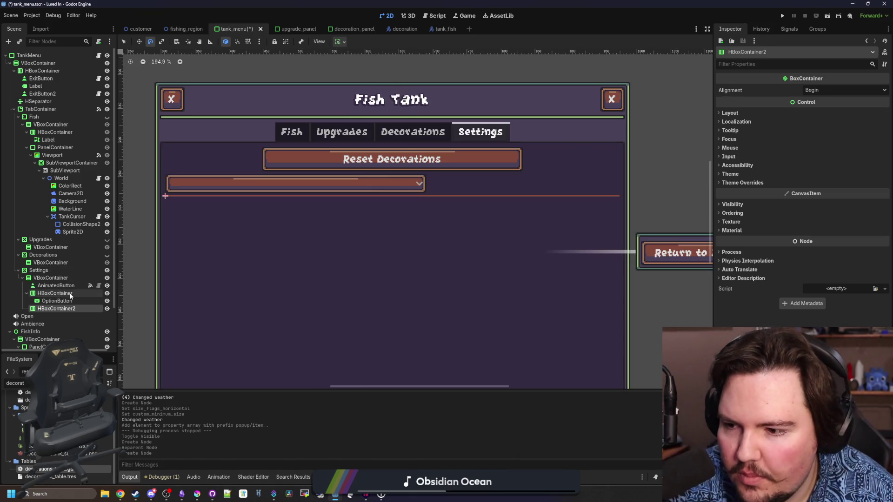
# Step: Add a Control spacer to the first row and set it to expand horizontally
pyautogui.rightClick(74, 293)
pyautogui.click(94, 294)
pyautogui.write('control')
pyautogui.press('Return')
pyautogui.click(730, 89)
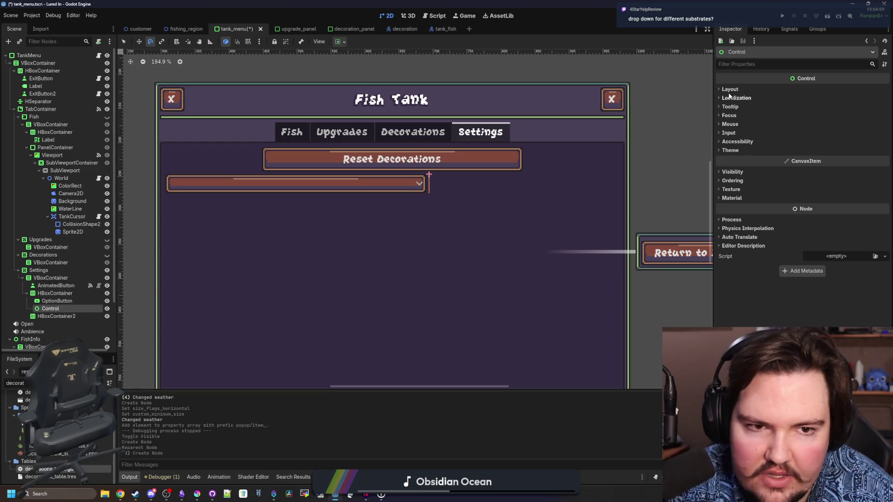
pyautogui.click(759, 176)
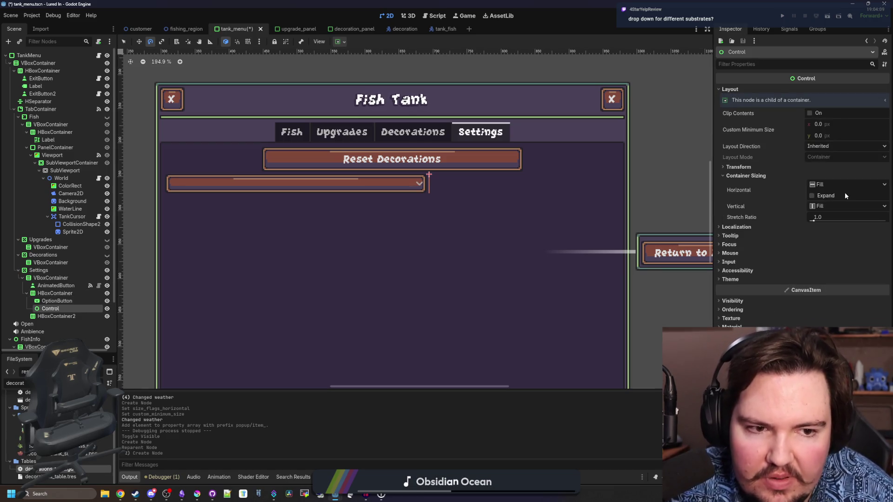
pyautogui.click(817, 195)
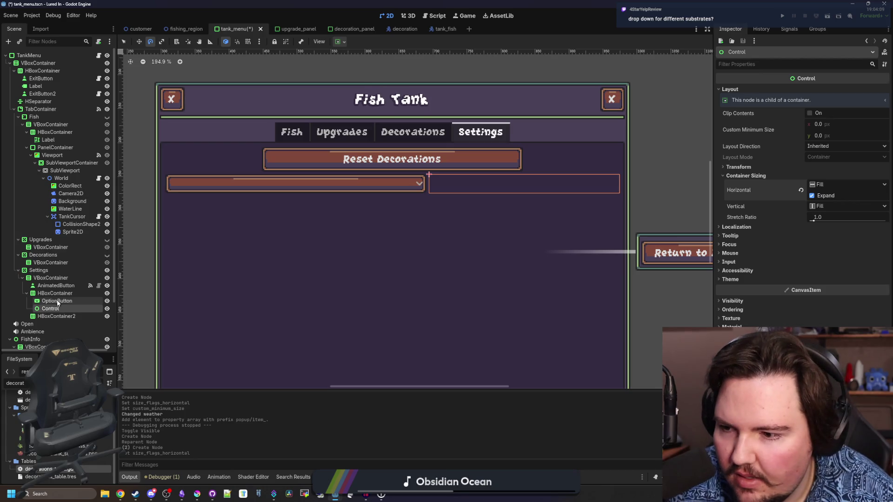
# Step: Add a right-aligned Label reading 'Substrate' before the OptionButton in the first row
pyautogui.rightClick(79, 294)
pyautogui.click(80, 298)
pyautogui.write('label')
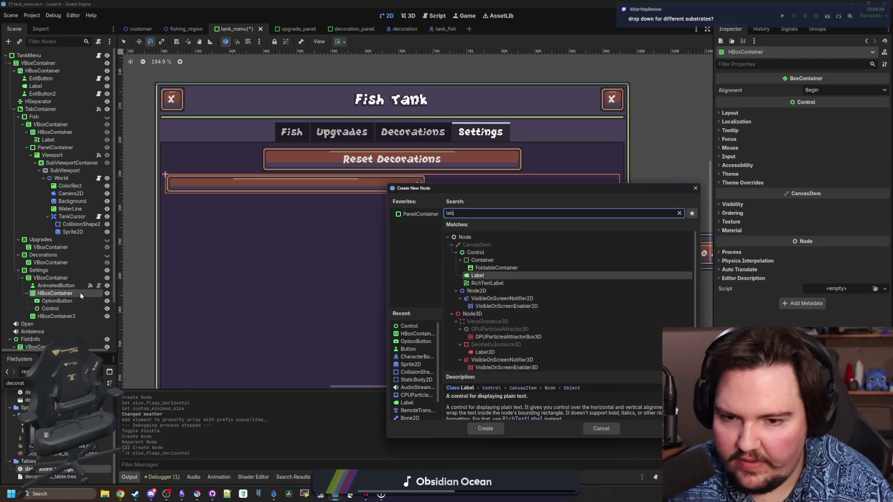
pyautogui.press('Return')
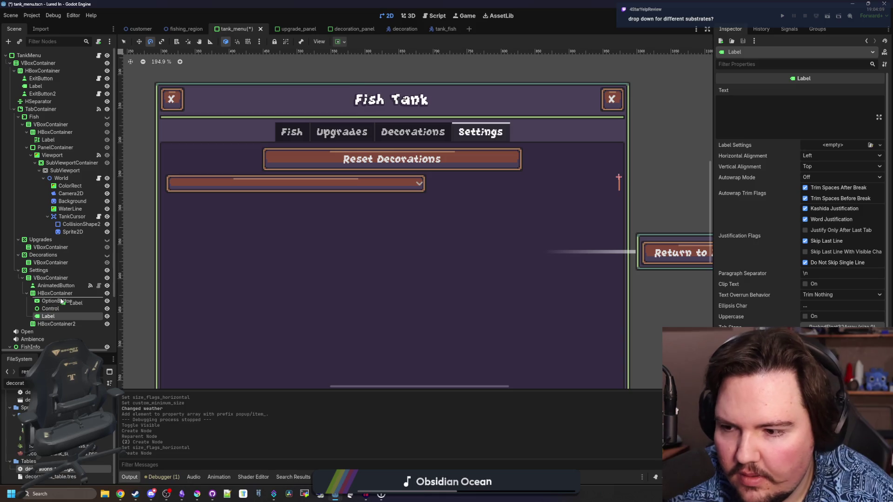
pyautogui.moveTo(61, 301); pyautogui.dragTo(61, 300)
pyautogui.click(813, 156)
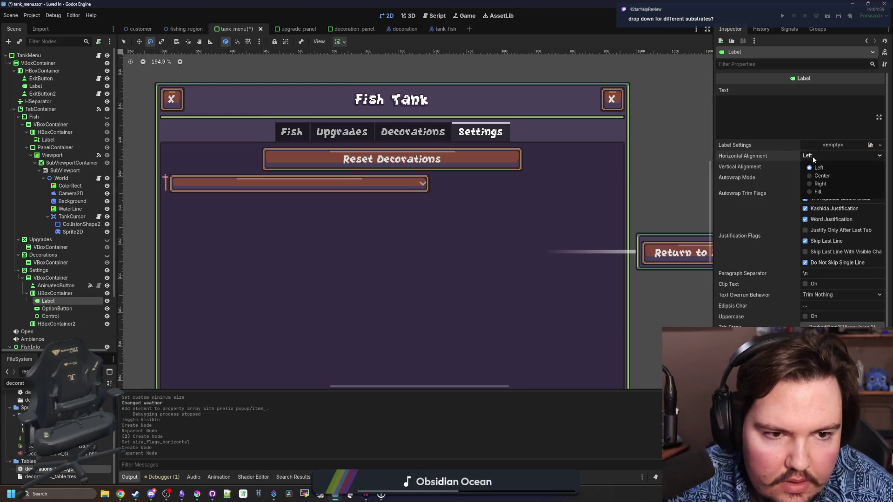
pyautogui.click(822, 186)
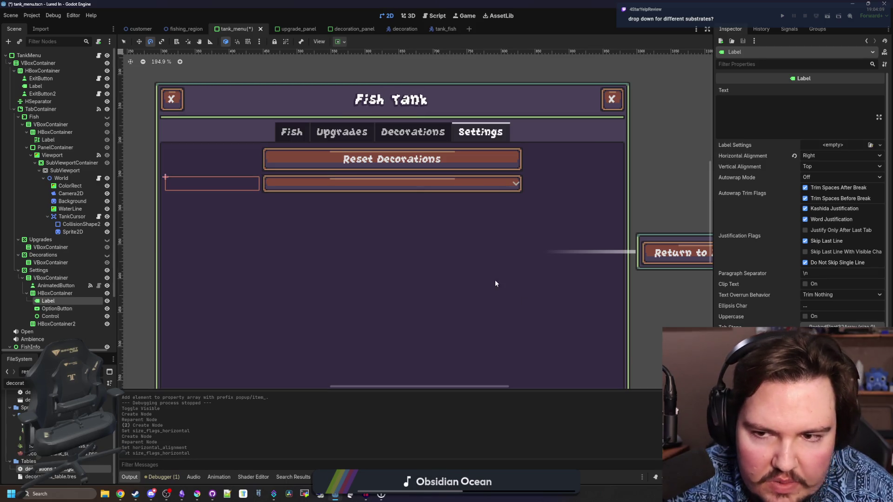
pyautogui.write('Substrate')
pyautogui.hotkey('alt', 'Tab')
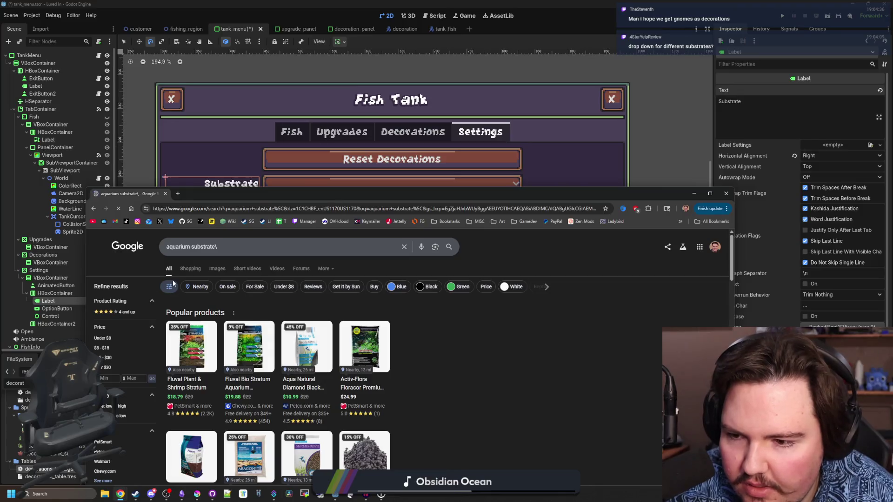
# Step: Correct the search query to 'aquarium substrate' and run it
pyautogui.click(214, 253)
pyautogui.press('BackSpace')
pyautogui.press('Return')
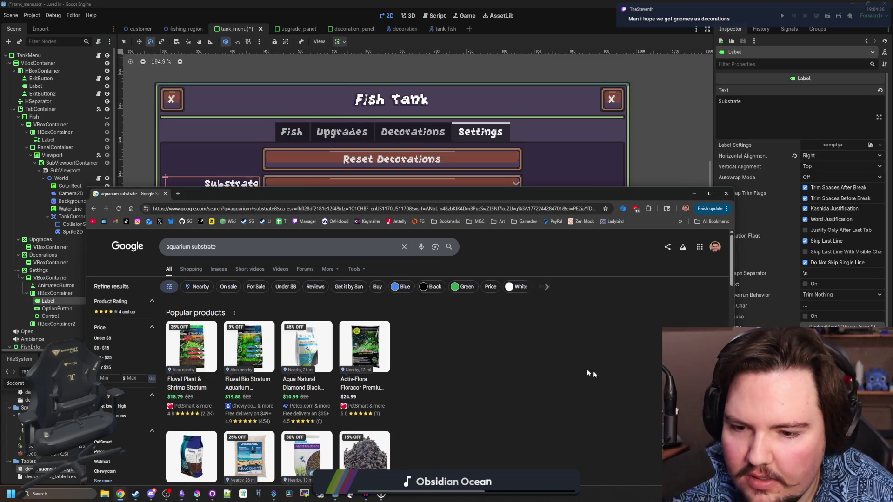
# Step: Scroll the results and expand 'What substrate is best for an aquarium?'
pyautogui.scroll(-1, 221, 253)
pyautogui.scroll(-7, 219, 252)
pyautogui.scroll(3, 218, 249)
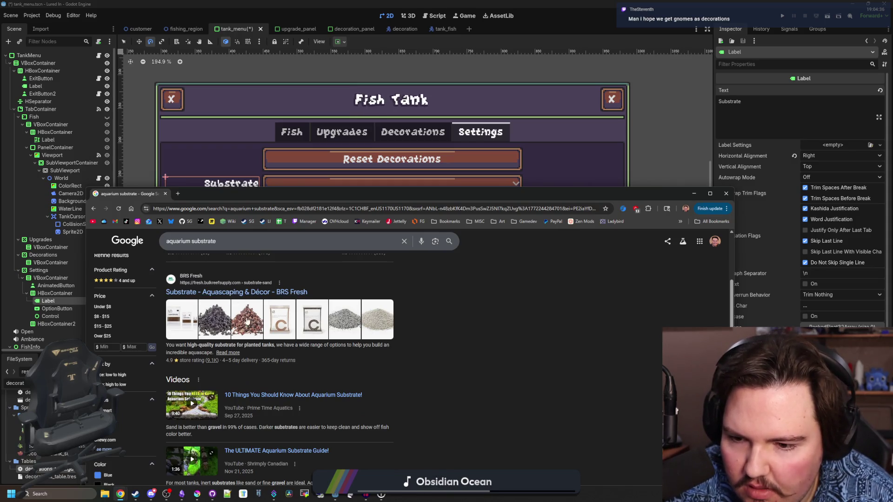
pyautogui.moveTo(250, 345)
pyautogui.mouseDown()
pyautogui.moveTo(213, 353)
pyautogui.moveTo(307, 347)
pyautogui.moveTo(246, 346)
pyautogui.mouseUp()
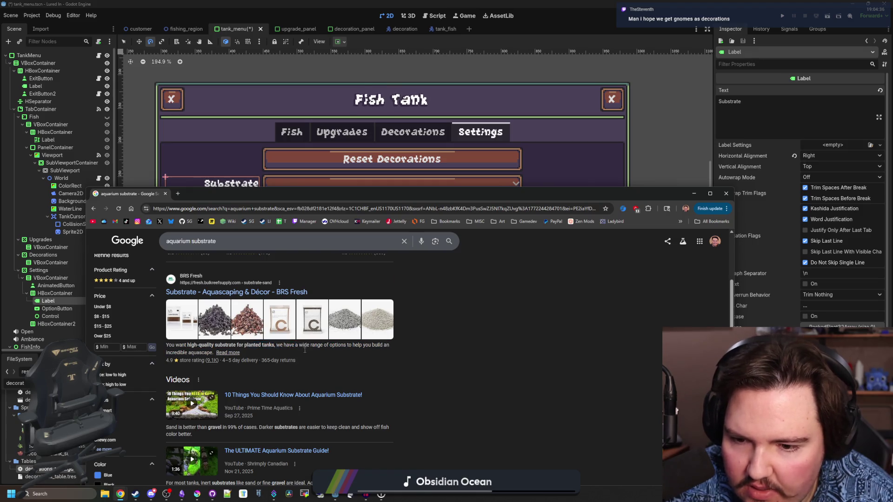
pyautogui.scroll(-5, 305, 354)
pyautogui.click(266, 370)
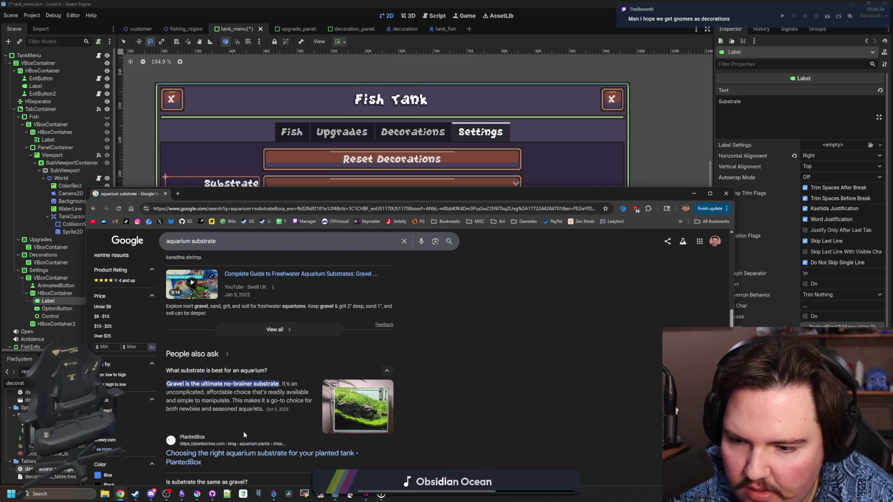
pyautogui.moveTo(342, 200); pyautogui.dragTo(381, 377)
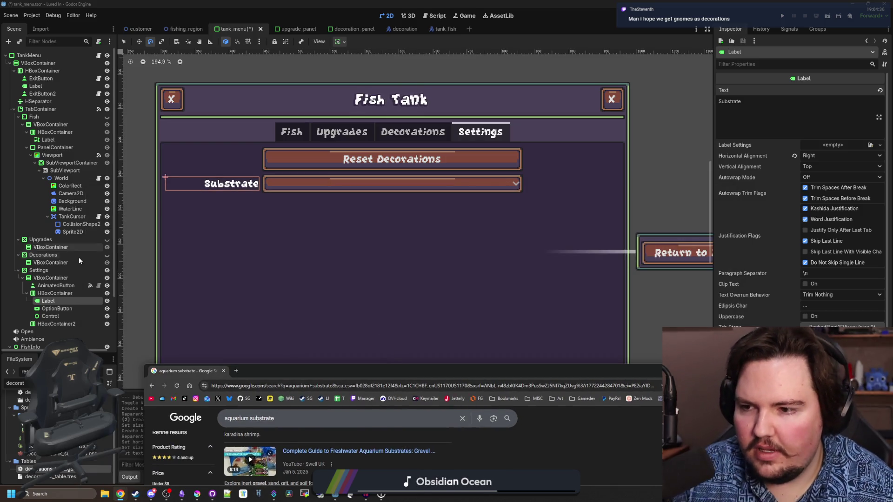
# Step: Copy the Substrate row's label, dropdown and spacer into the second row
pyautogui.click(61, 303)
pyautogui.keyDown('ctrl'); pyautogui.click(58, 308); pyautogui.keyUp('ctrl')
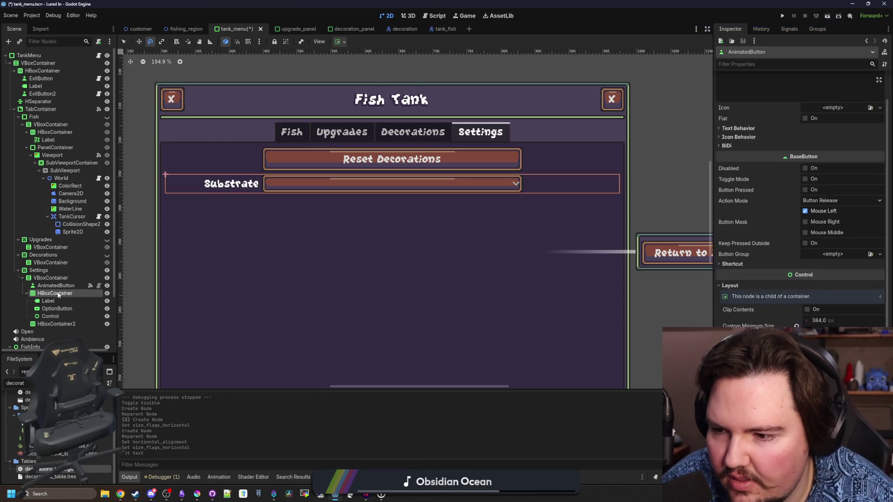
pyautogui.keyDown('ctrl'); pyautogui.click(52, 317); pyautogui.keyUp('ctrl')
pyautogui.hotkey('ctrl', 'c')
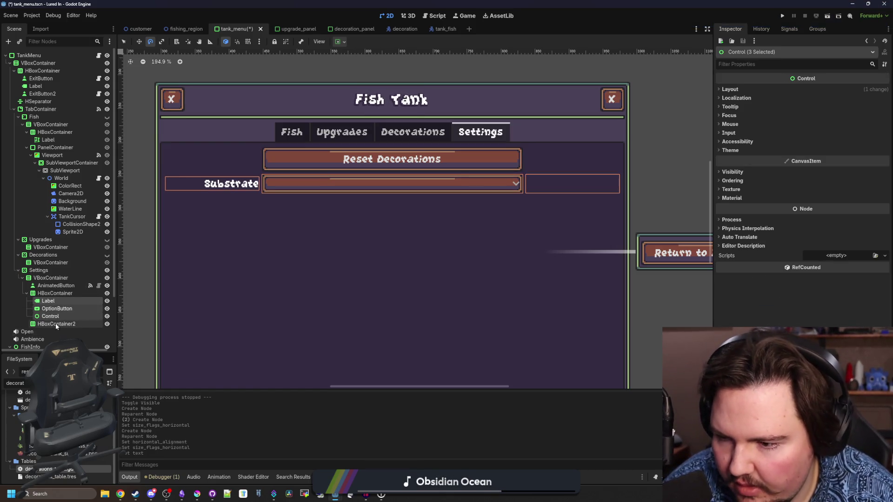
pyautogui.click(56, 323)
pyautogui.hotkey('ctrl', 'v')
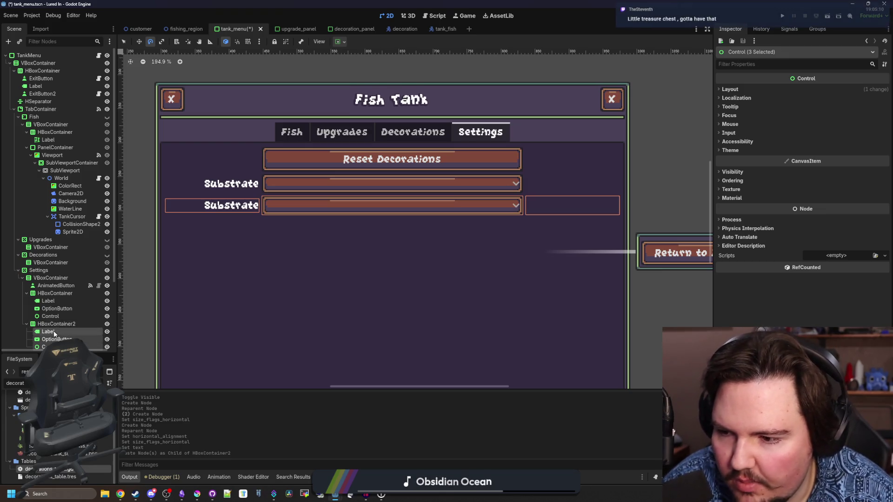
# Step: Change the second row's label text to 'Background'
pyautogui.doubleClick(59, 331)
pyautogui.press('Return')
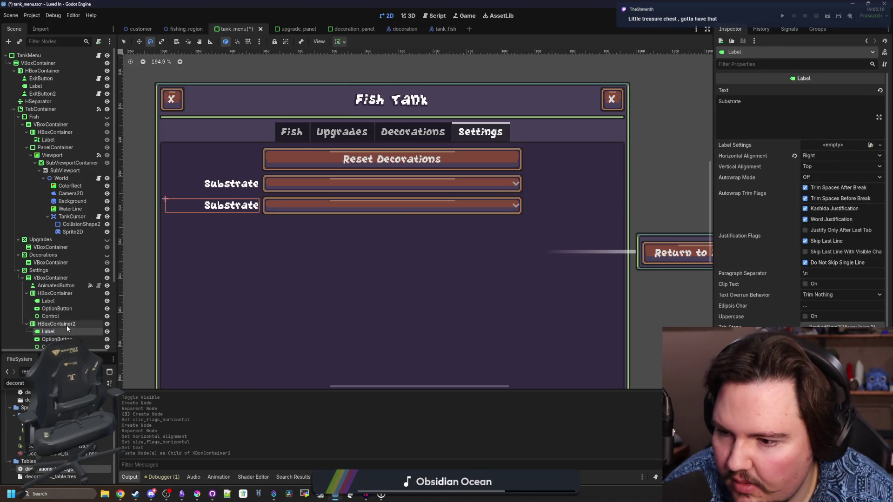
pyautogui.scroll(-2, 70, 324)
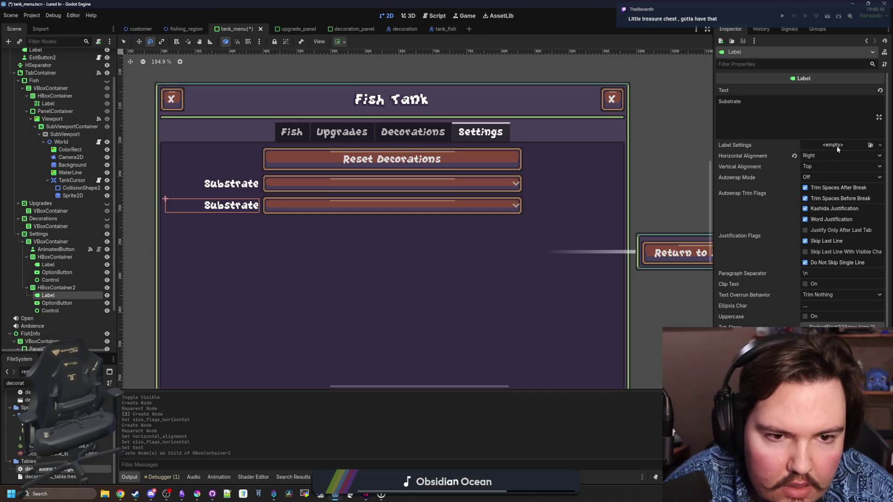
pyautogui.doubleClick(812, 117)
pyautogui.write('Background')
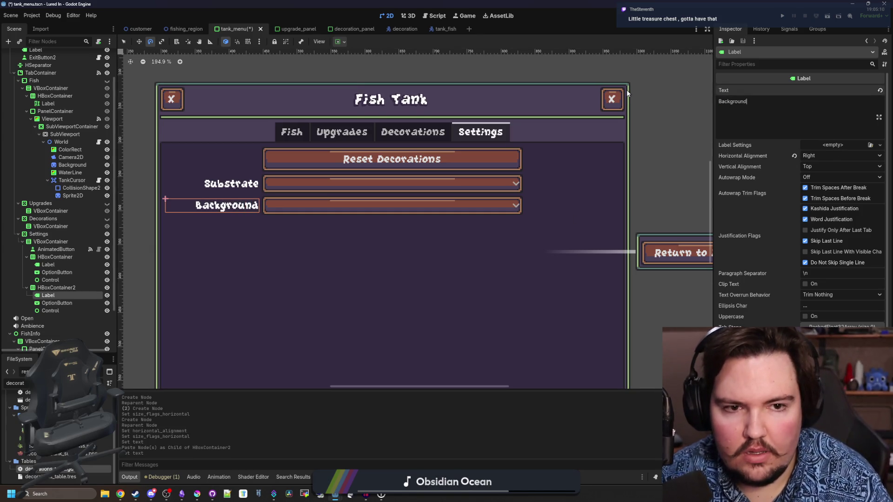
# Step: Inspect the Substrate dropdown's item icon options and its label node
pyautogui.click(52, 272)
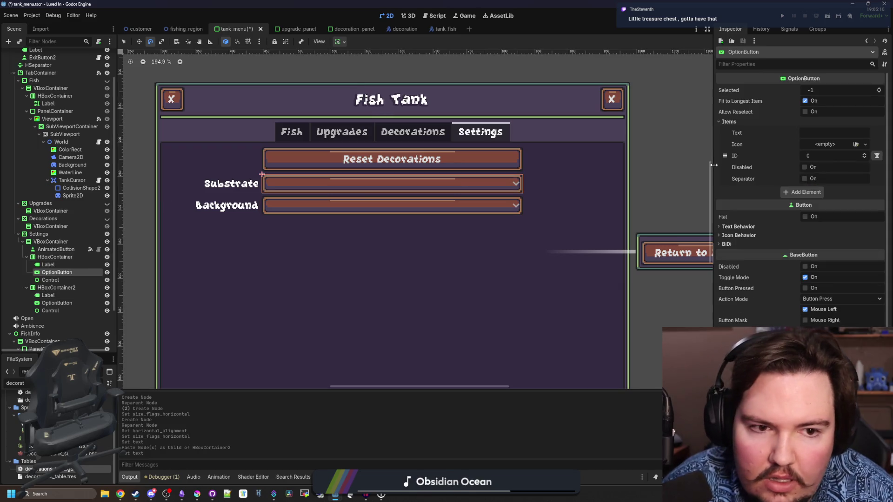
pyautogui.click(827, 148)
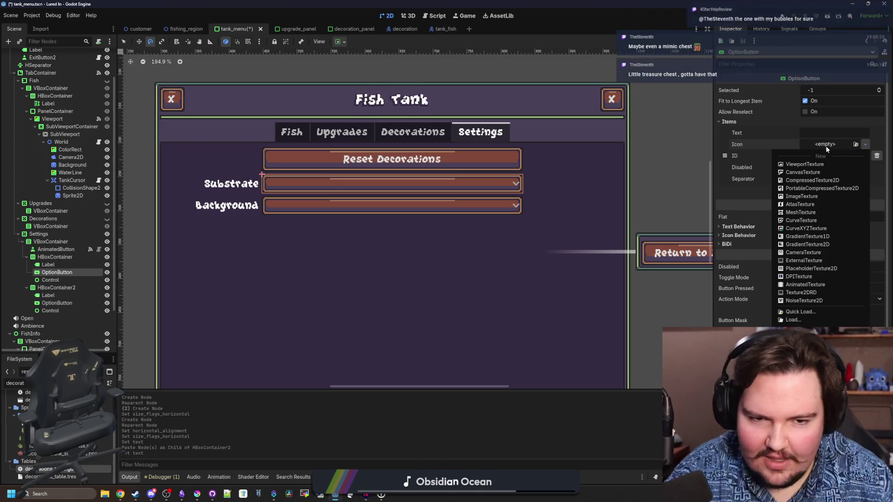
pyautogui.click(68, 265)
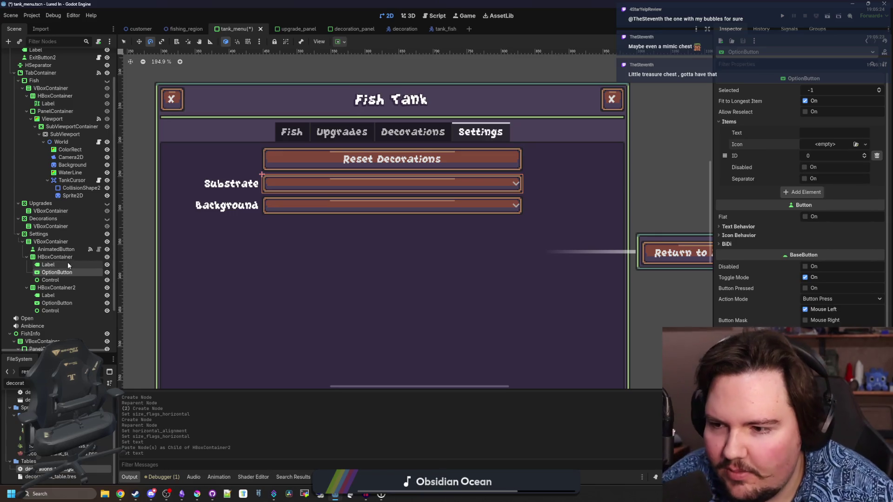
pyautogui.click(52, 265)
pyautogui.click(54, 273)
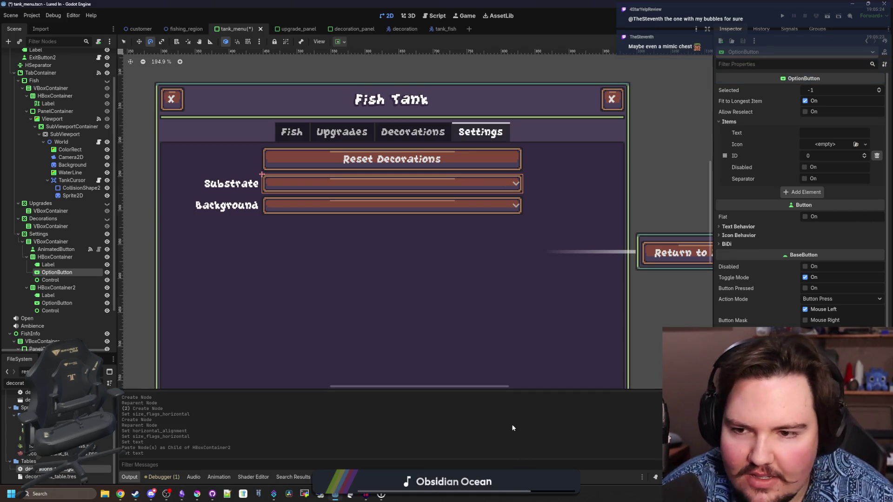
pyautogui.click(66, 265)
pyautogui.click(66, 273)
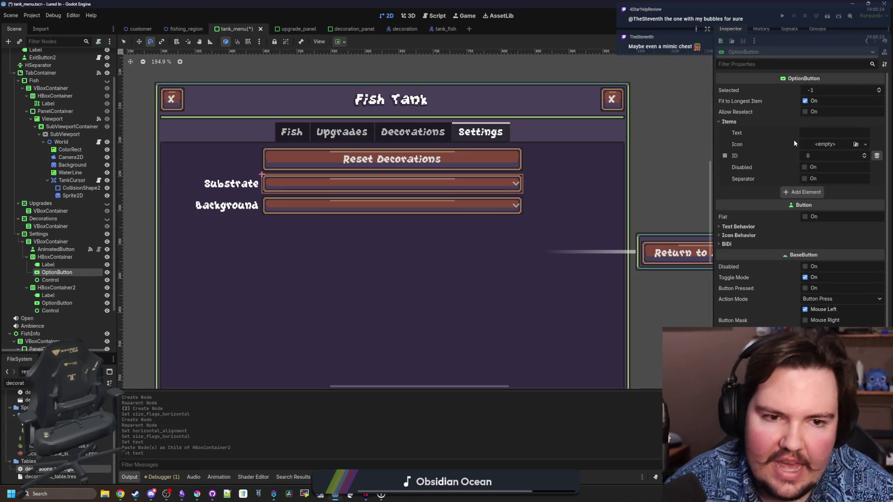
# Step: Save the tank menu scene and filter the FileSystem to 'glob' to open global.gd
pyautogui.hotkey('ctrl', 's')
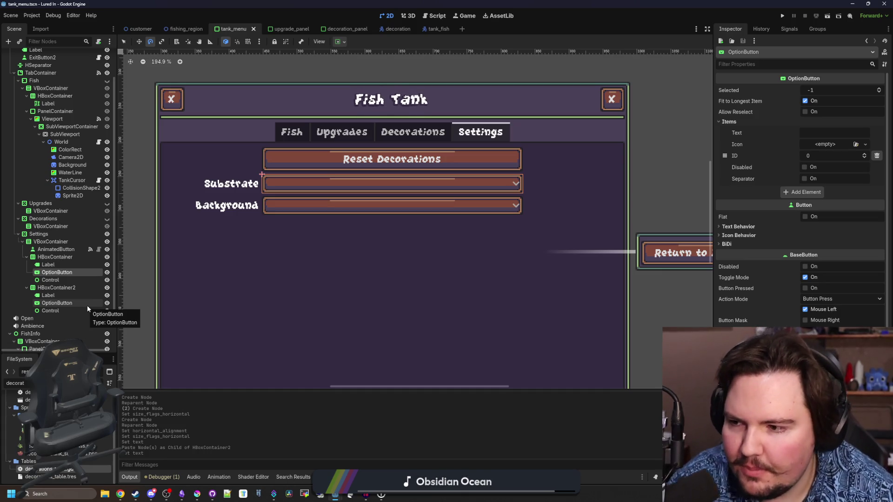
pyautogui.hotkey('ctrl', 'BackSpace')
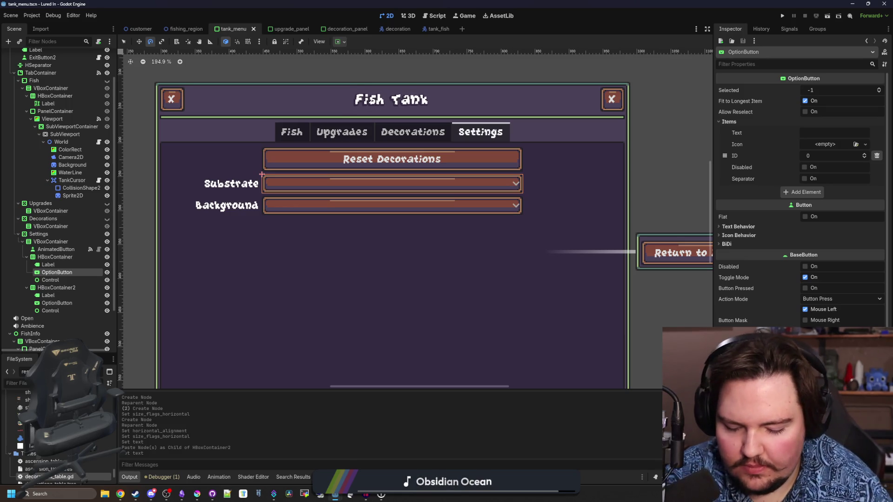
pyautogui.write('glob')
pyautogui.press('Down')
pyautogui.press('Return')
# Step: Add 'var tankSettings : Dictionary[int, Dictionary] = {}' after the tankDecorations declaration
pyautogui.click(404, 217)
pyautogui.scroll(20, 404, 217)
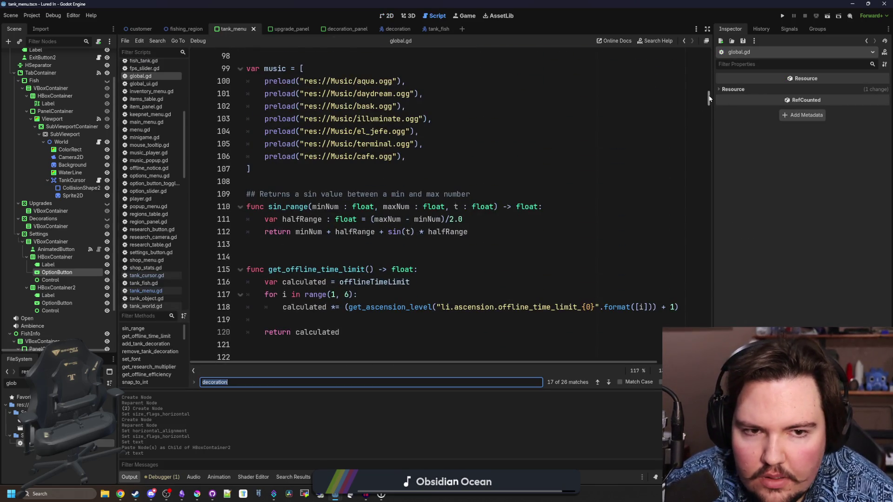
pyautogui.scroll(4, 320, 195)
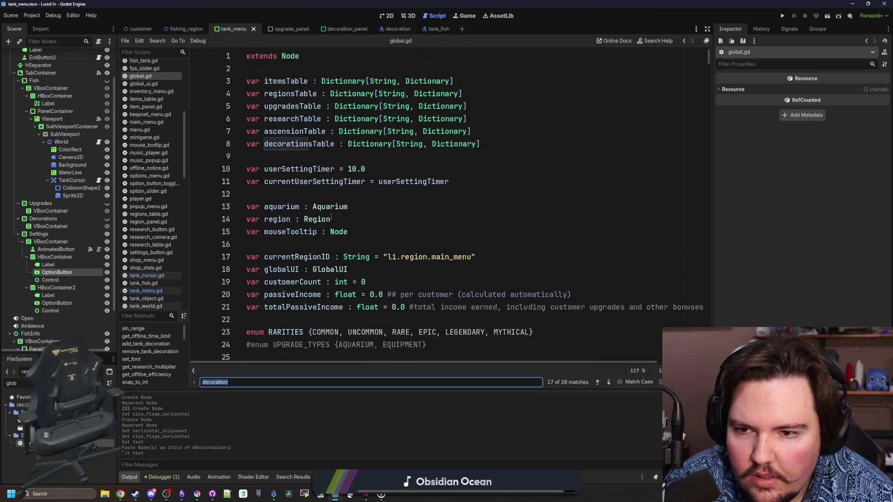
pyautogui.scroll(-1, 347, 213)
pyautogui.scroll(-1, 347, 213)
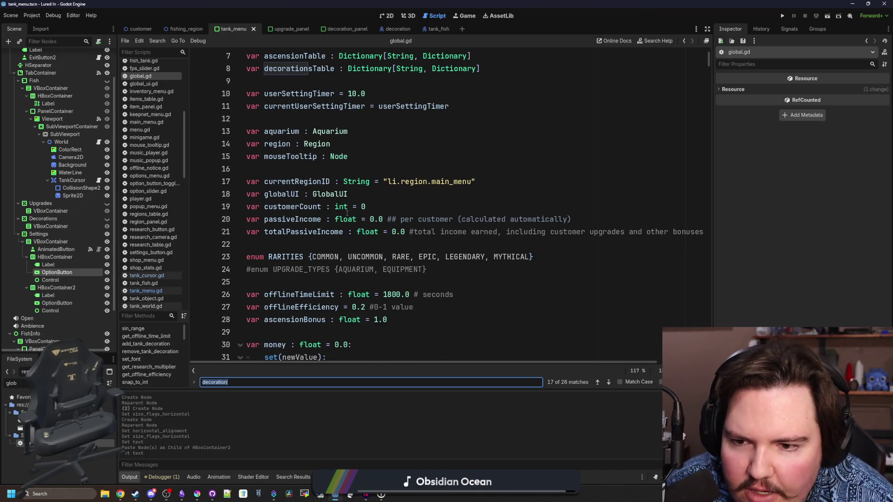
pyautogui.scroll(-3, 347, 213)
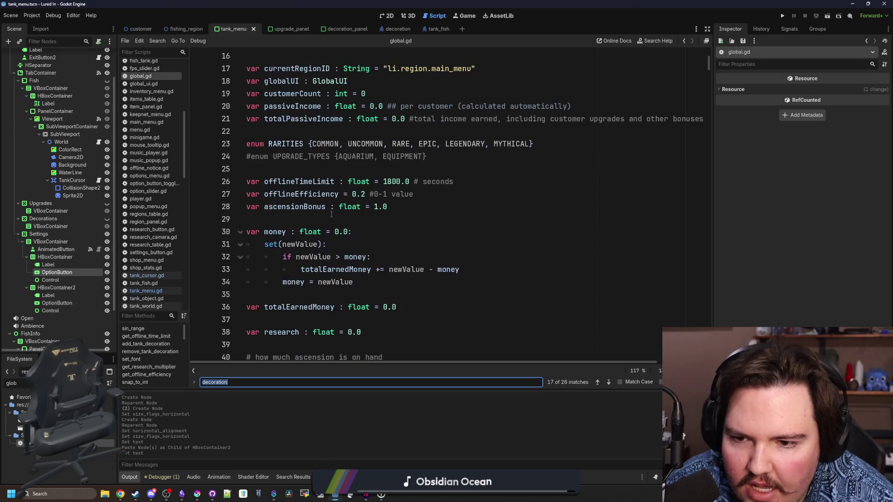
pyautogui.click(332, 216)
pyautogui.scroll(-9, 330, 214)
pyautogui.click(330, 199)
pyautogui.click(508, 186)
pyautogui.press('Return')
pyautogui.write('var tank')
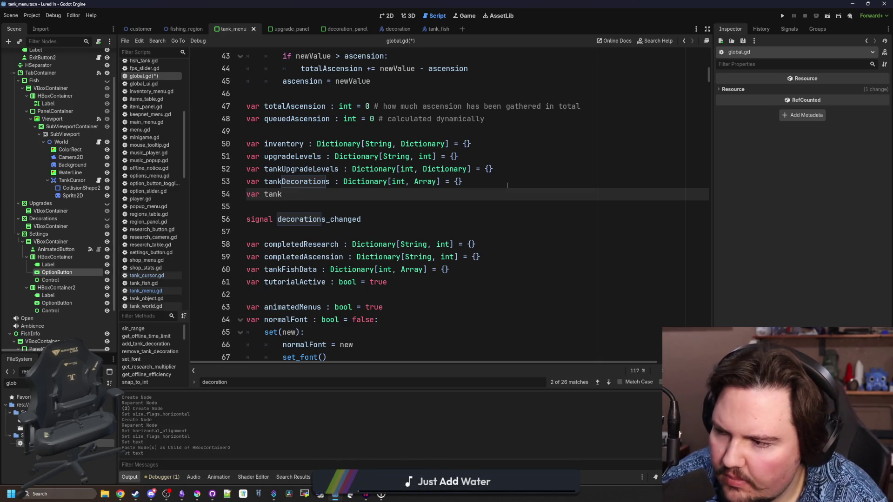
pyautogui.write('Settings')
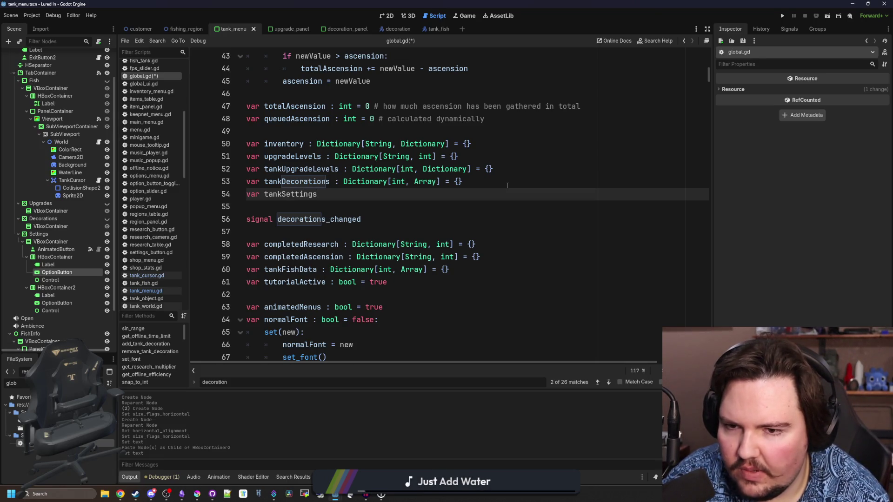
pyautogui.write(' : Dictionary[')
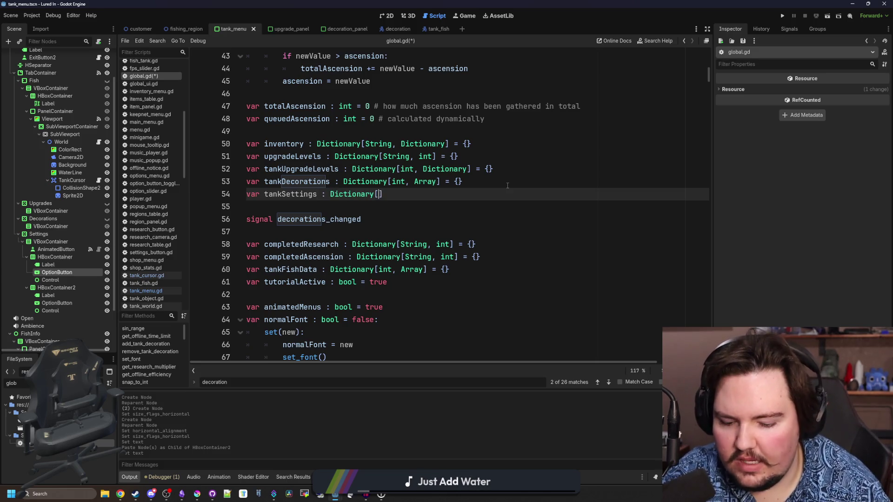
pyautogui.write('int, Dictionary')
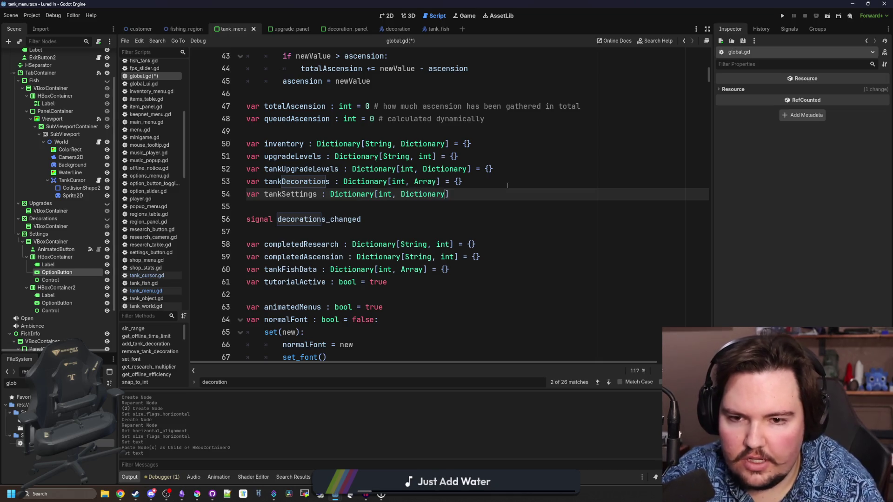
pyautogui.write('] = {}')
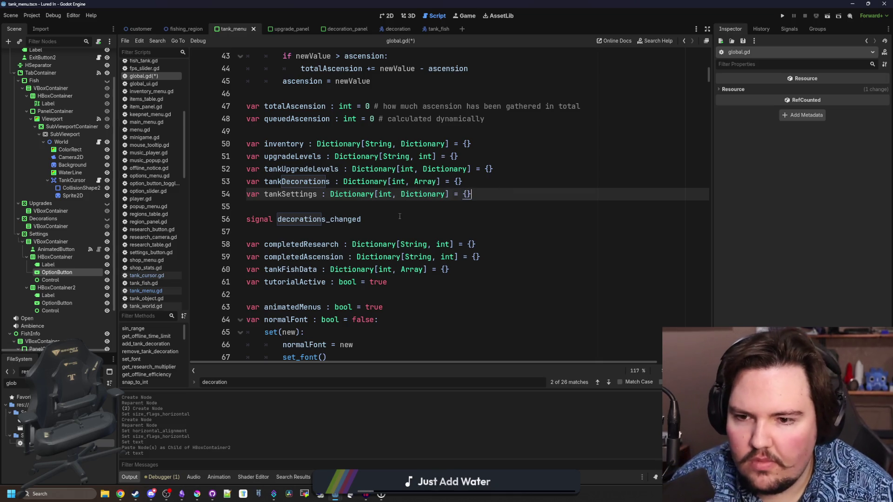
# Step: Compare the new tankSettings name with the tankDecorations declaration
pyautogui.doubleClick(290, 194)
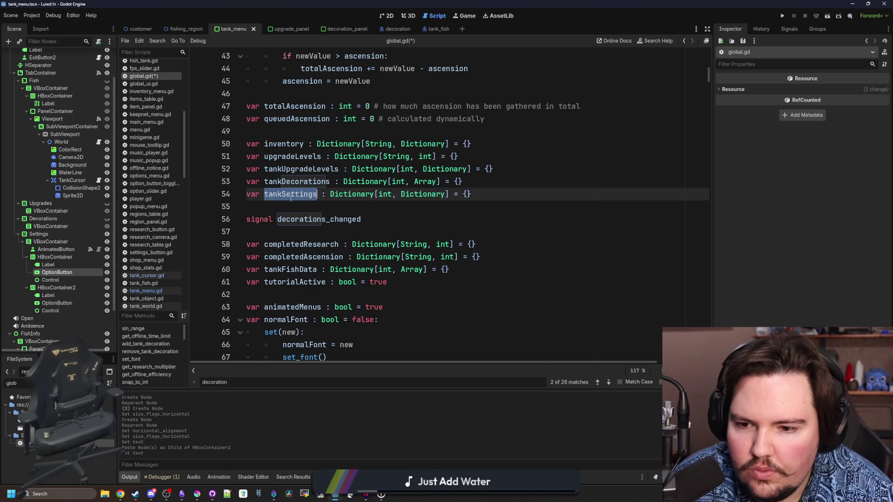
pyautogui.scroll(-1, 290, 198)
pyautogui.click(311, 172)
pyautogui.doubleClick(298, 143)
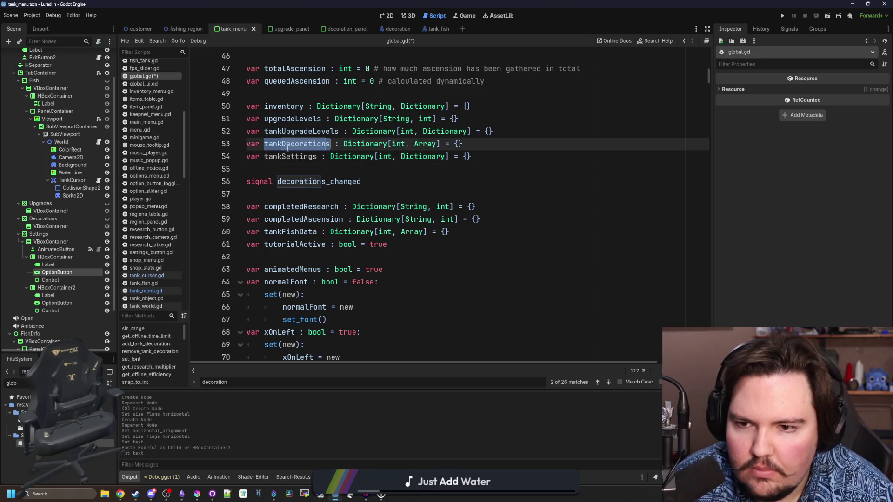
pyautogui.doubleClick(283, 157)
pyautogui.scroll(-3, 284, 172)
# Step: Find _ready in global.gd and open a blank line after the tankDecorations check
pyautogui.hotkey('ctrl', 'f')
pyautogui.write('_ready')
pyautogui.scroll(-11, 422, 219)
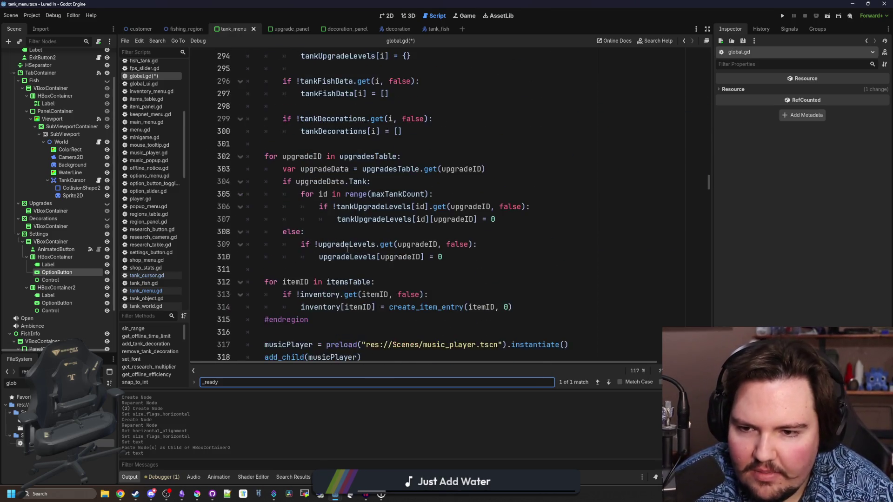
pyautogui.scroll(-1, 348, 249)
pyautogui.scroll(3, 345, 236)
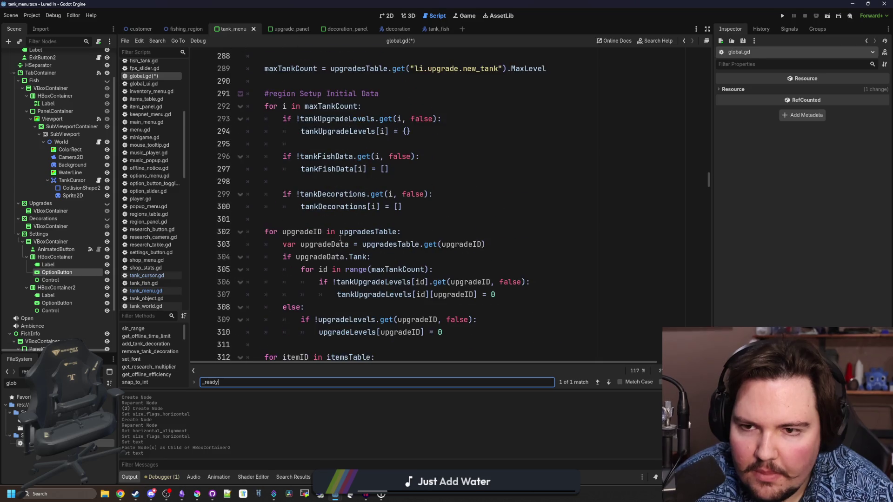
pyautogui.click(414, 198)
pyautogui.click(445, 206)
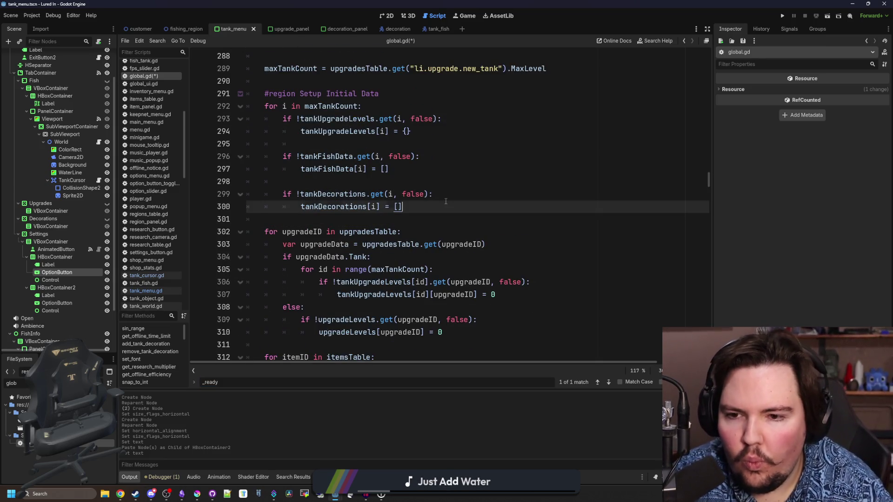
pyautogui.press('Return')
pyautogui.press('Return')
pyautogui.press('BackSpace')
# Step: Add the condition 'if !tankSettings.get(i, false):' in the setup loop
pyautogui.write('if !tankD')
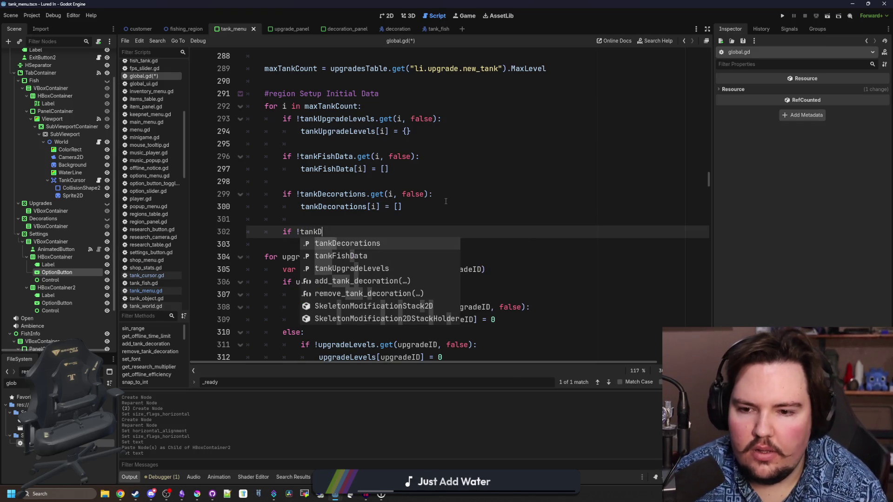
pyautogui.press('BackSpace')
pyautogui.write('S')
pyautogui.press('Return')
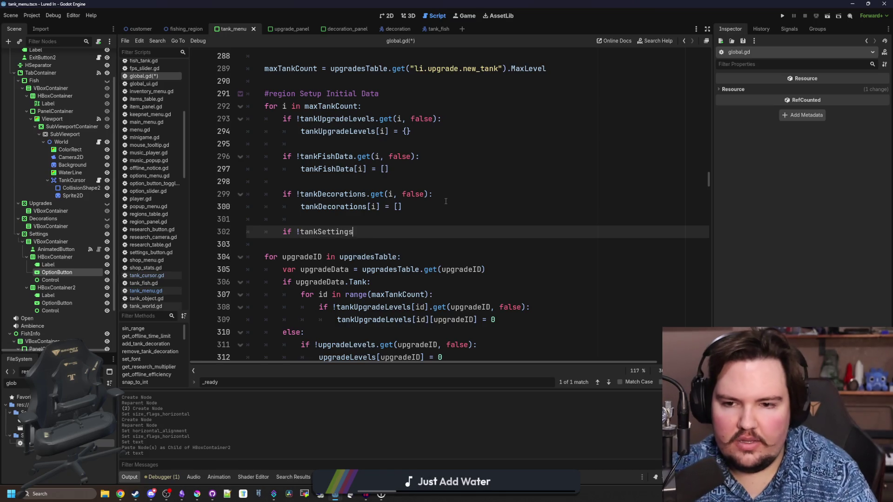
pyautogui.write('.get(i, false')
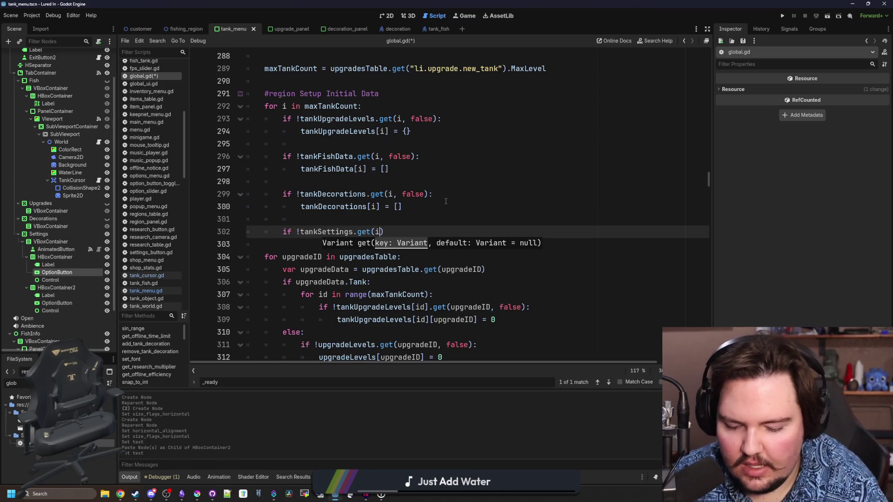
pyautogui.write('):')
pyautogui.press('Return')
# Step: Assign tankSettings a dictionary with "Substrate" set to "li.substrate.sand"
pyautogui.write('tank')
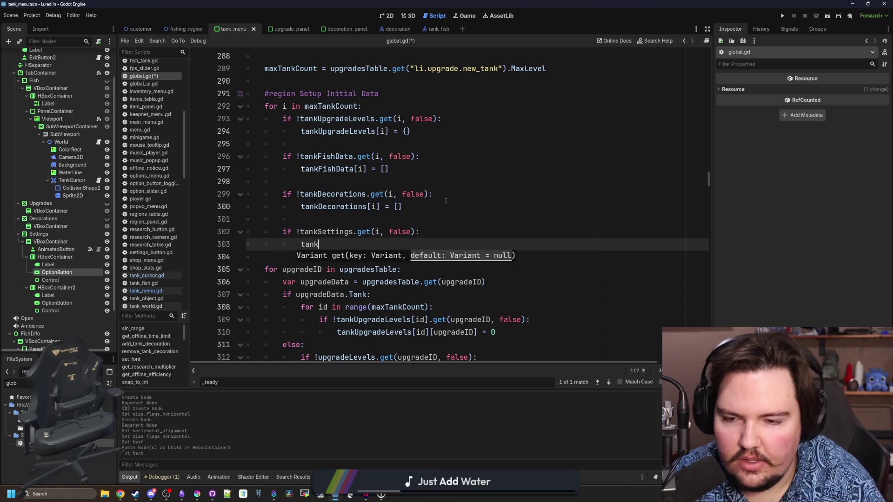
pyautogui.write('se')
pyautogui.press('BackSpace')
pyautogui.write('etting')
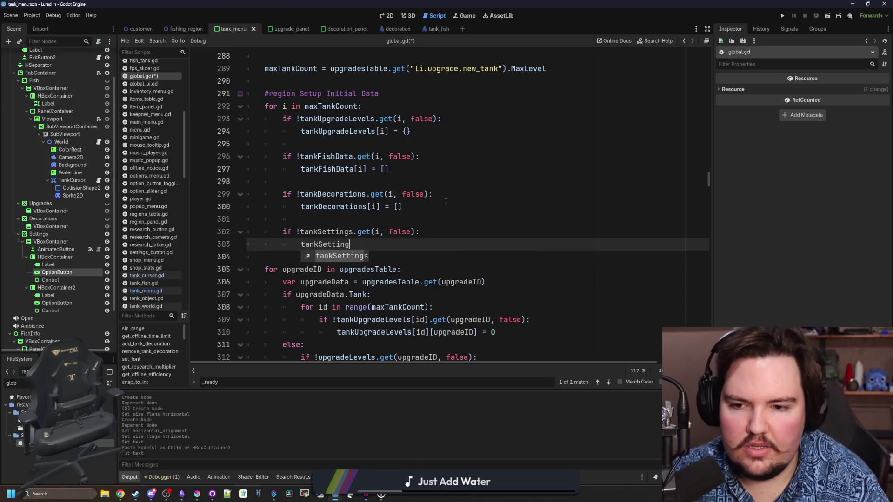
pyautogui.press('Return')
pyautogui.write('= {')
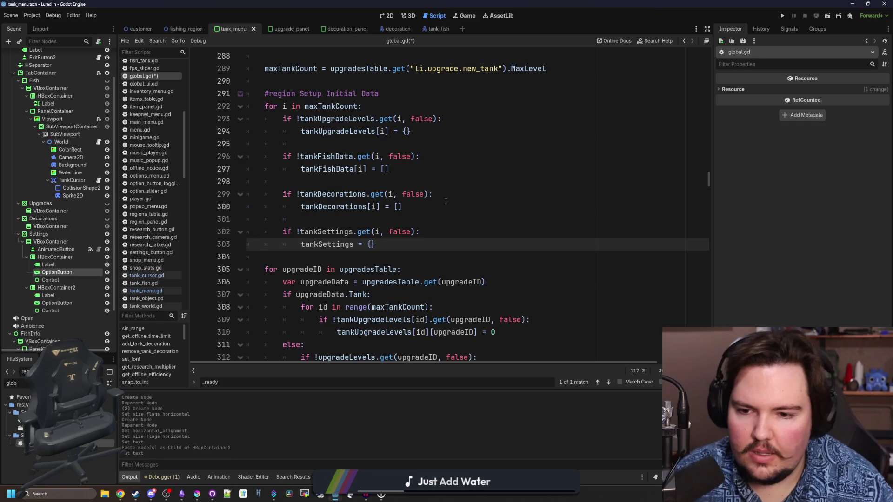
pyautogui.click(446, 202)
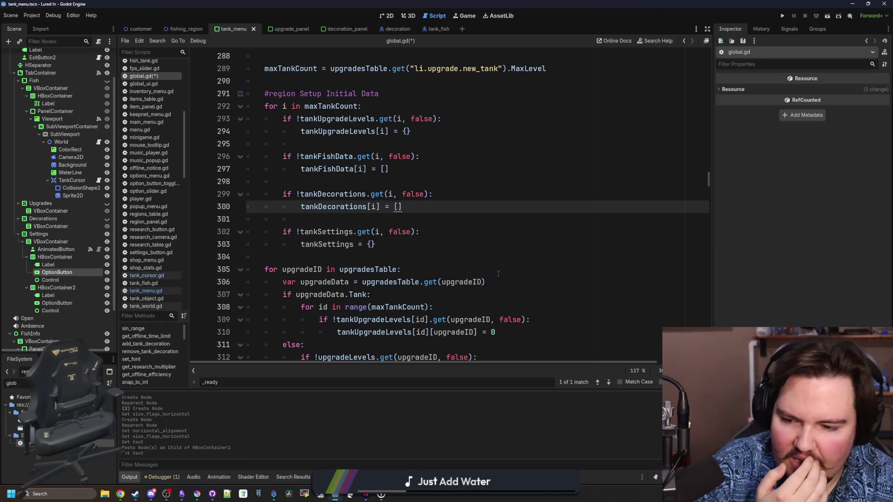
pyautogui.click(372, 244)
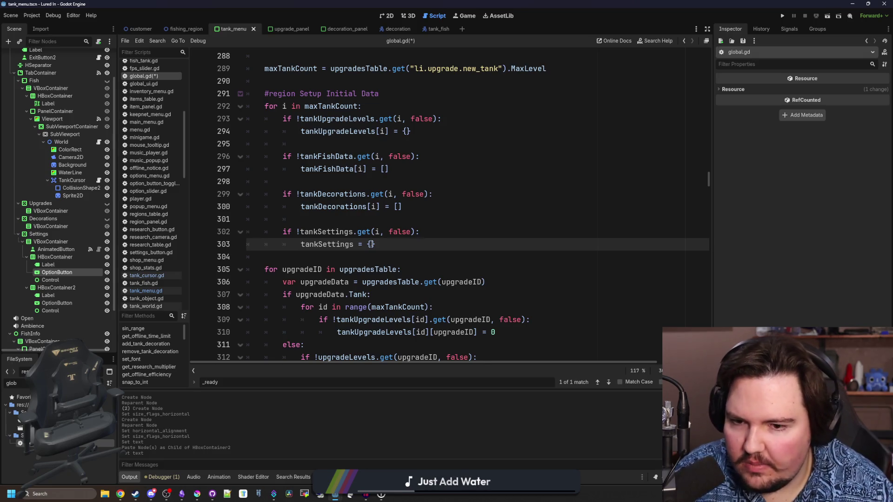
pyautogui.press('Return')
pyautogui.write('"Substrate":')
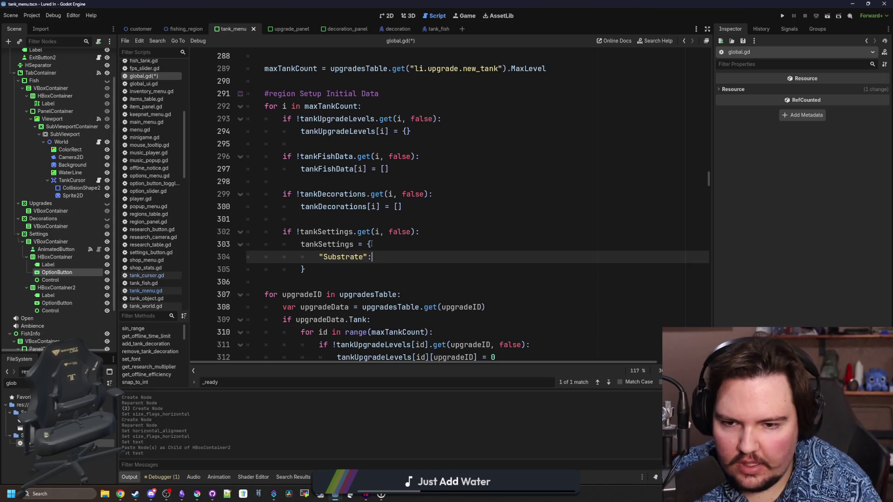
pyautogui.write('"L')
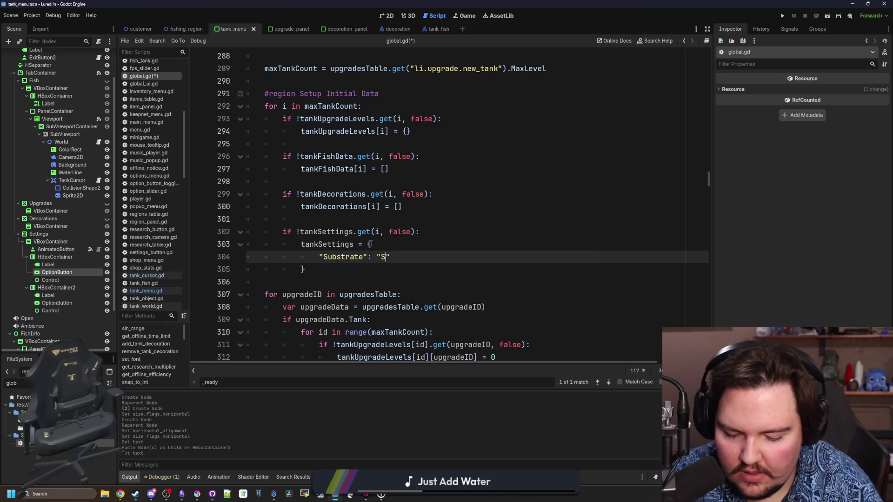
pyautogui.write('i')
pyautogui.press('BackSpace')
pyautogui.press('BackSpace')
pyautogui.write('li.')
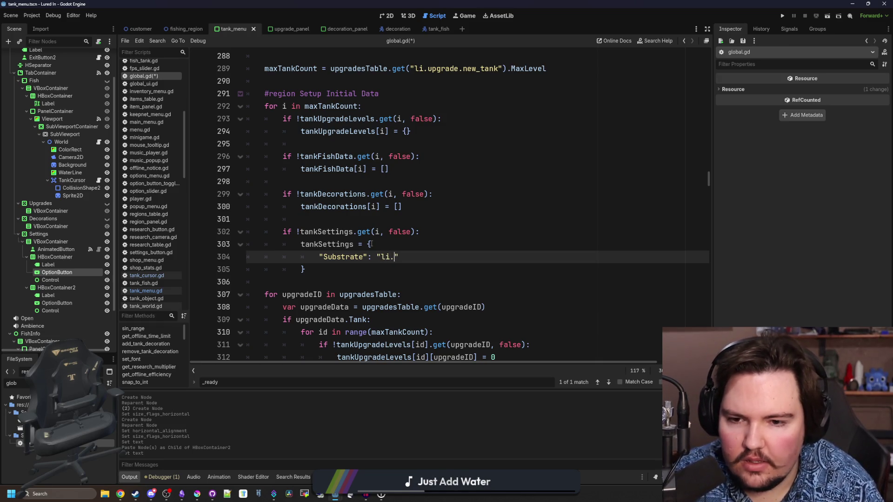
pyautogui.write('substrate.sand')
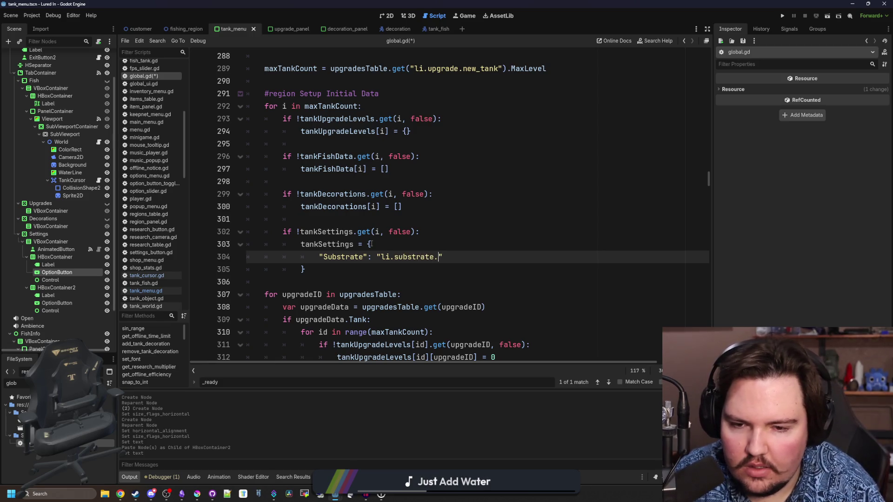
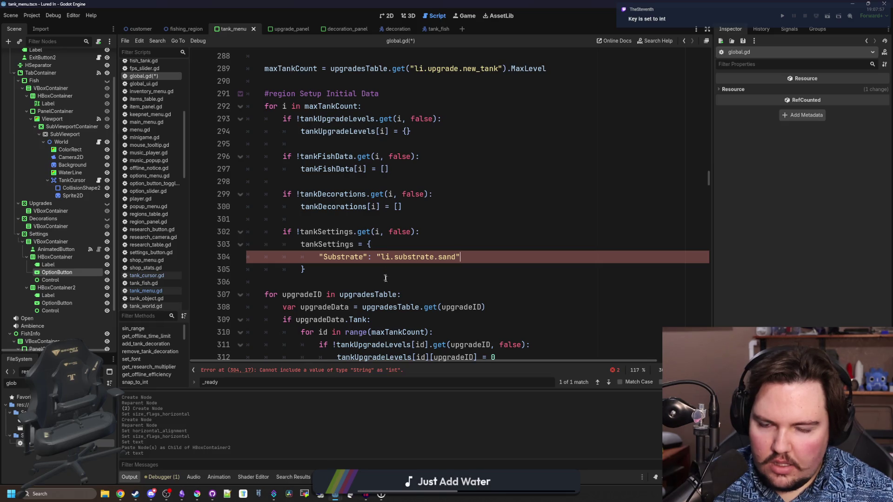
# Step: Change line 303 so the defaults are stored per tank in tankSettings[i]
pyautogui.click(376, 245)
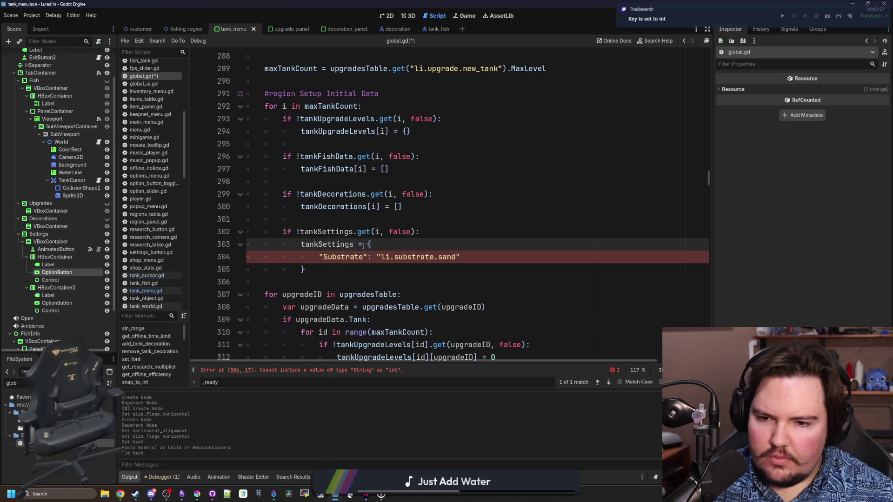
pyautogui.press('Left')
pyautogui.press('Left')
pyautogui.press('Left')
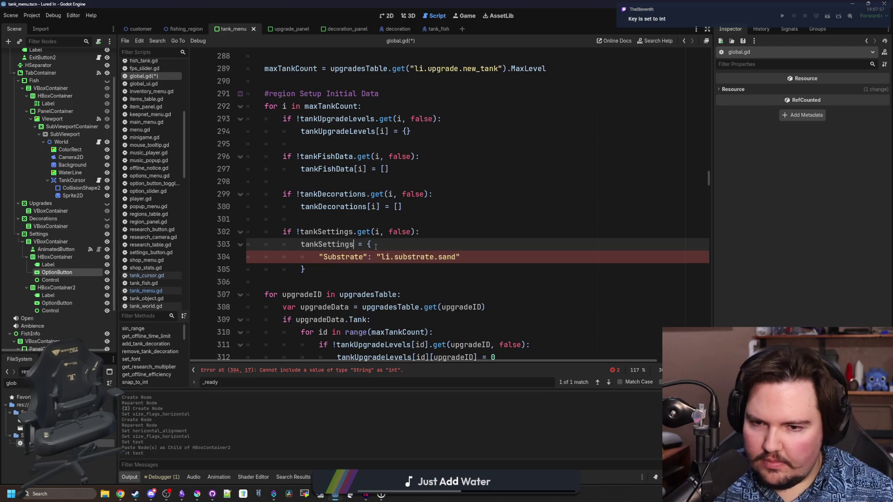
pyautogui.click(301, 269)
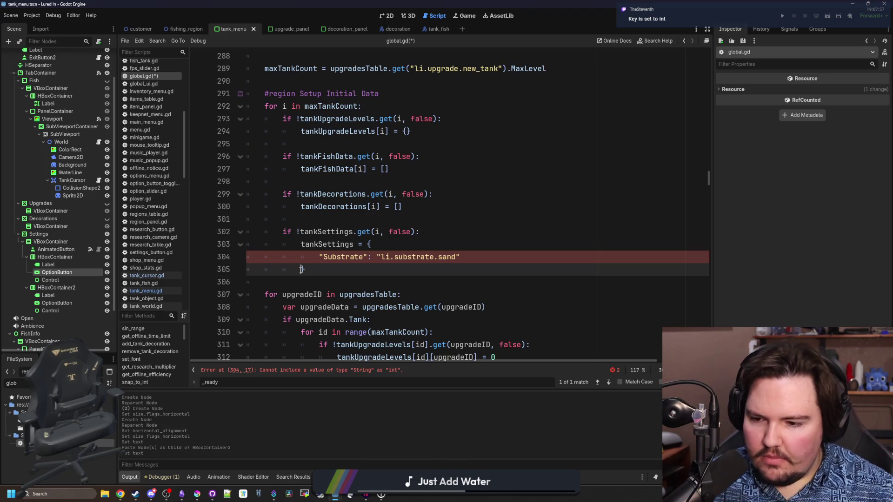
pyautogui.click(366, 244)
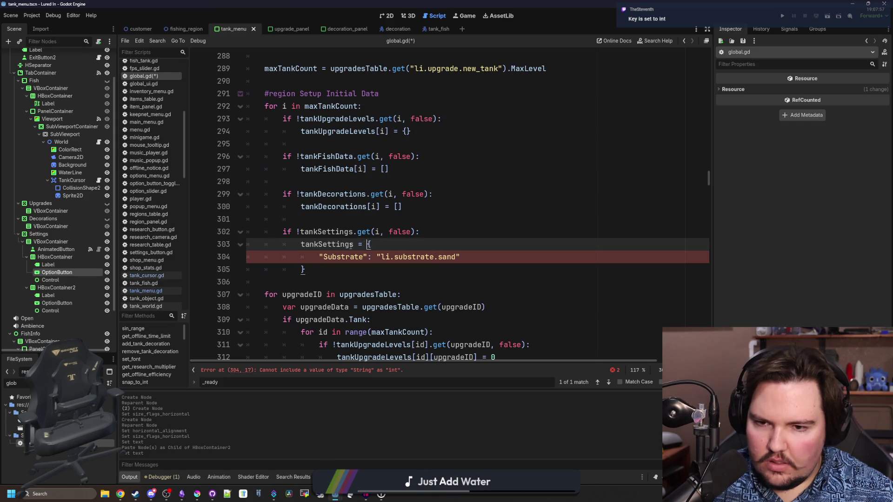
pyautogui.click(354, 244)
pyautogui.write('[i]')
# Step: Add "Background": "" and "Fluid" entries after the Substrate entry
pyautogui.click(327, 270)
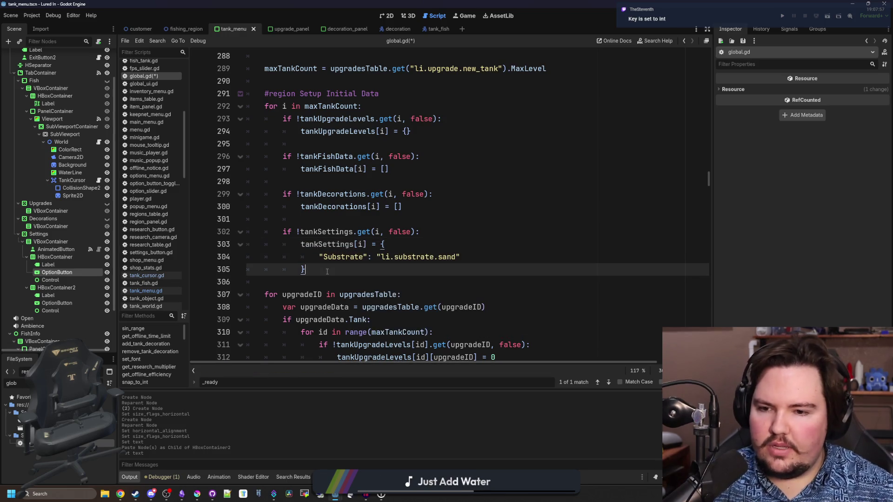
pyautogui.click(372, 257)
pyautogui.press('Return')
pyautogui.write('"')
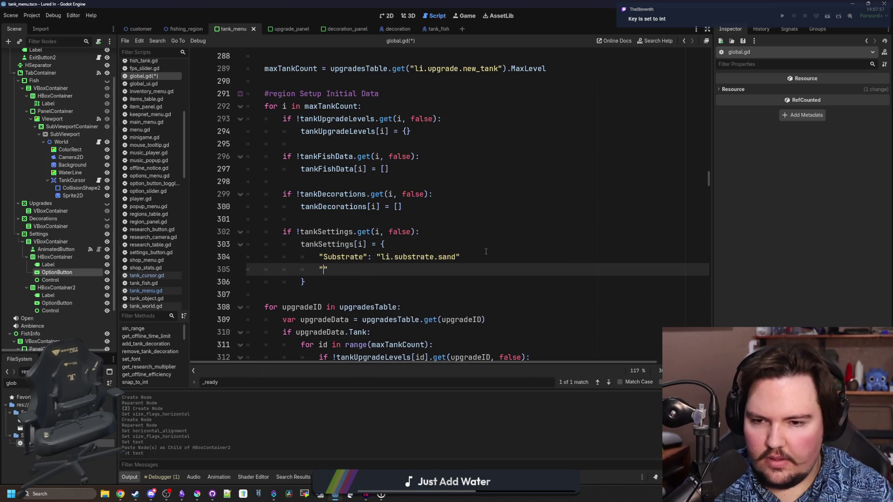
pyautogui.write('Background": "')
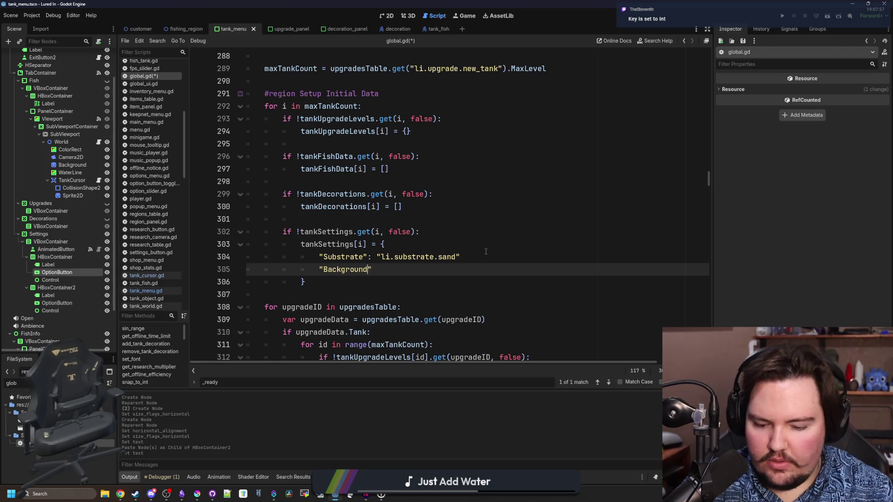
pyautogui.write('"')
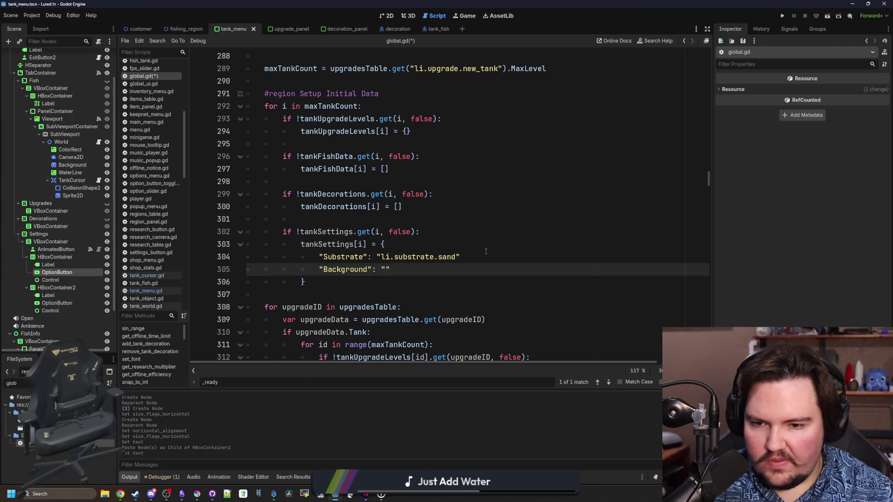
pyautogui.press('Return')
pyautogui.write('"Fluid": ')
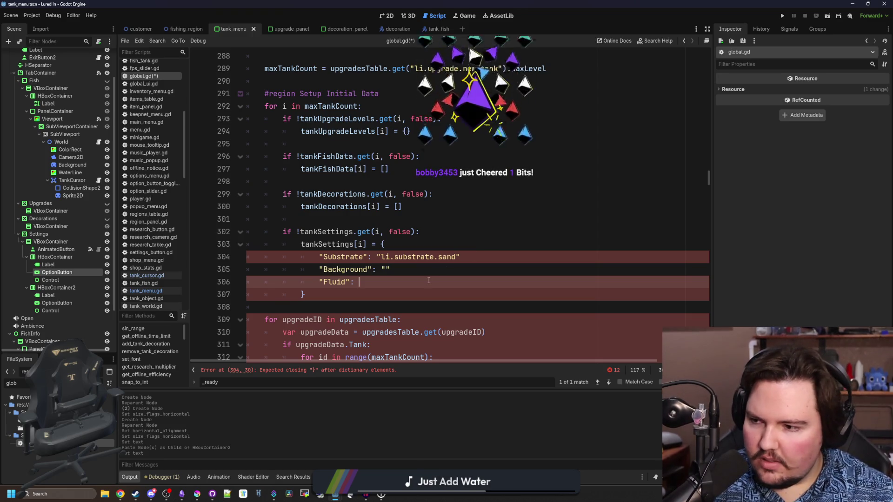
pyautogui.write(',')
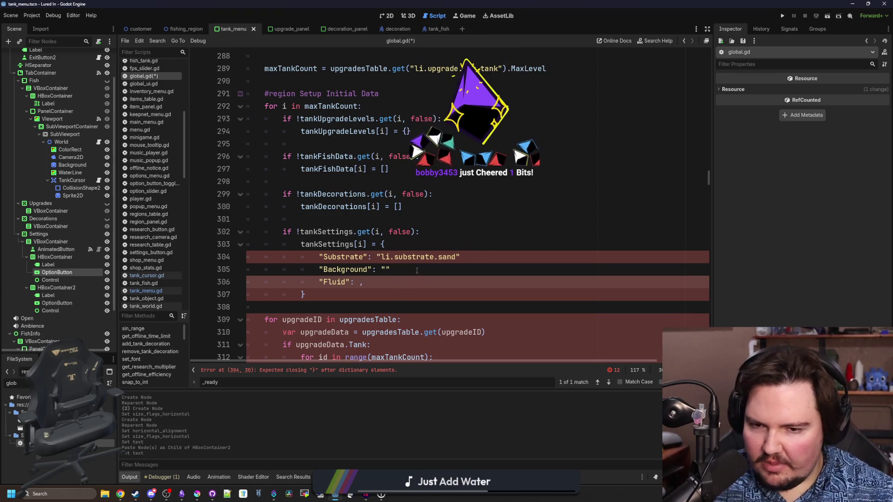
# Step: Add trailing commas, finish Fluid's empty string value, and clear the FileSystem filter
pyautogui.press('Up')
pyautogui.press('End')
pyautogui.write(',')
pyautogui.press('Up')
pyautogui.press('End')
pyautogui.write(',')
pyautogui.click(359, 282)
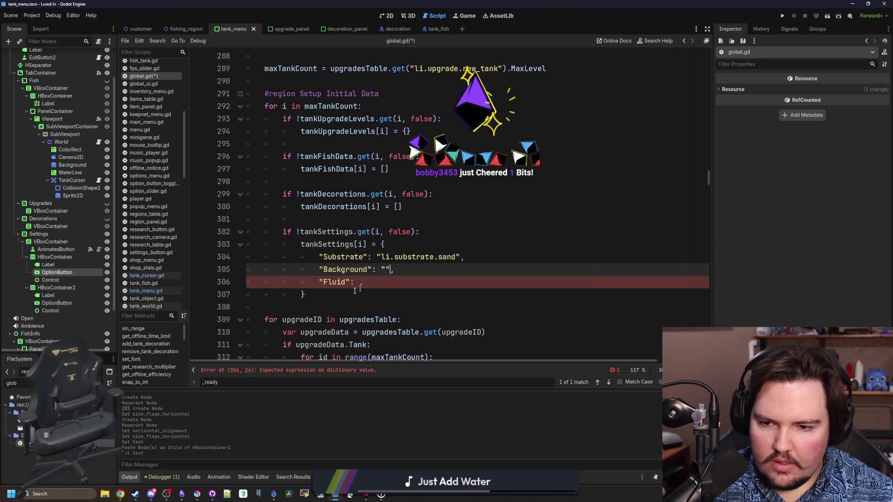
pyautogui.write('"')
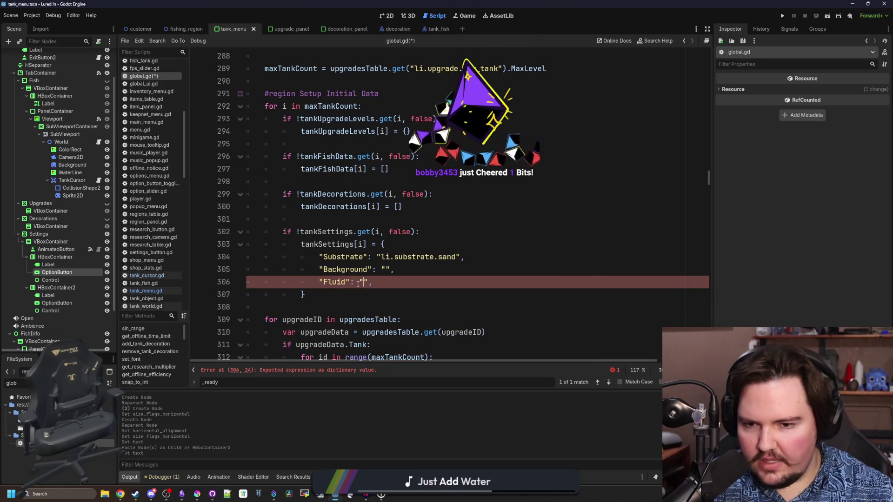
pyautogui.press('Up')
pyautogui.press('End')
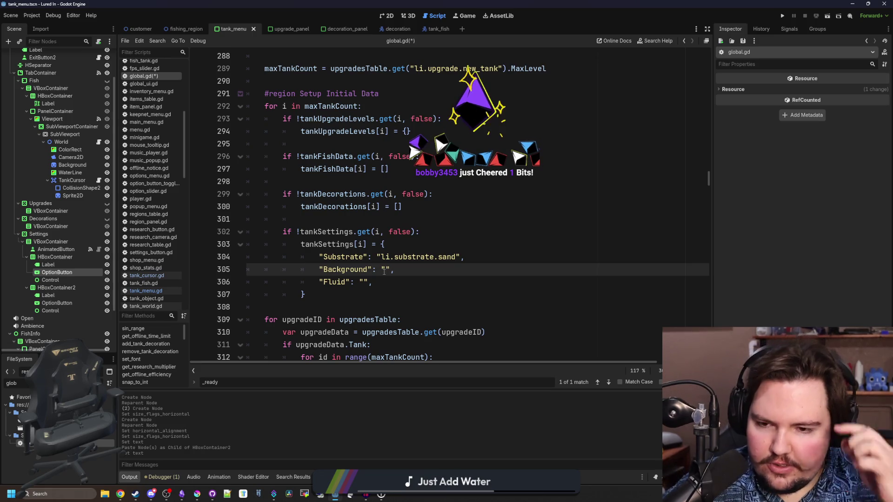
pyautogui.click(384, 270)
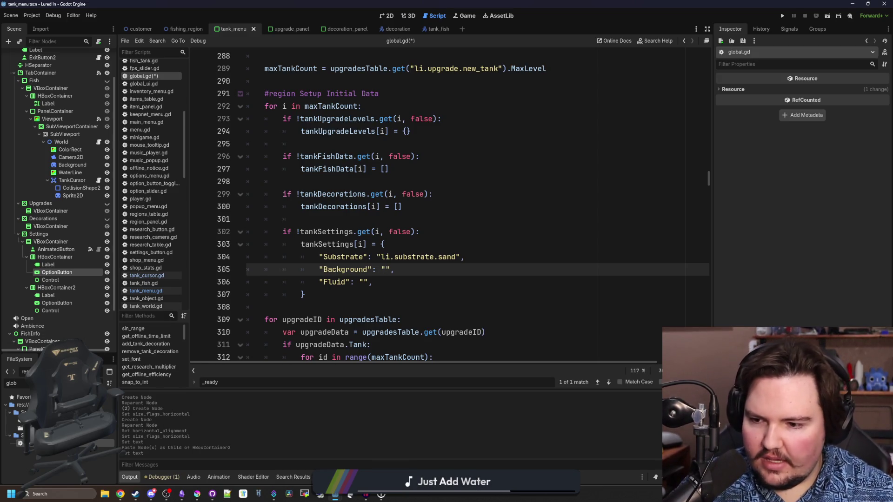
pyautogui.press('BackSpace')
pyautogui.press('BackSpace')
pyautogui.press('BackSpace')
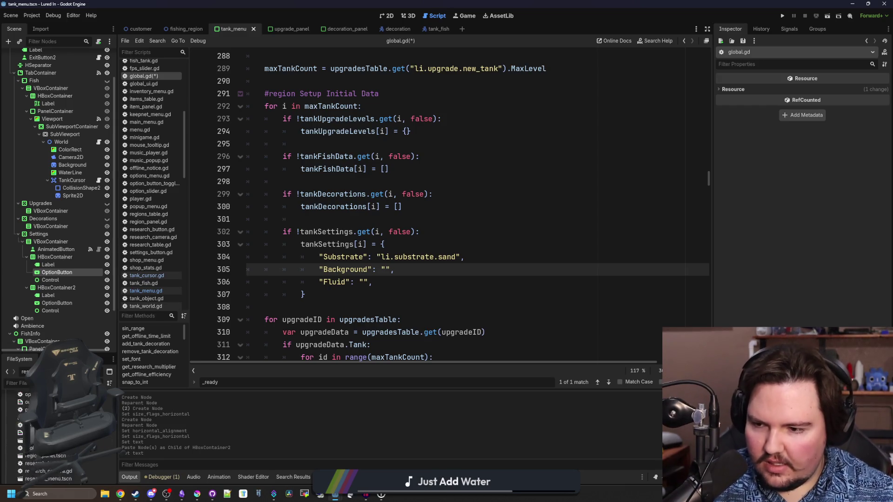
# Step: Enlarge the FileSystem panel, collapse Scenes and Sprites, and open decorations_table.gd's file actions in Tables
pyautogui.moveTo(58, 354); pyautogui.dragTo(58, 254)
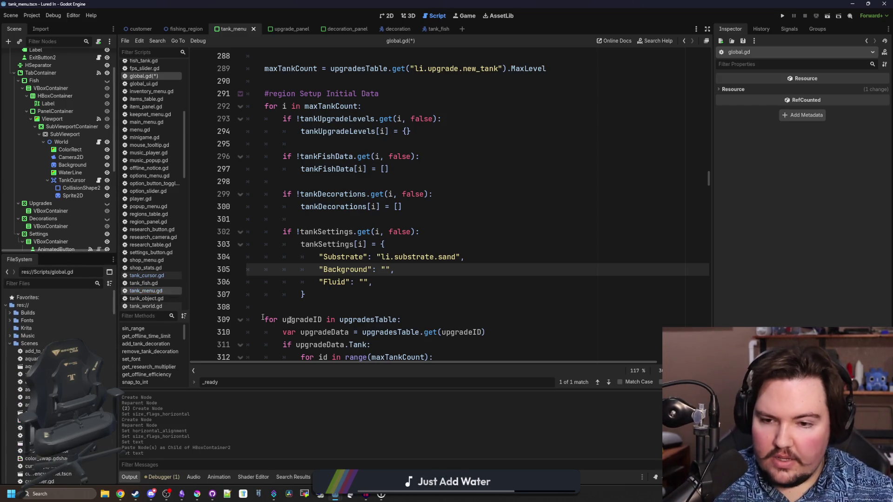
pyautogui.click(373, 282)
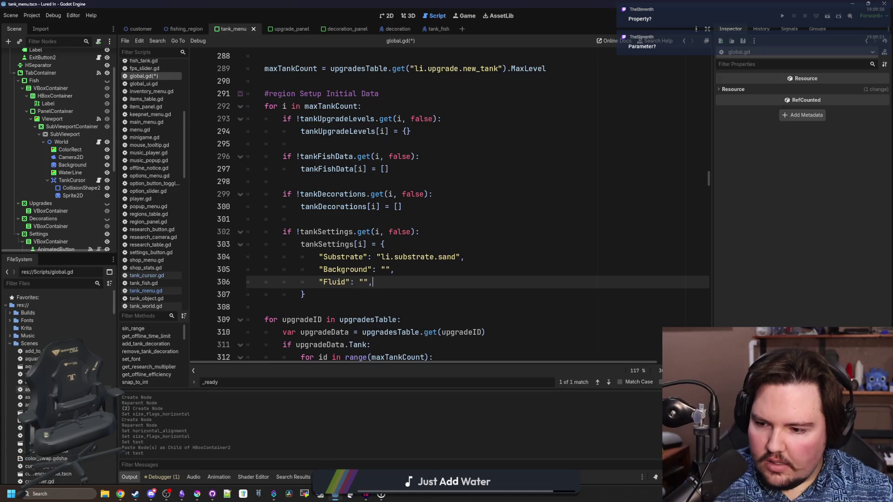
pyautogui.scroll(-5, 58, 386)
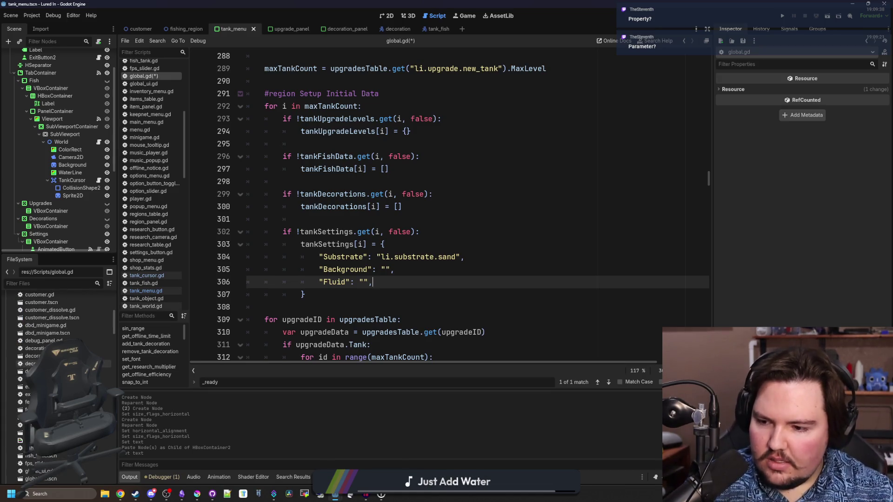
pyautogui.scroll(5, 21, 352)
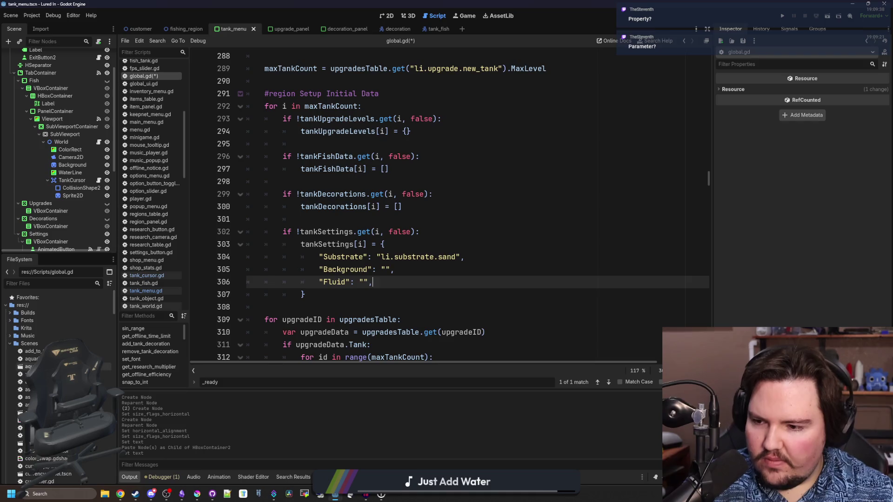
pyautogui.click(9, 343)
pyautogui.click(10, 375)
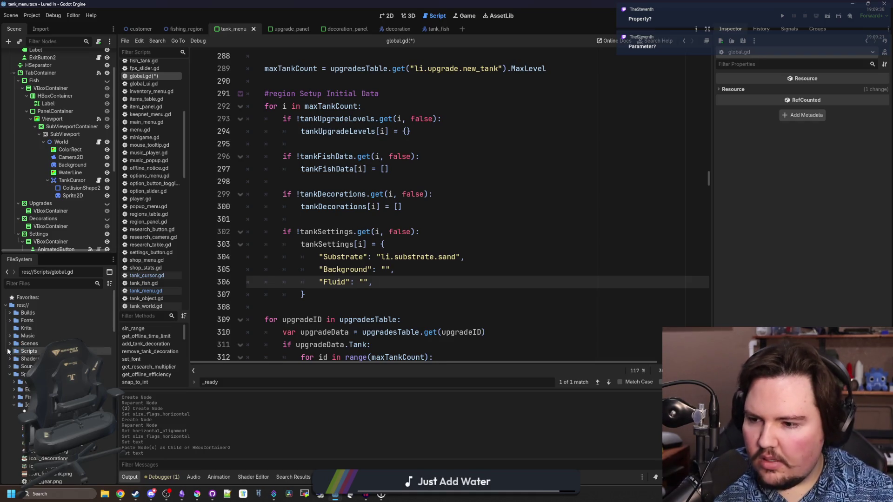
pyautogui.click(10, 375)
pyautogui.scroll(-1, 56, 353)
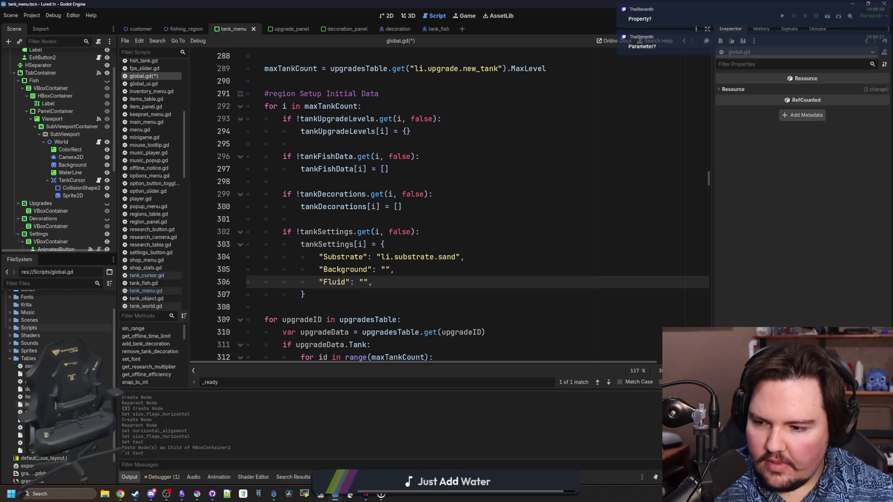
pyautogui.click(28, 382)
pyautogui.rightClick(80, 381)
# Step: Duplicate decorations_table.gd as tank_attributes_table.gd, cancelling an accidental second duplicate
pyautogui.click(139, 424)
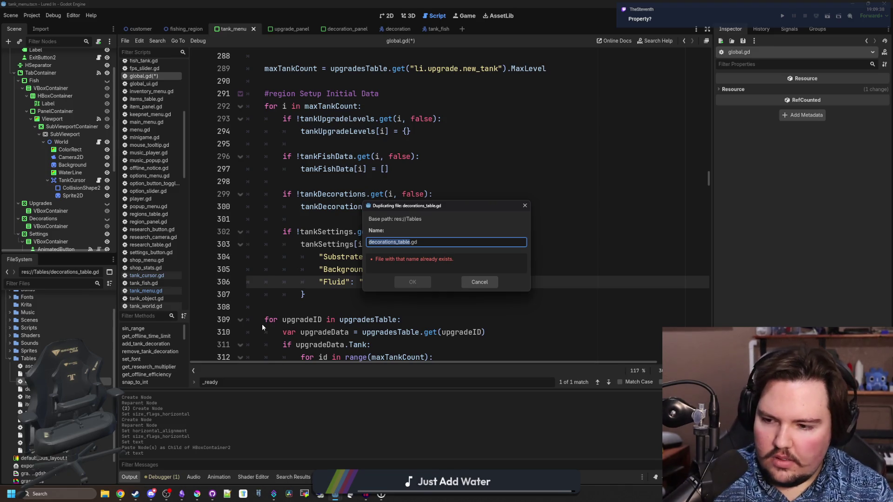
pyautogui.write('tank_a')
pyautogui.write('ttributes')
pyautogui.write('_table')
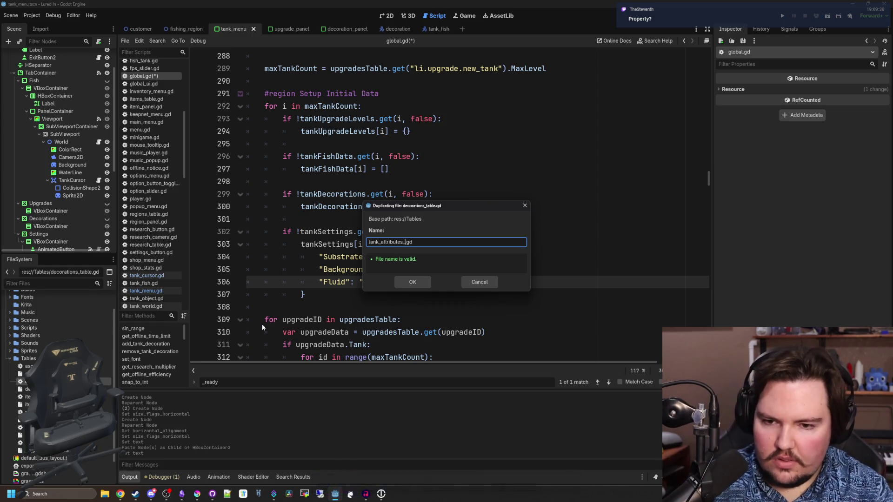
pyautogui.click(423, 284)
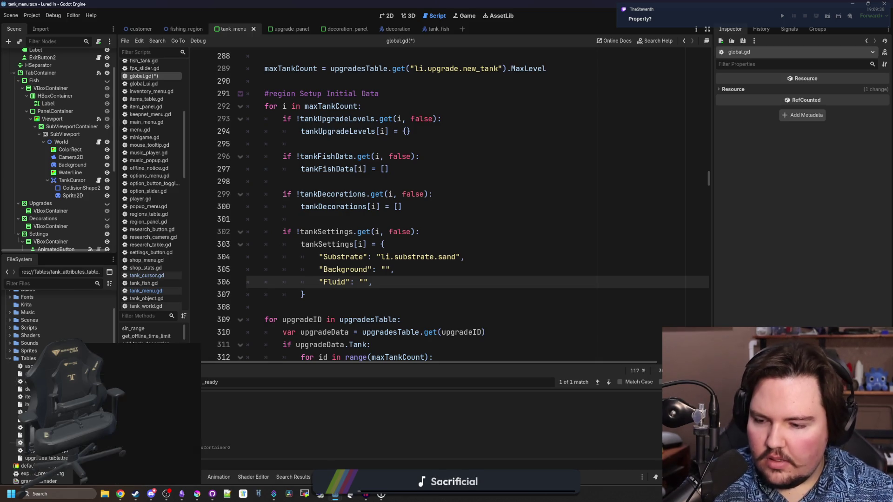
pyautogui.hotkey('ctrl', 'd')
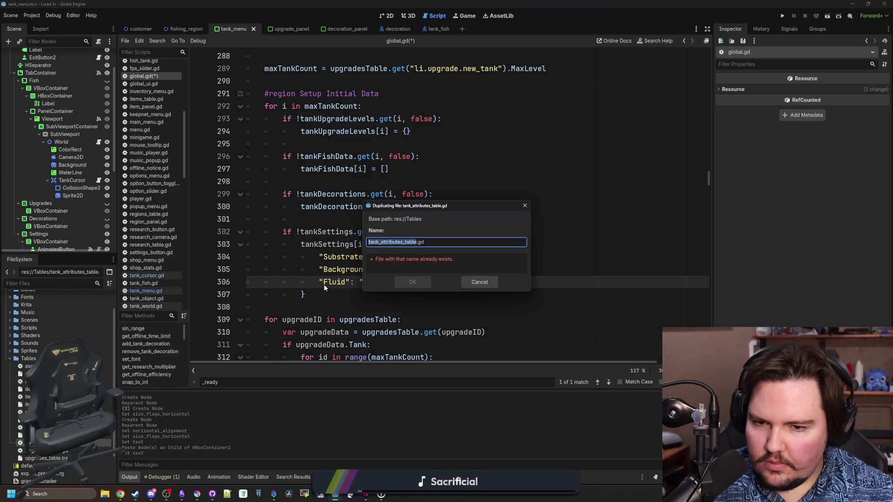
pyautogui.write('tank_attr')
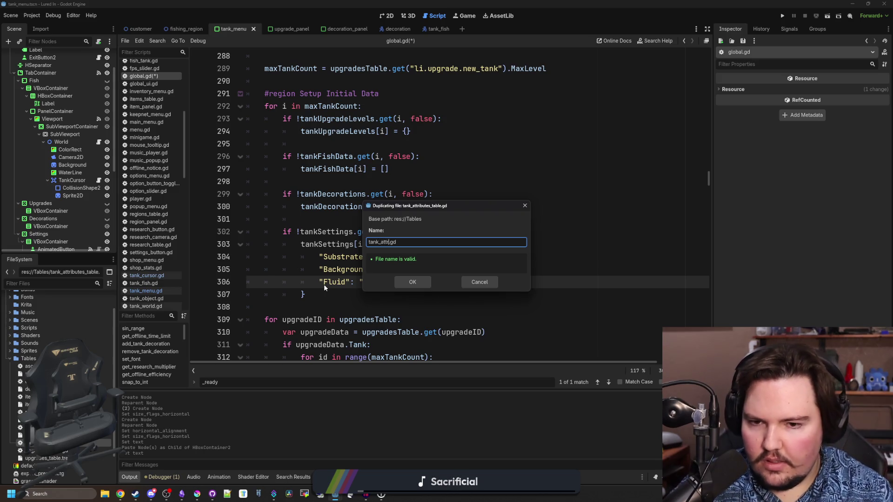
pyautogui.click(470, 281)
# Step: Duplicate research_table.tres as tank_attributes_table.tres and attach tank_attributes_table.gd as its script
pyautogui.rightClick(79, 435)
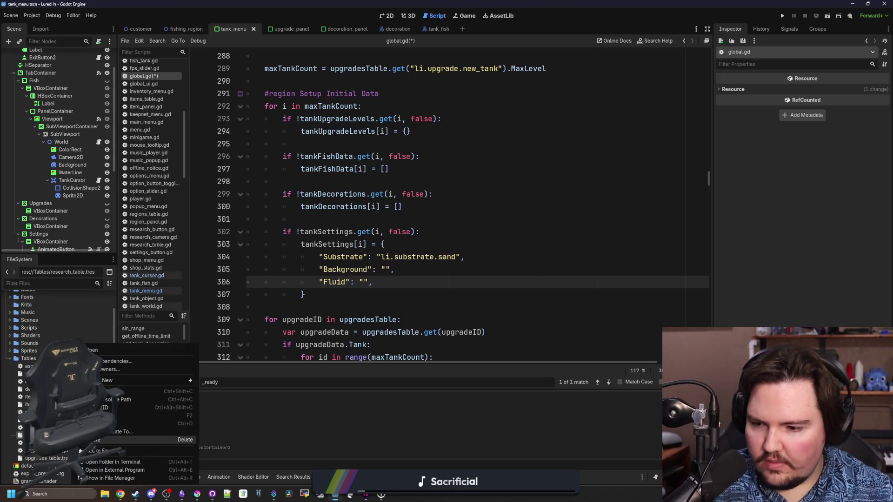
pyautogui.click(111, 423)
pyautogui.write('ta')
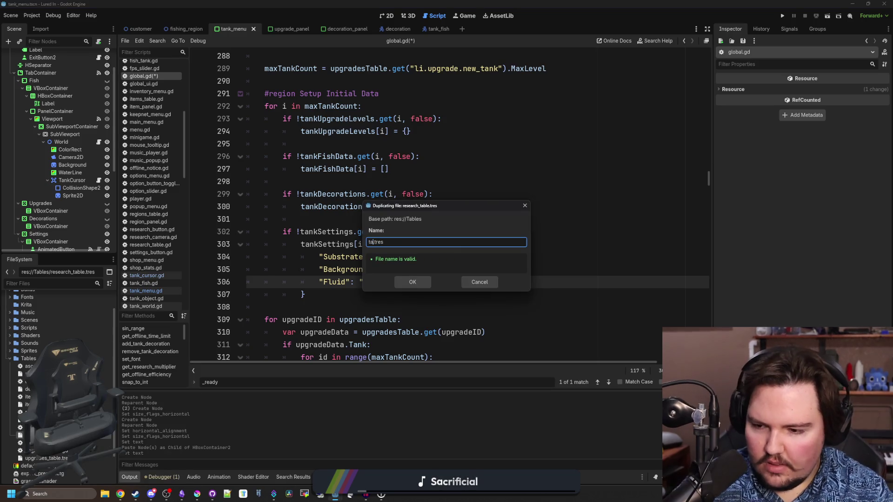
pyautogui.write('ttributes_table')
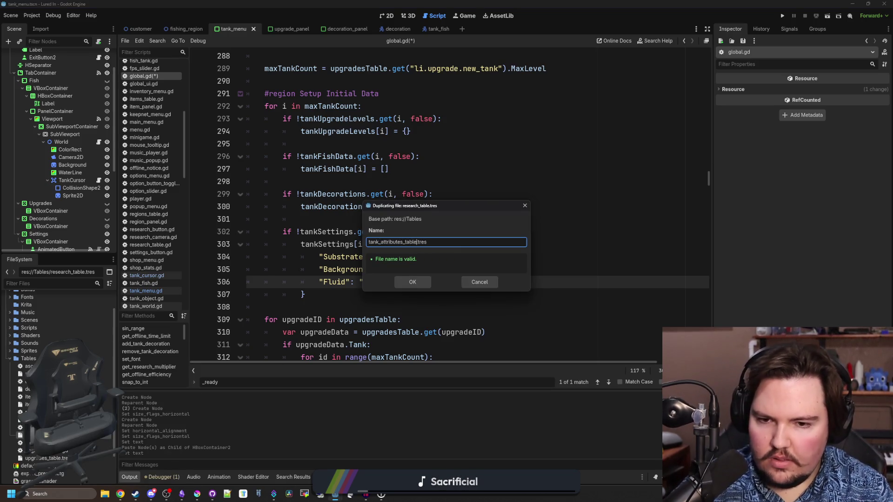
pyautogui.press('Return')
pyautogui.click(46, 436)
pyautogui.moveTo(46, 436)
pyautogui.mouseDown()
pyautogui.moveTo(763, 120)
pyautogui.moveTo(837, 120)
pyautogui.mouseUp()
# Step: Save, then set global.gd's default Background to "li.background.blue"
pyautogui.click(354, 194)
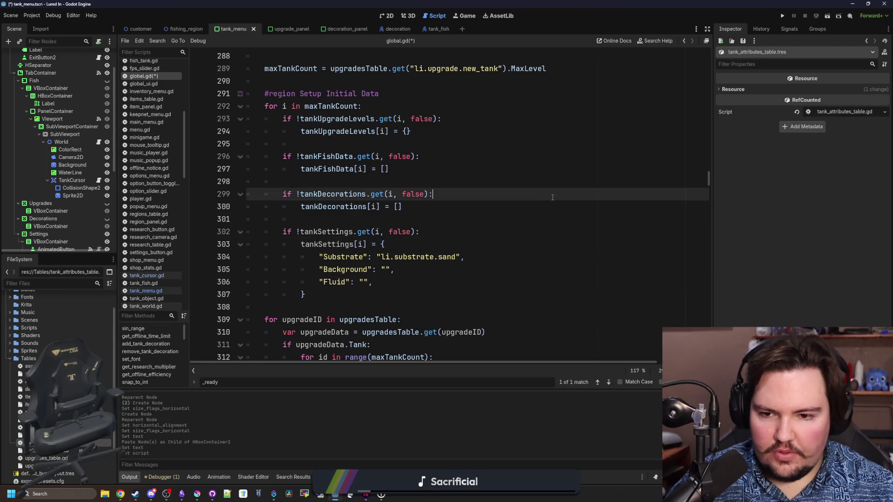
pyautogui.click(325, 219)
pyautogui.hotkey('ctrl', 's')
pyautogui.click(385, 269)
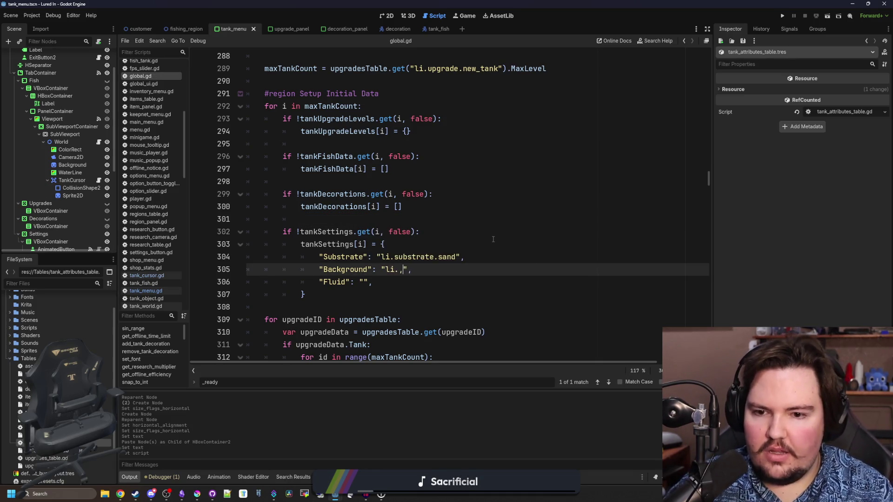
pyautogui.write('background.b')
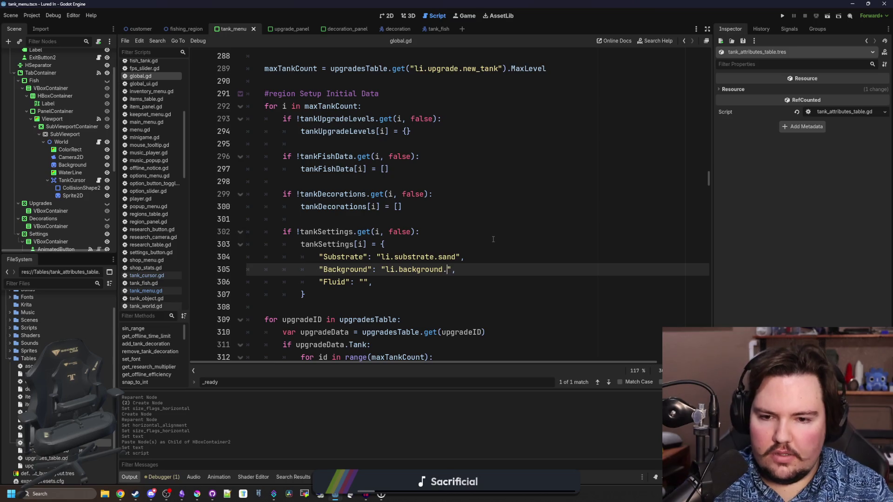
pyautogui.write('lue')
pyautogui.click(493, 239)
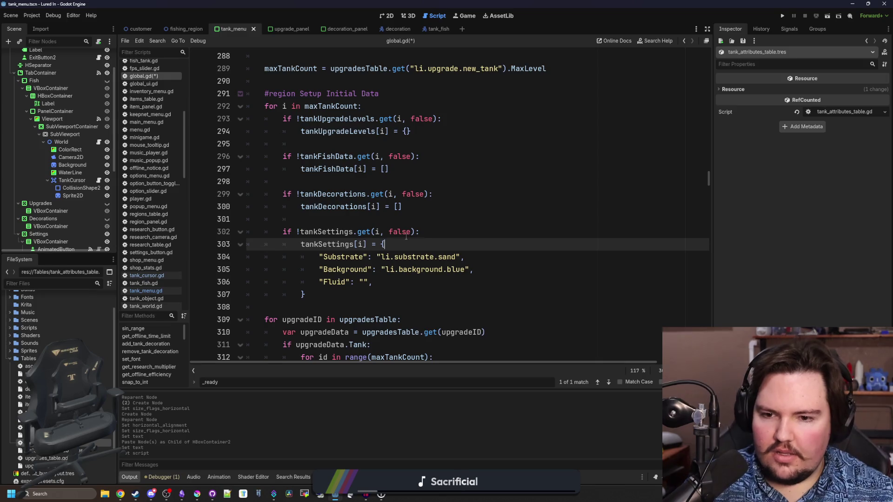
pyautogui.click(376, 218)
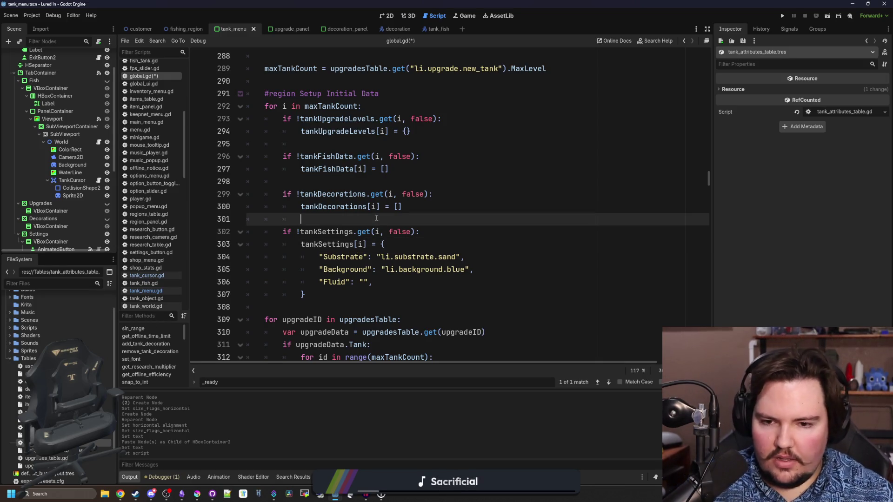
pyautogui.click(411, 244)
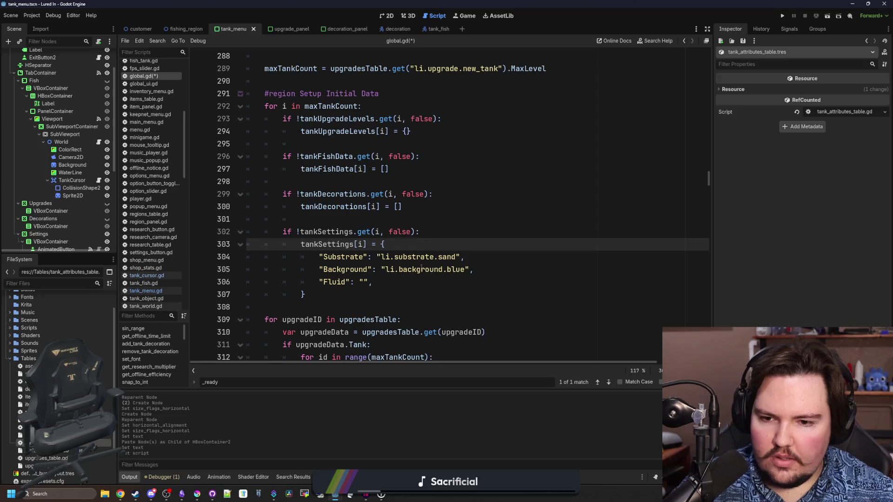
pyautogui.click(384, 283)
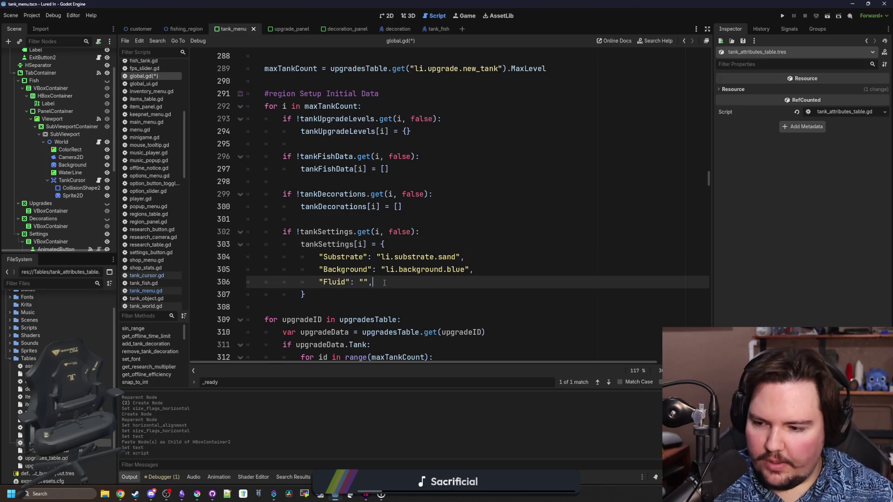
pyautogui.keyDown('ctrl'); pyautogui.click(334, 246); pyautogui.keyUp('ctrl')
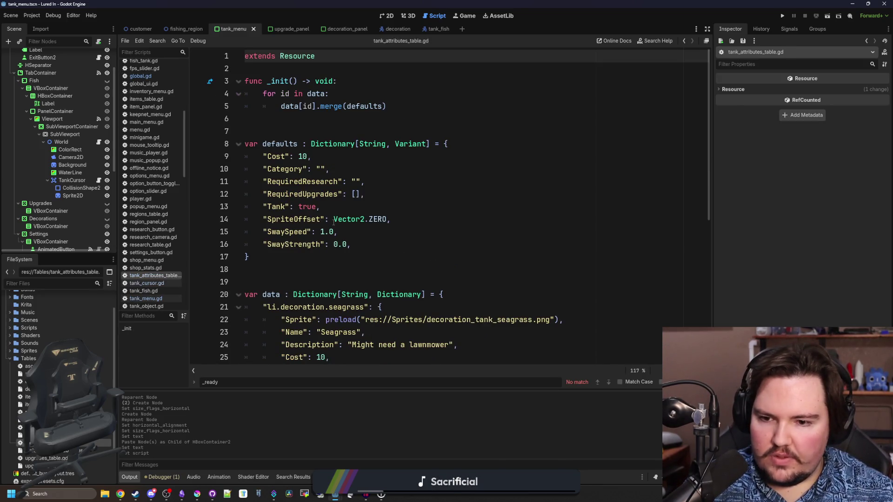
# Step: Delete every default in tank_attributes_table.gd except Tank: true
pyautogui.click(354, 257)
pyautogui.moveTo(367, 240)
pyautogui.mouseDown()
pyautogui.moveTo(327, 244)
pyautogui.moveTo(214, 218)
pyautogui.mouseUp()
pyautogui.press('BackSpace')
pyautogui.moveTo(367, 194)
pyautogui.mouseDown()
pyautogui.moveTo(208, 173)
pyautogui.moveTo(200, 158)
pyautogui.mouseUp()
pyautogui.press('BackSpace')
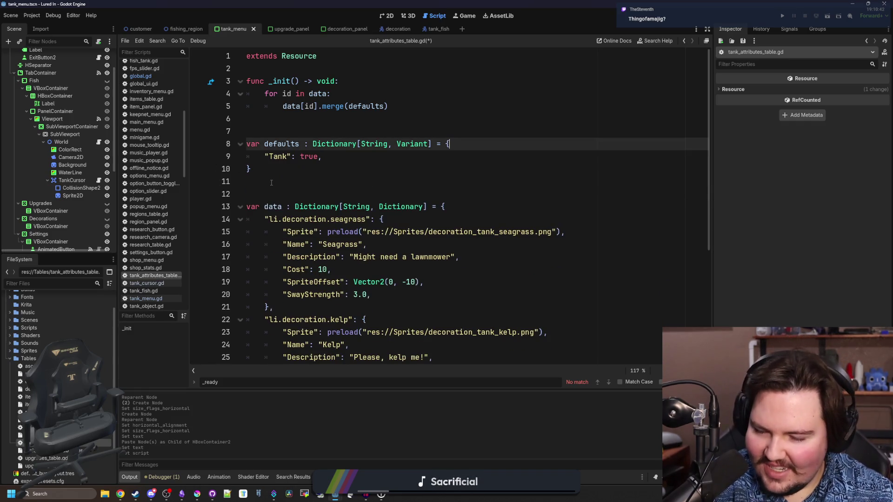
# Step: Remove all data entries but the first and rename its key to li.substrate.sand
pyautogui.scroll(-5, 367, 279)
pyautogui.moveTo(275, 347)
pyautogui.mouseDown()
pyautogui.moveTo(251, 245)
pyautogui.moveTo(214, 214)
pyautogui.moveTo(209, 188)
pyautogui.moveTo(207, 295)
pyautogui.mouseUp()
pyautogui.press('BackSpace')
pyautogui.doubleClick(356, 219)
pyautogui.press('BackSpace')
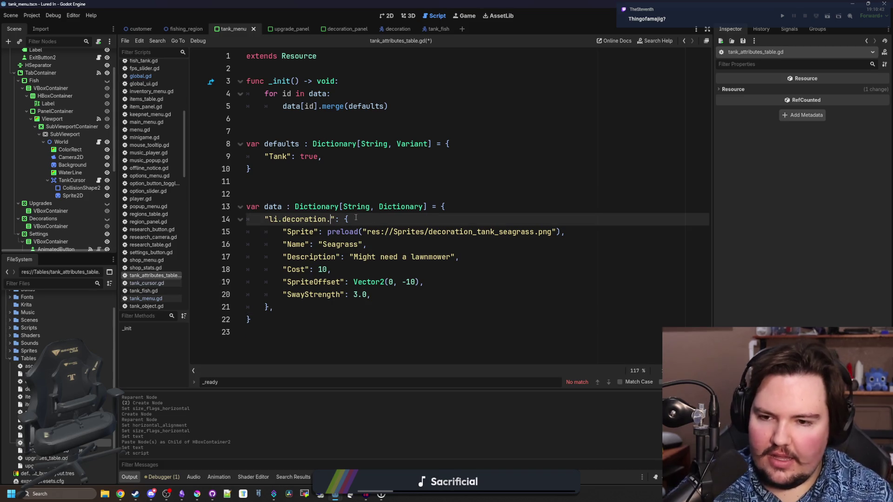
pyautogui.press('BackSpace')
pyautogui.press('BackSpace')
pyautogui.press('BackSpace')
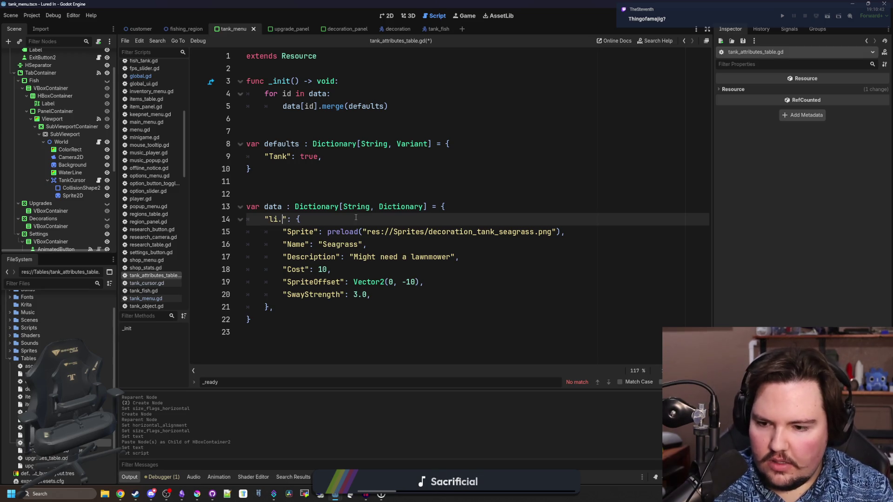
pyautogui.write('substrate.sand')
# Step: Point the entry's sprite preload at sand_texture.png
pyautogui.click(444, 239)
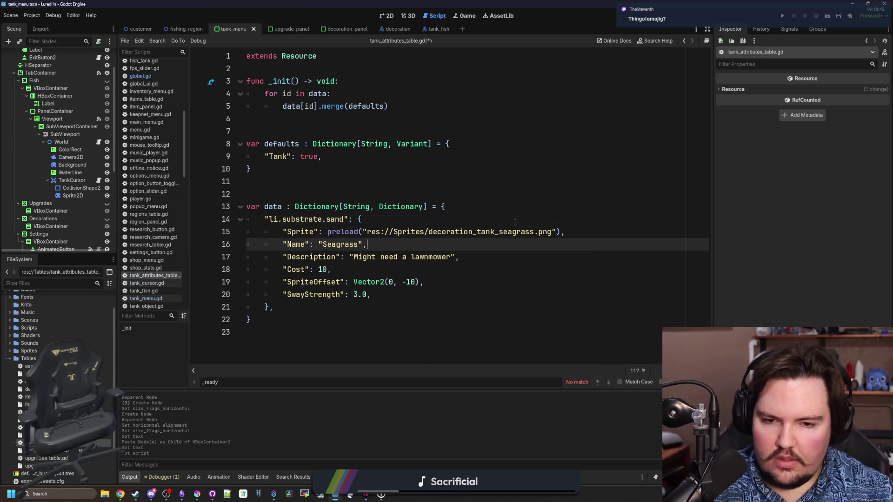
pyautogui.moveTo(538, 231); pyautogui.dragTo(430, 232)
pyautogui.write('sand')
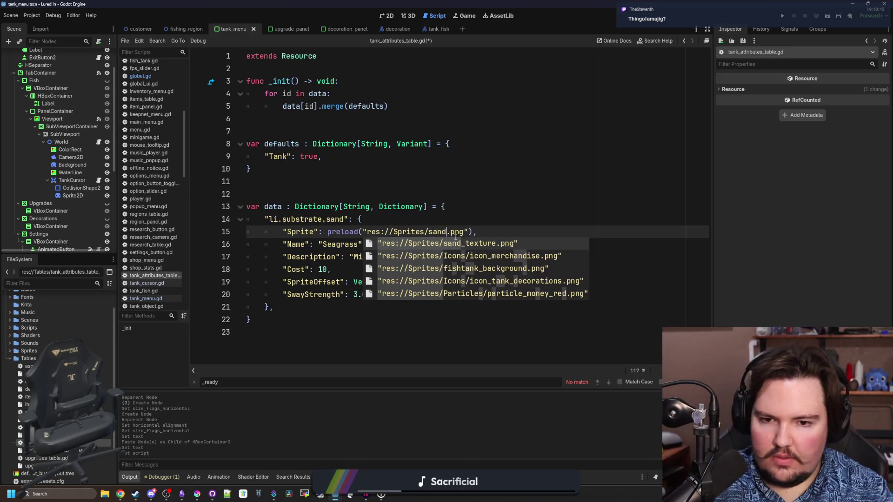
pyautogui.click(455, 240)
pyautogui.keyDown('ctrl'); pyautogui.click(474, 232); pyautogui.keyUp('ctrl')
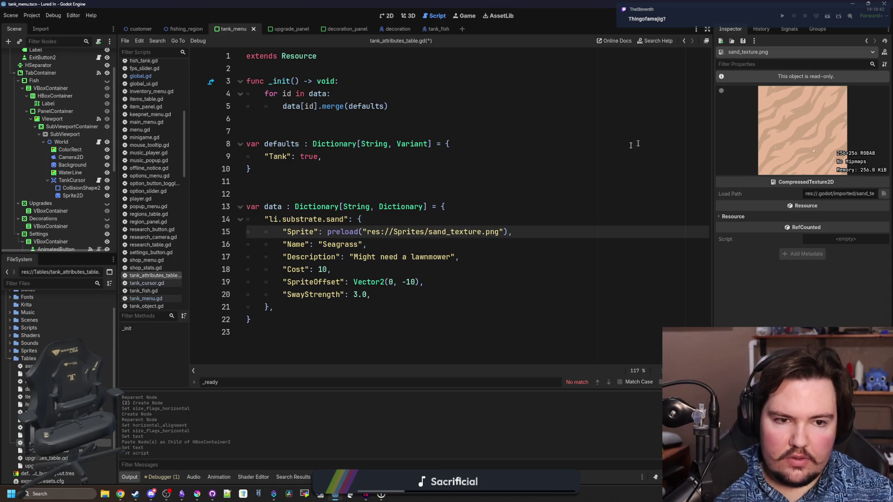
pyautogui.click(338, 260)
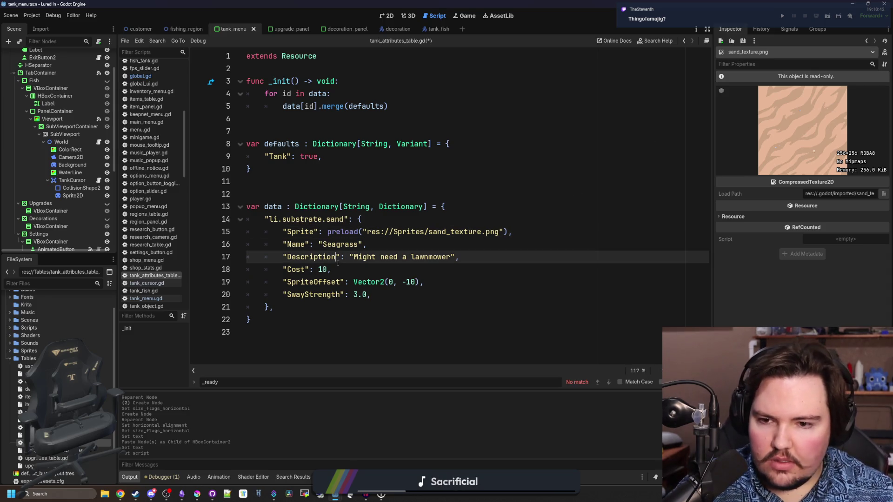
# Step: Set Name to "Sand" and delete the Description, Cost, SpriteOffset and SwayStrength lines
pyautogui.doubleClick(353, 245)
pyautogui.write('Sand')
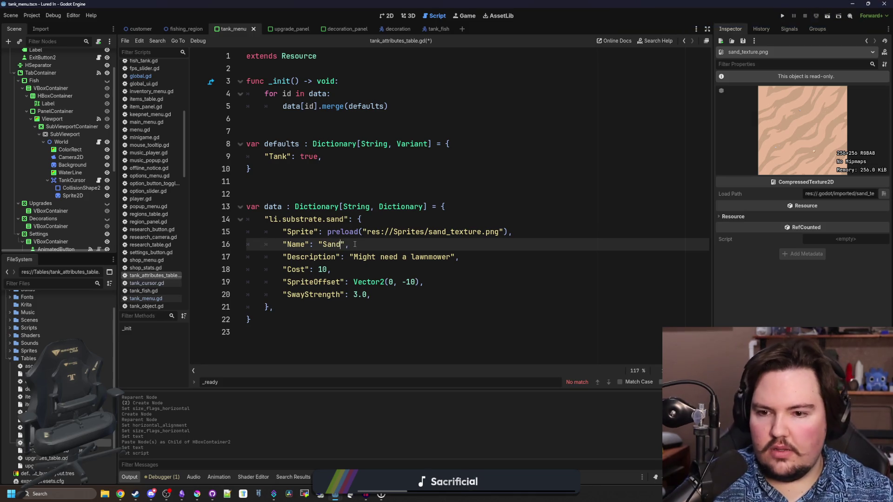
pyautogui.press('Down')
pyautogui.press('Down')
pyautogui.press('Up')
pyautogui.press('End')
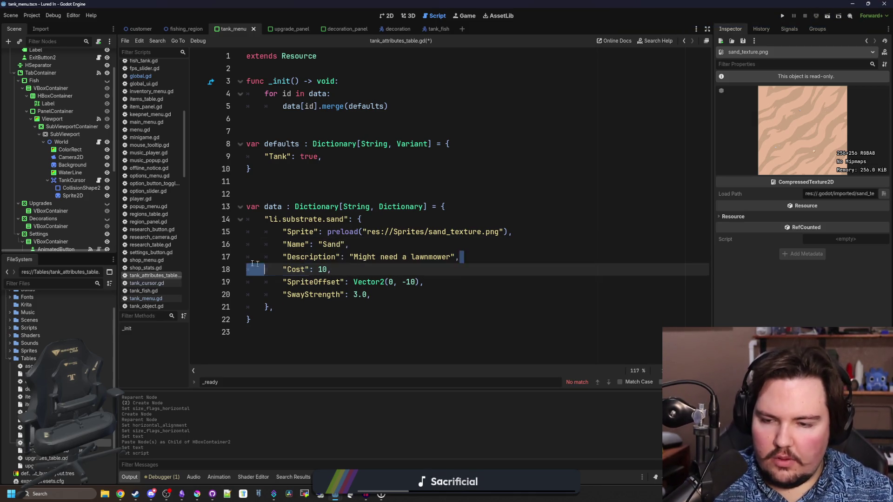
pyautogui.hotkey('shift', 'Up')
pyautogui.press('BackSpace')
pyautogui.moveTo(337, 255); pyautogui.dragTo(222, 262)
pyautogui.press('BackSpace')
pyautogui.press('BackSpace')
pyautogui.moveTo(424, 256); pyautogui.dragTo(169, 259)
pyautogui.press('BackSpace')
pyautogui.press('BackSpace')
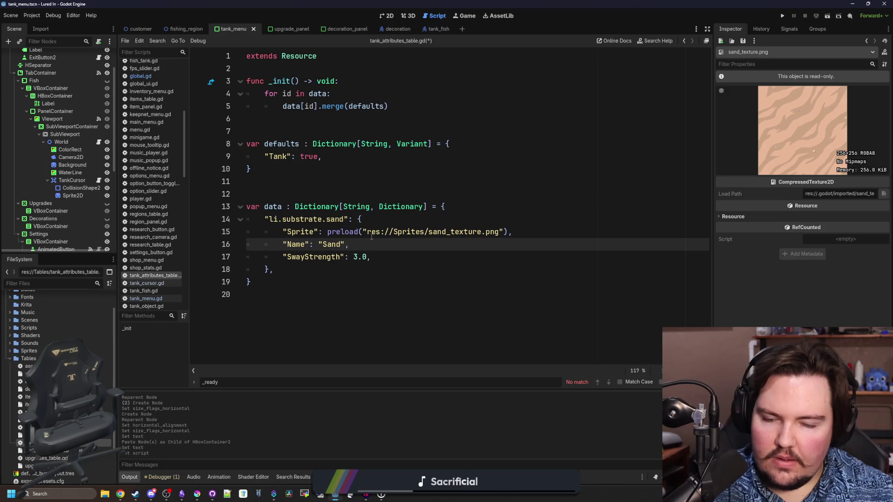
pyautogui.moveTo(371, 257); pyautogui.dragTo(210, 254)
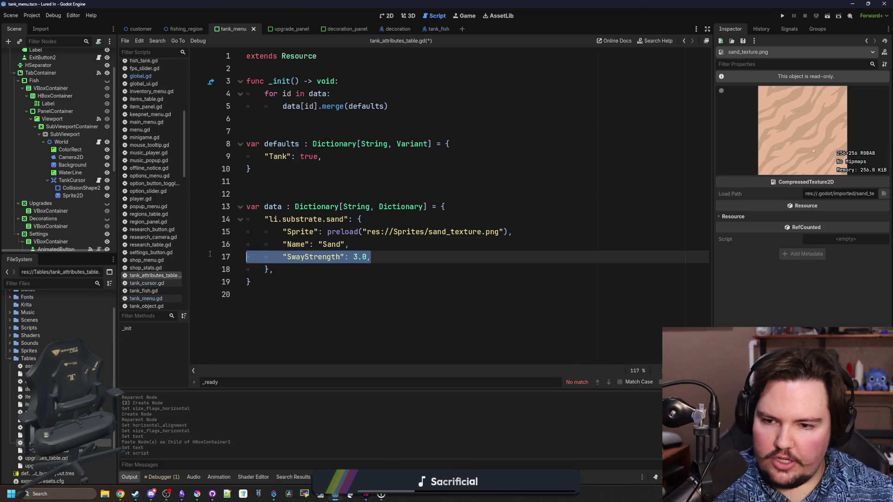
pyautogui.press('BackSpace')
pyautogui.press('BackSpace')
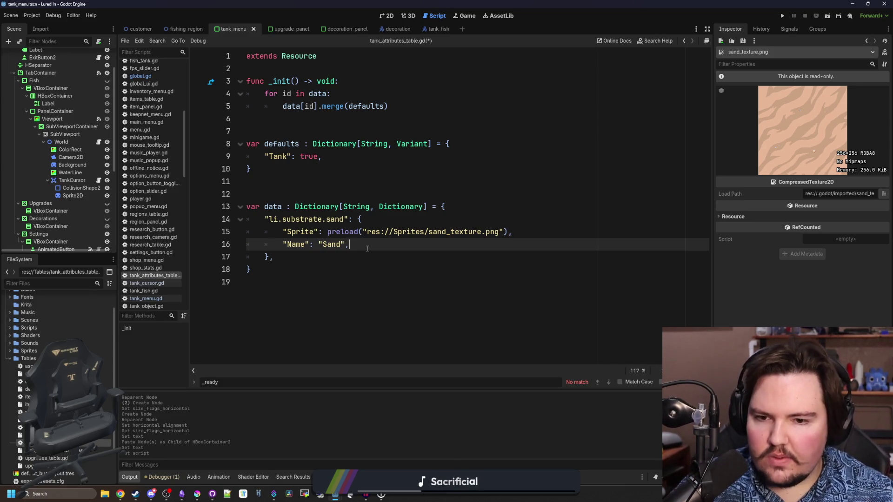
pyautogui.moveTo(197, 494)
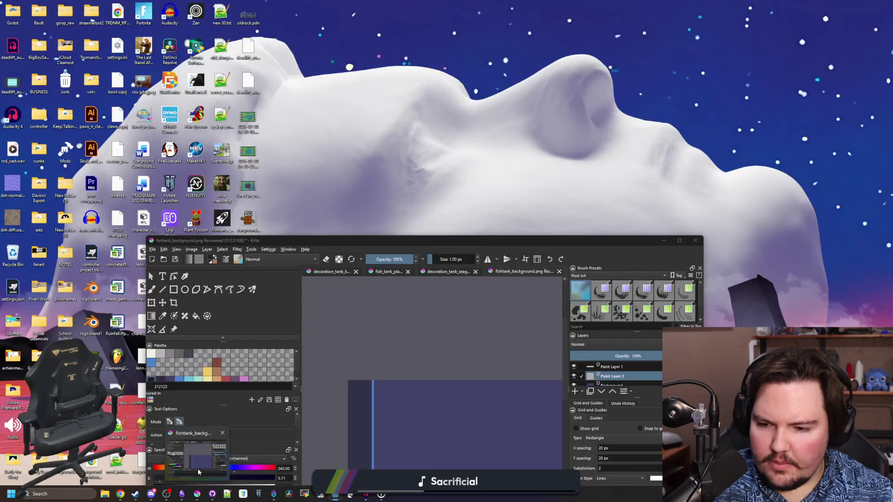
pyautogui.click(197, 469)
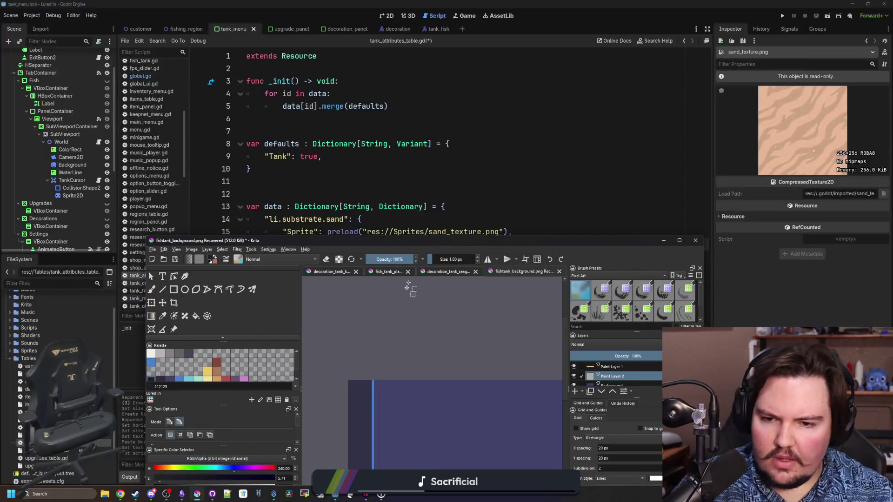
# Step: Hide the purple background layer and erase the red blocks along the sand top with a 20 px eraser
pyautogui.press('super+Up')
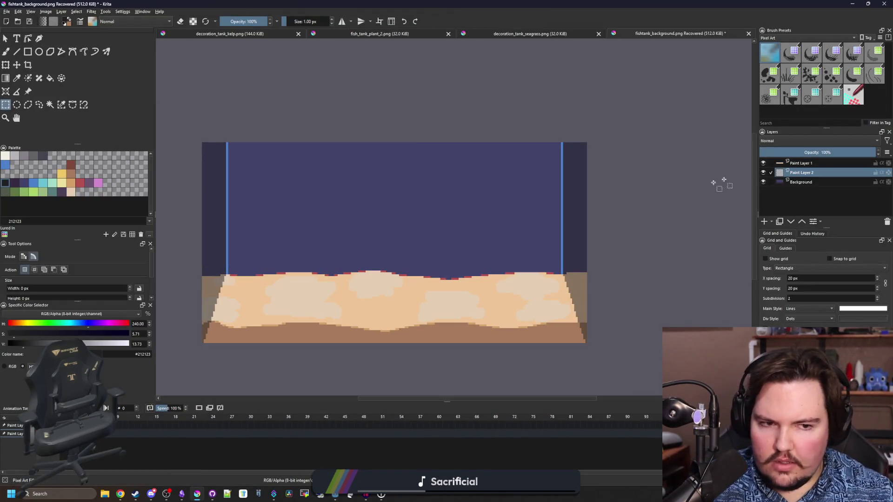
pyautogui.click(764, 182)
pyautogui.scroll(5, 574, 285)
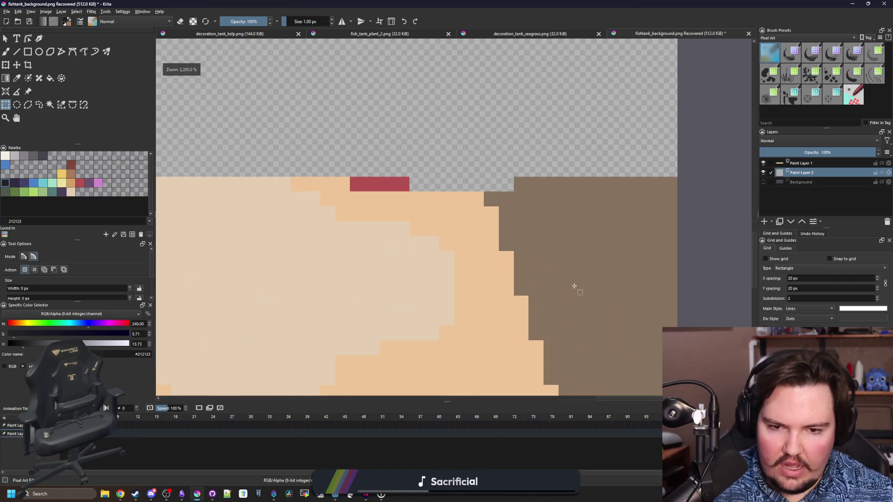
pyautogui.press('p')
pyautogui.press('pageup')
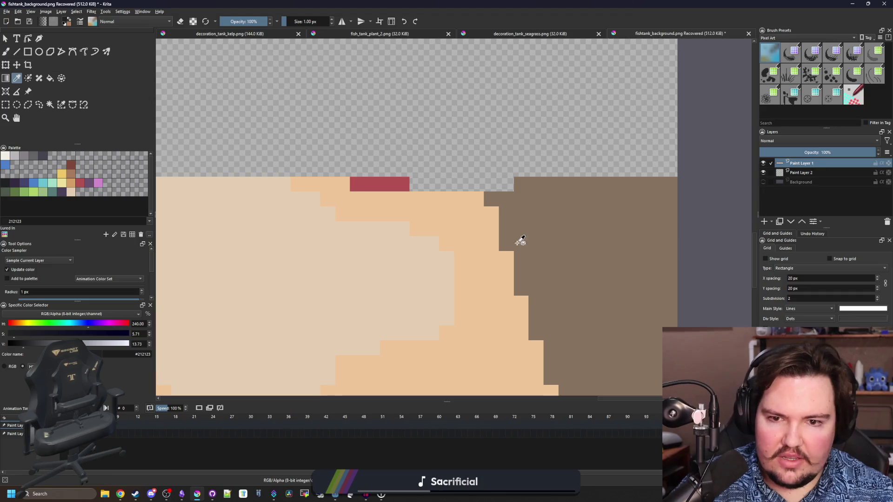
pyautogui.scroll(-5, 531, 243)
pyautogui.scroll(5, 309, 226)
pyautogui.click(372, 176)
pyautogui.scroll(-5, 551, 255)
pyautogui.scroll(4, 434, 259)
pyautogui.click(60, 104)
pyautogui.click(303, 239)
pyautogui.scroll(-4, 303, 237)
pyautogui.scroll(4, 317, 235)
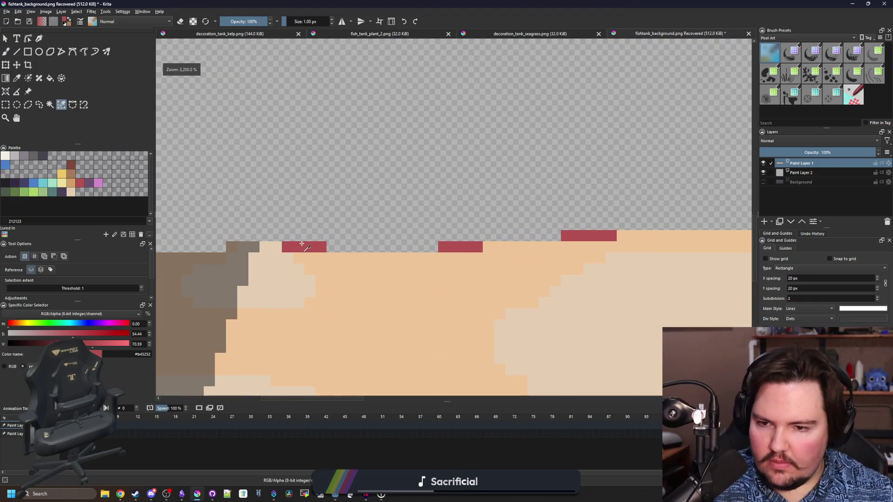
pyautogui.press('b')
pyautogui.press('e')
pyautogui.scroll(-4, 307, 238)
pyautogui.press(']')
pyautogui.press(']')
pyautogui.press(']')
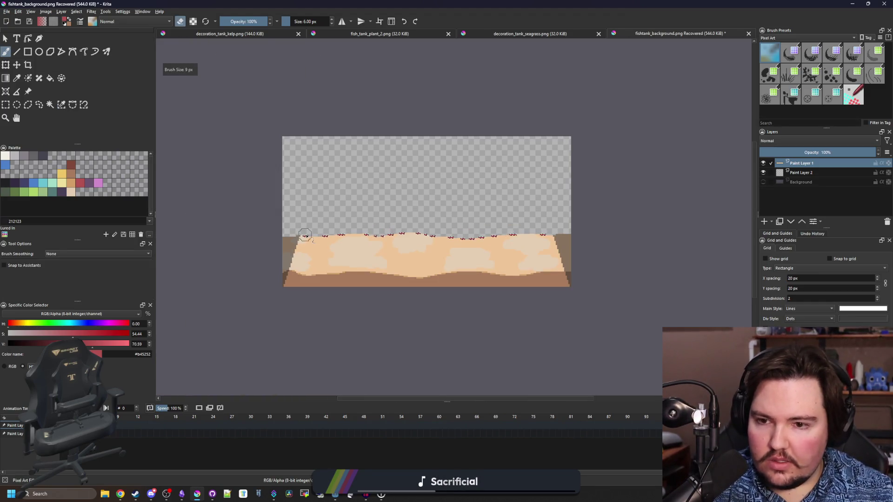
pyautogui.moveTo(313, 239); pyautogui.dragTo(525, 239)
# Step: Paint sampled sand colour over the pale patches at 50% brush opacity, then restore full opacity
pyautogui.scroll(4, 411, 241)
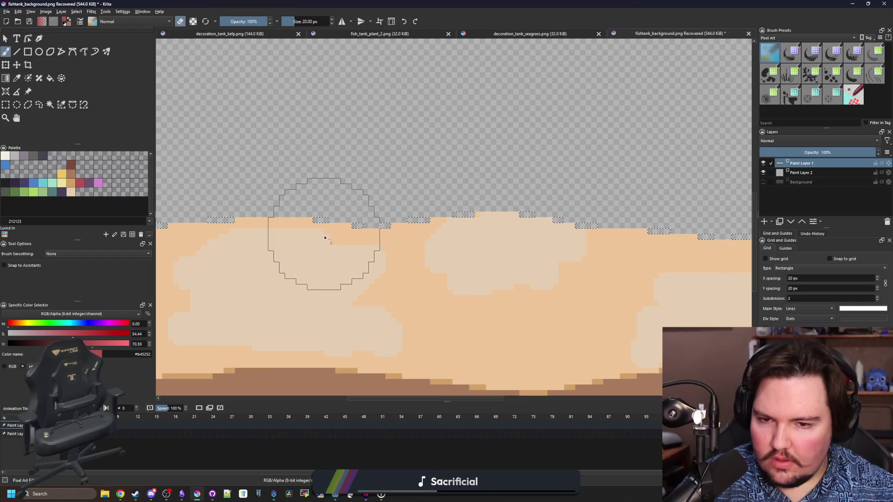
pyautogui.press('p')
pyautogui.click(447, 296)
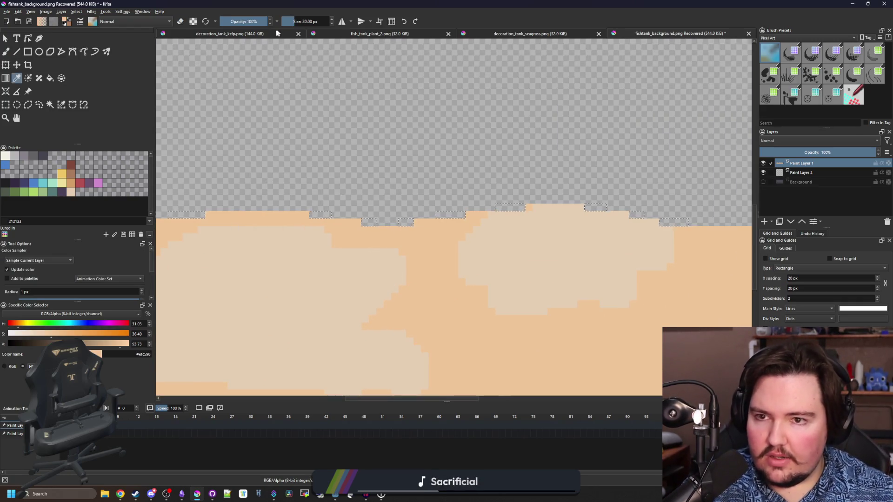
pyautogui.click(249, 23)
pyautogui.moveTo(249, 28); pyautogui.dragTo(244, 28)
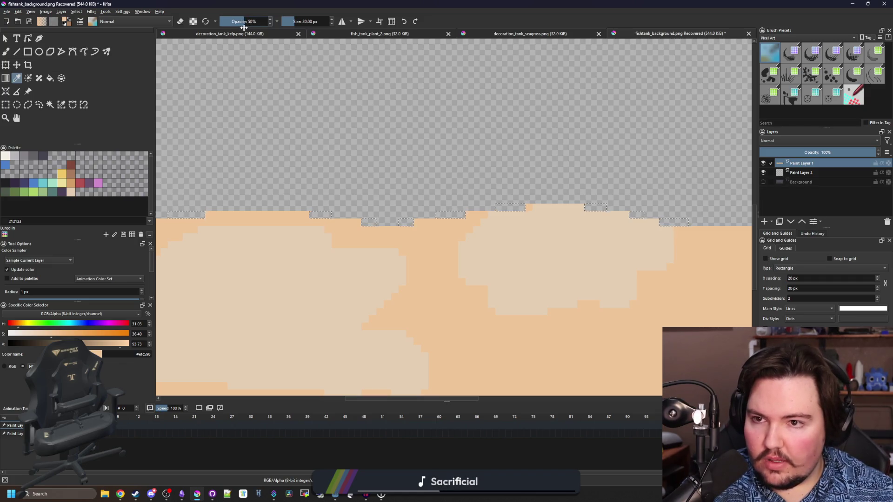
pyautogui.scroll(-5, 328, 173)
pyautogui.press('b')
pyautogui.scroll(5, 328, 170)
pyautogui.click(251, 21)
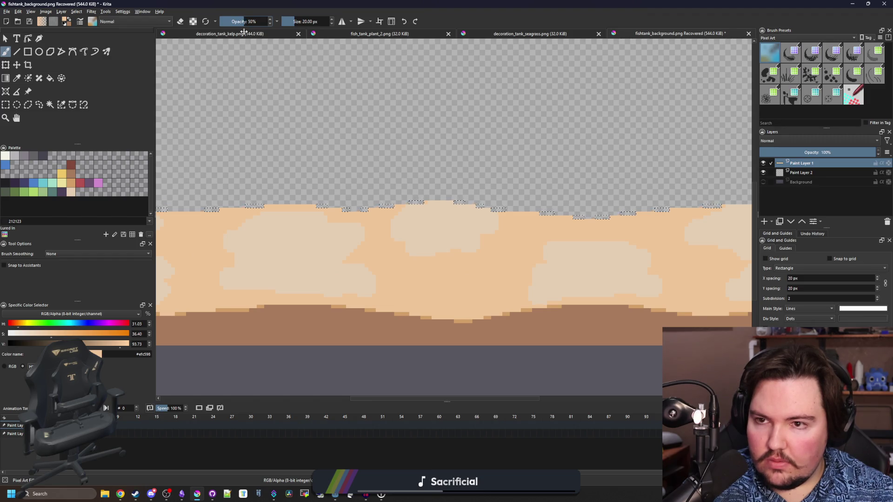
pyautogui.click(247, 21)
pyautogui.scroll(-5, 265, 206)
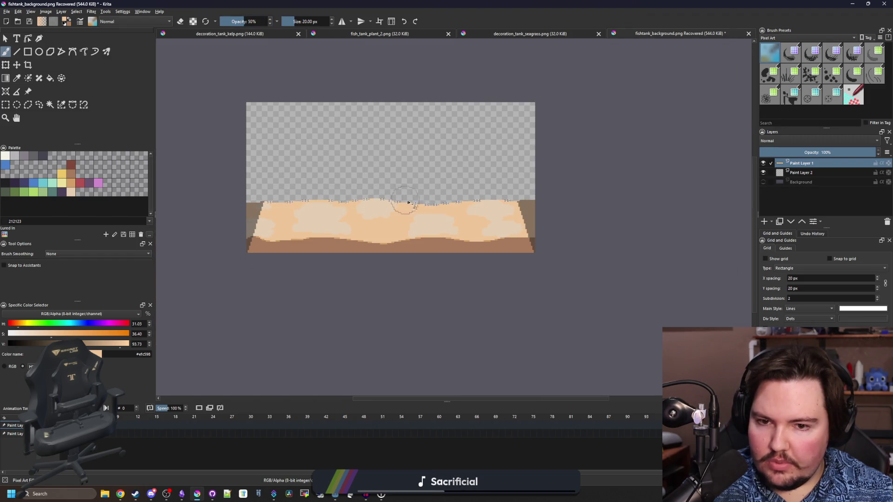
pyautogui.scroll(5, 495, 203)
pyautogui.scroll(2, 496, 204)
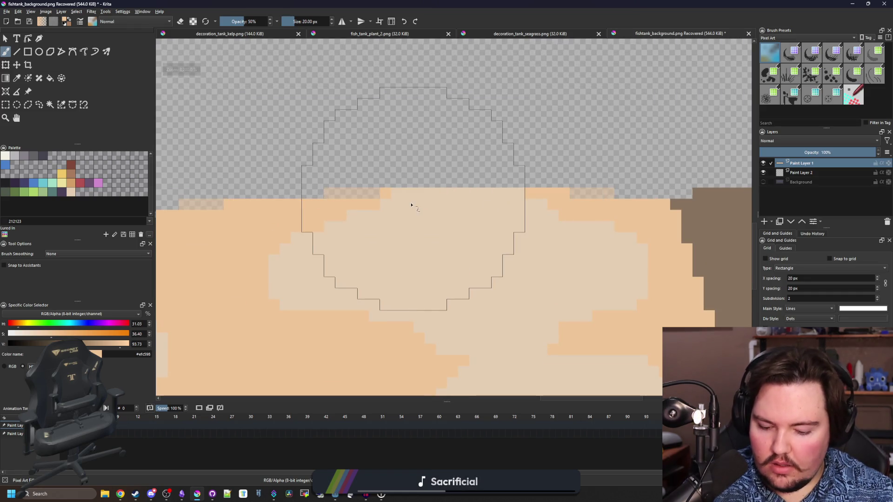
pyautogui.press('p')
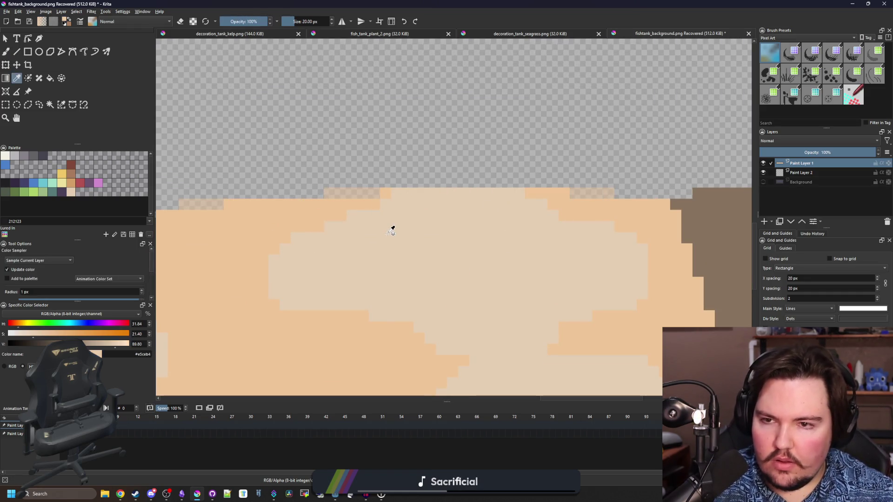
pyautogui.press('b')
pyautogui.scroll(-6, 367, 257)
pyautogui.press('o')
pyautogui.press('o')
pyautogui.press('o')
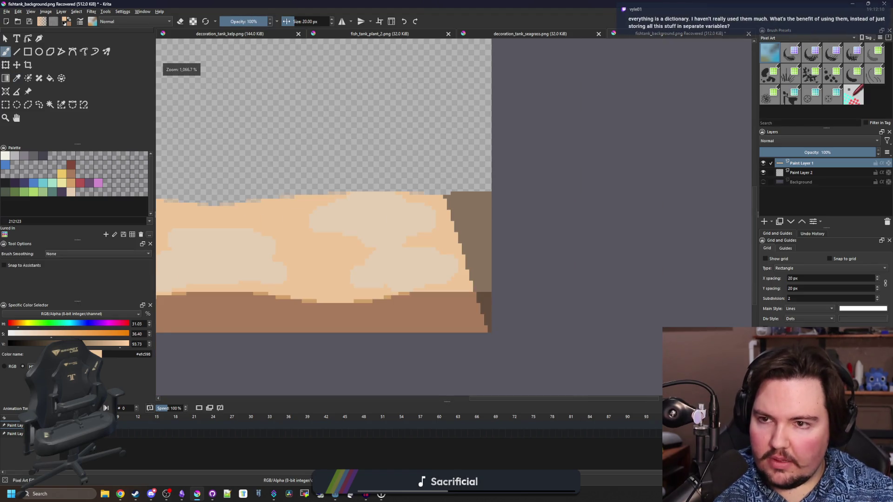
pyautogui.scroll(3, 354, 213)
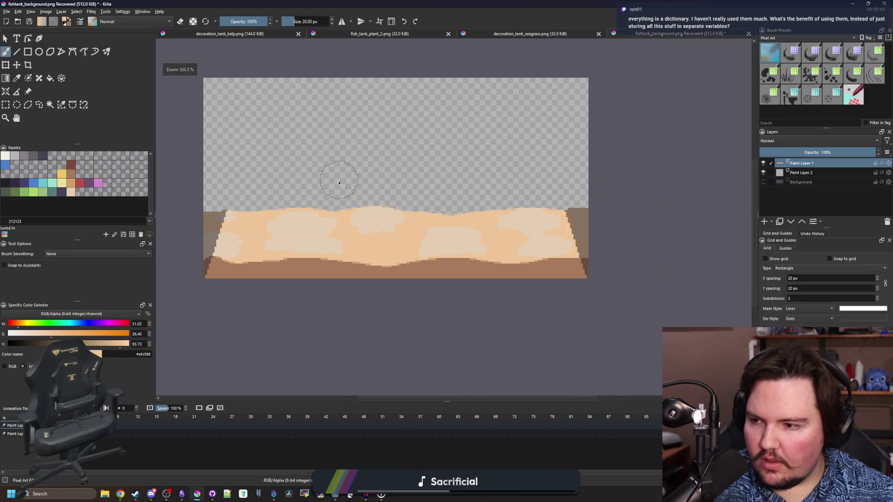
pyautogui.scroll(-2, 335, 183)
pyautogui.scroll(2, 358, 215)
pyautogui.scroll(-1, 306, 216)
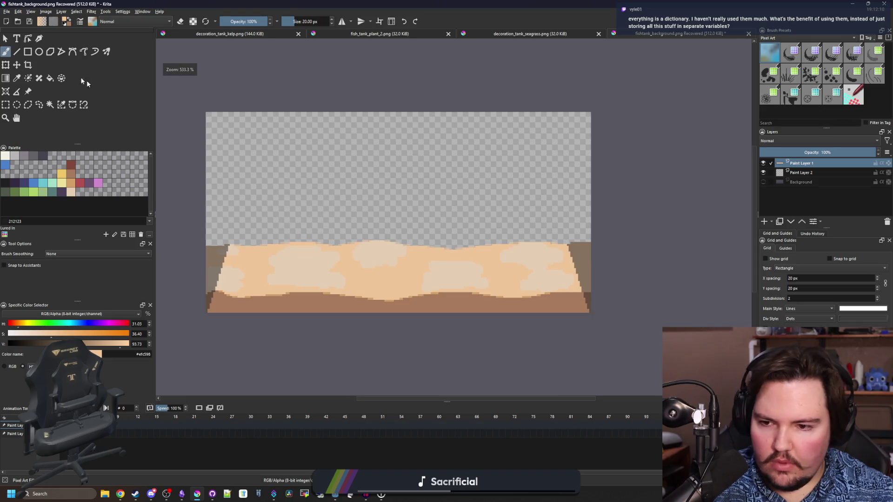
# Step: Save the image as a new PNG named "tank_substrate_sand" in the Sprites folder
pyautogui.click(6, 12)
pyautogui.click(244, 99)
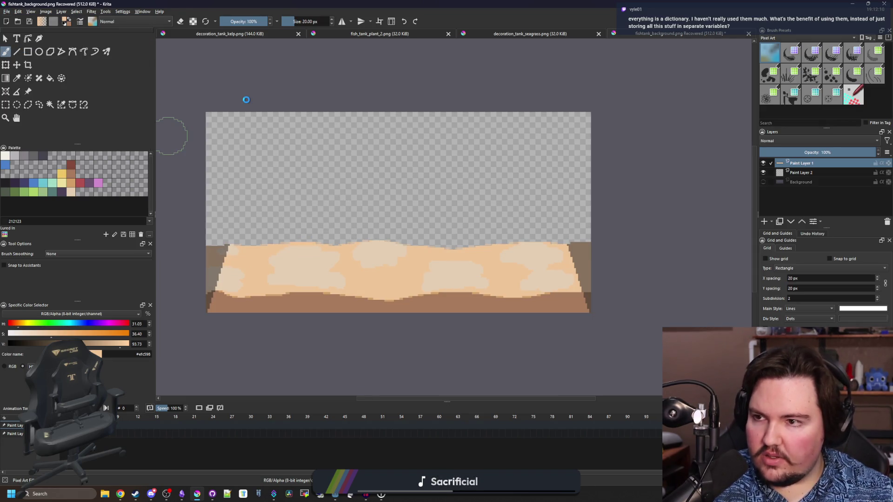
pyautogui.write('tank_substrate_sand')
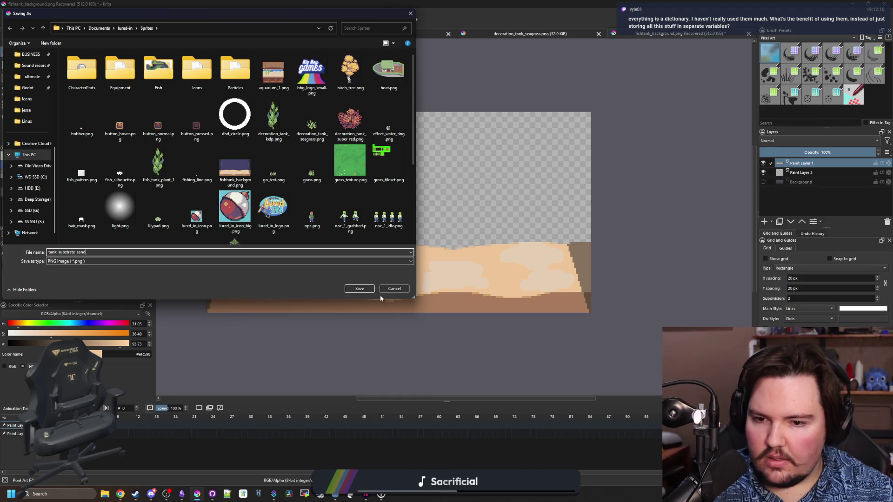
# Step: Save the sand as tank_substrate_sand.png, then leave only the Background layer visible and active
pyautogui.click(361, 290)
pyautogui.click(482, 325)
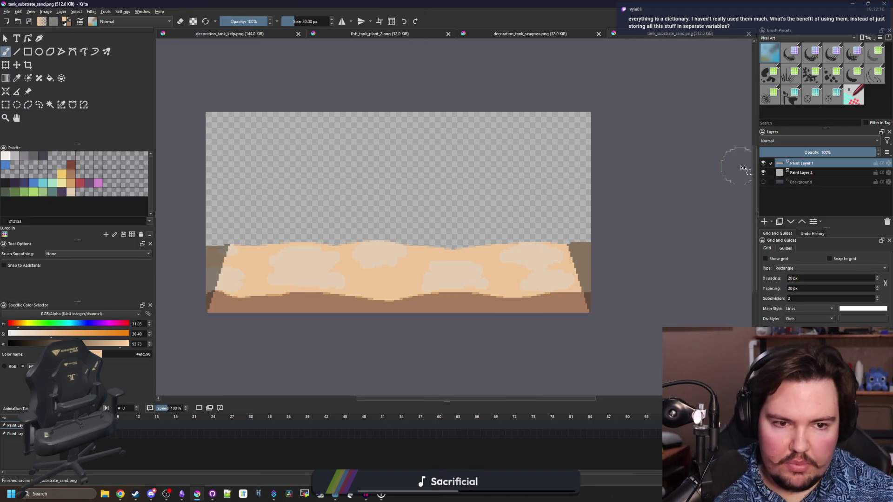
pyautogui.click(763, 164)
pyautogui.click(764, 173)
pyautogui.click(763, 181)
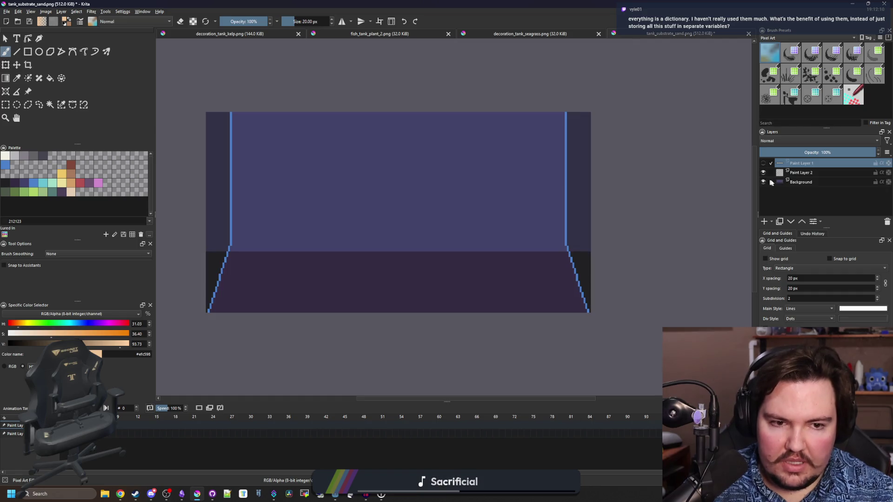
pyautogui.click(796, 182)
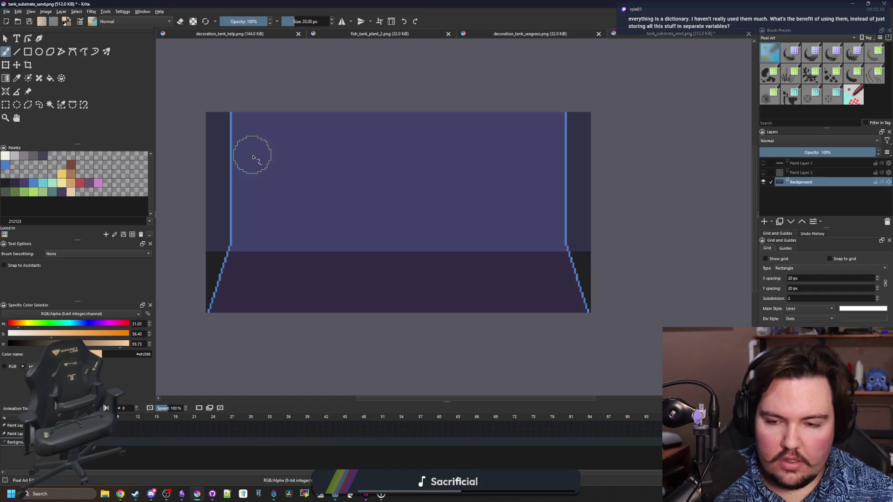
# Step: Save the blue background image as tank_background_blue.png with the default PNG options
pyautogui.click(7, 12)
pyautogui.click(27, 52)
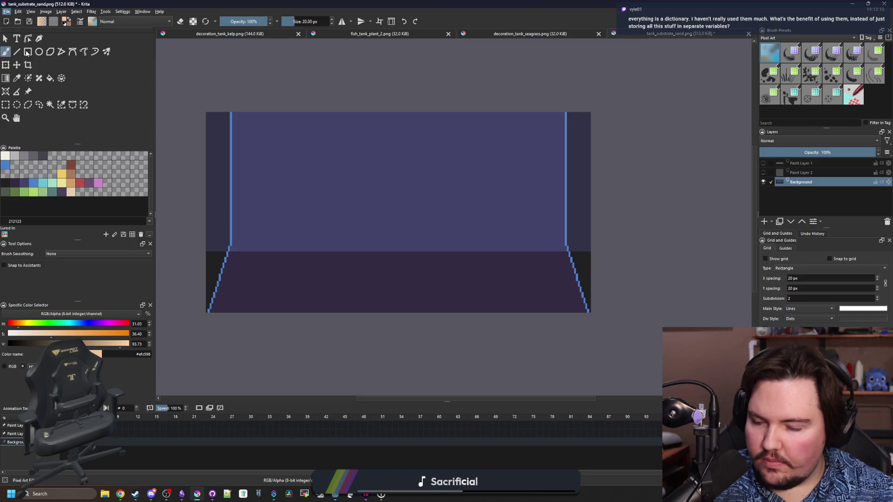
pyautogui.write('TANK')
pyautogui.press('BackSpace')
pyautogui.press('BackSpace')
pyautogui.press('BackSpace')
pyautogui.write('tank_background_blue')
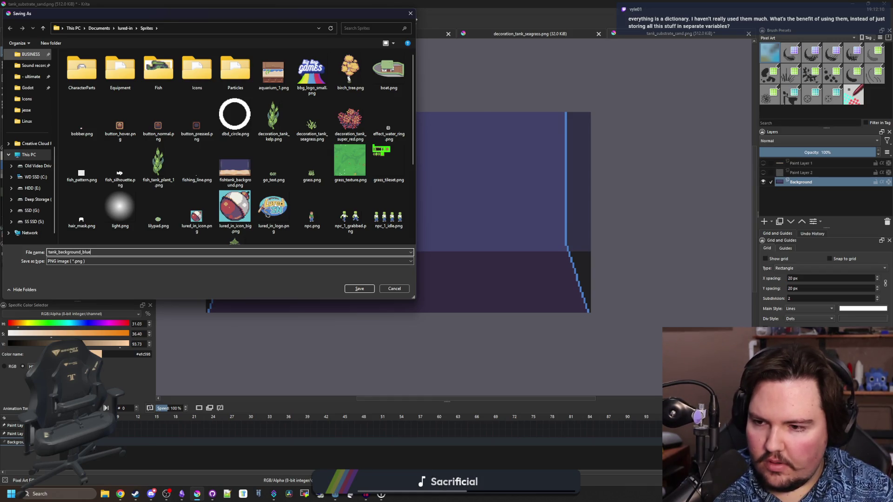
pyautogui.press('Return')
pyautogui.click(488, 327)
pyautogui.hotkey('alt', 'Tab')
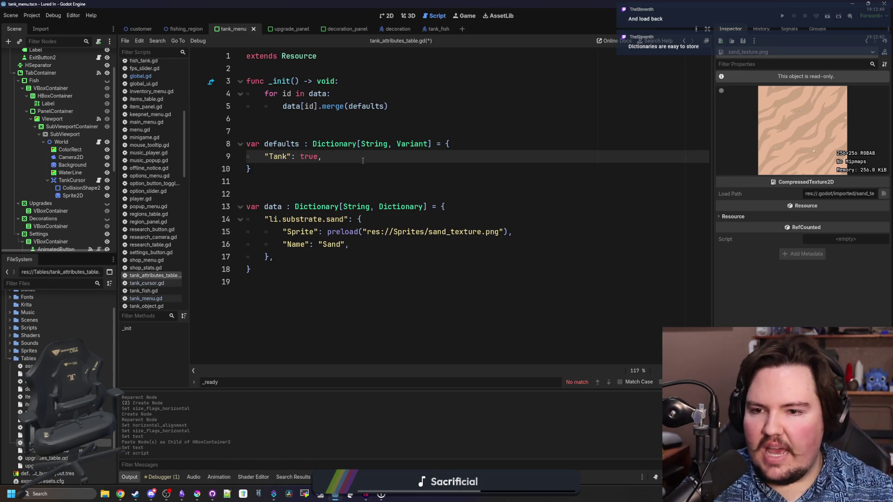
# Step: Save tank_attributes_table.gd, check the sand_texture sprite path, and run the project
pyautogui.hotkey('ctrl', 's')
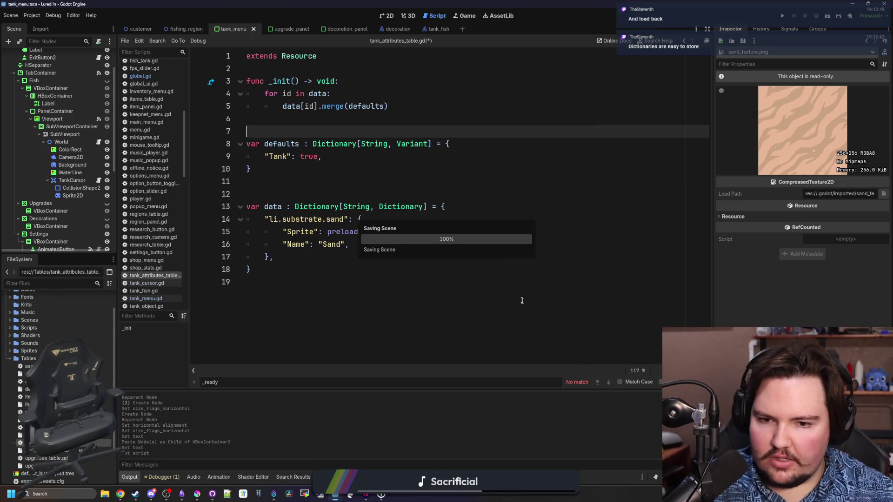
pyautogui.click(471, 243)
pyautogui.moveTo(481, 231); pyautogui.dragTo(428, 232)
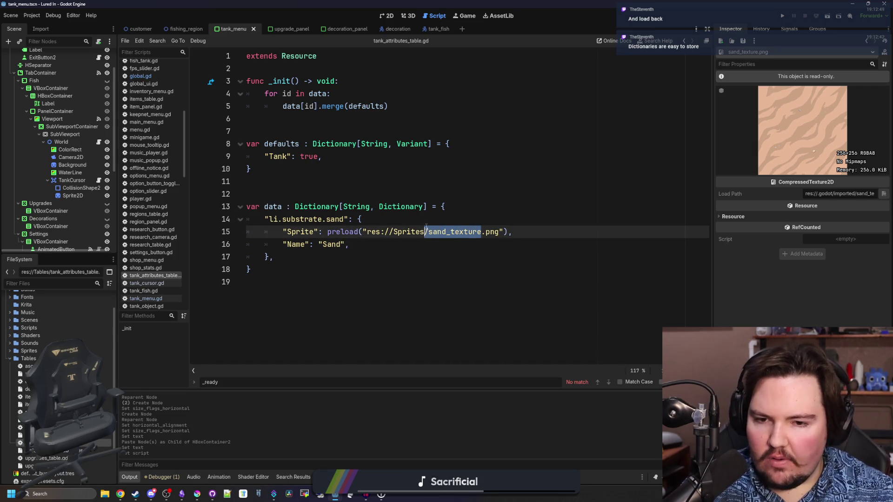
pyautogui.click(418, 183)
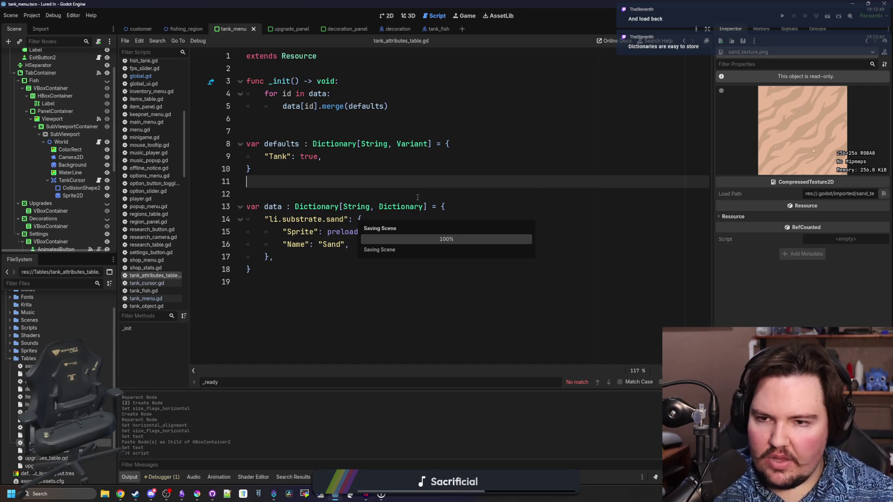
pyautogui.click(782, 17)
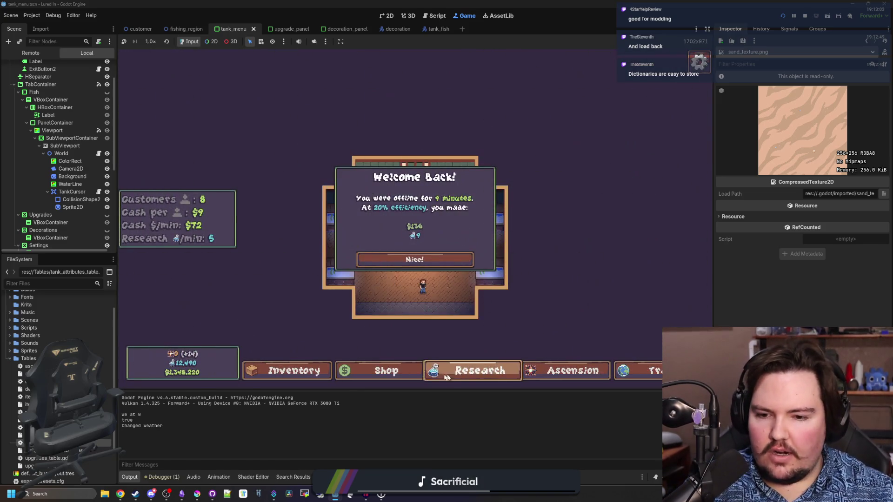
# Step: Dismiss the welcome-back earnings message, open the Shop, glance at Equipment, and return to Aquarium
pyautogui.click(420, 259)
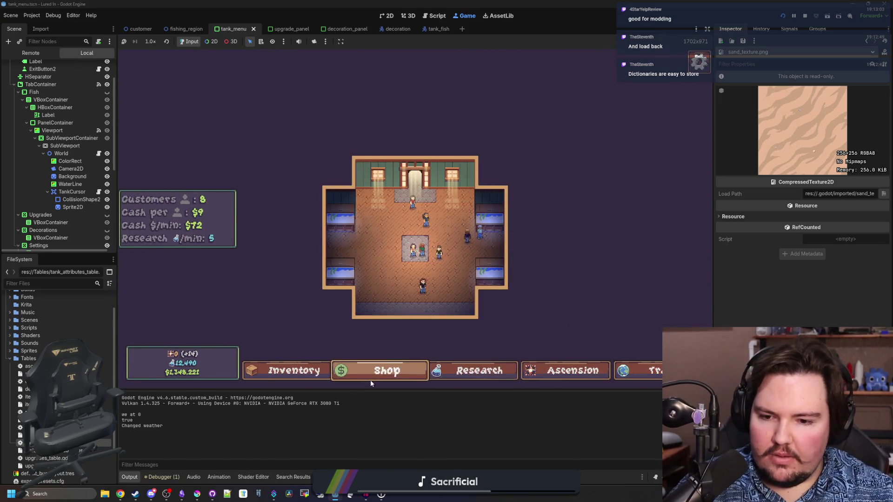
pyautogui.click(370, 379)
pyautogui.click(460, 137)
pyautogui.click(367, 137)
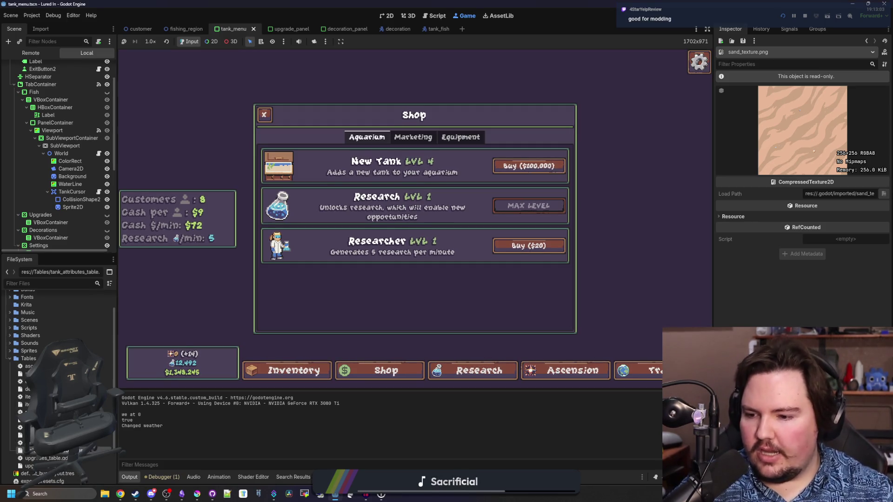
# Step: Leave the running game and open research_table.gd, scrolling to the River and Ascension entries
pyautogui.doubleClick(37, 427)
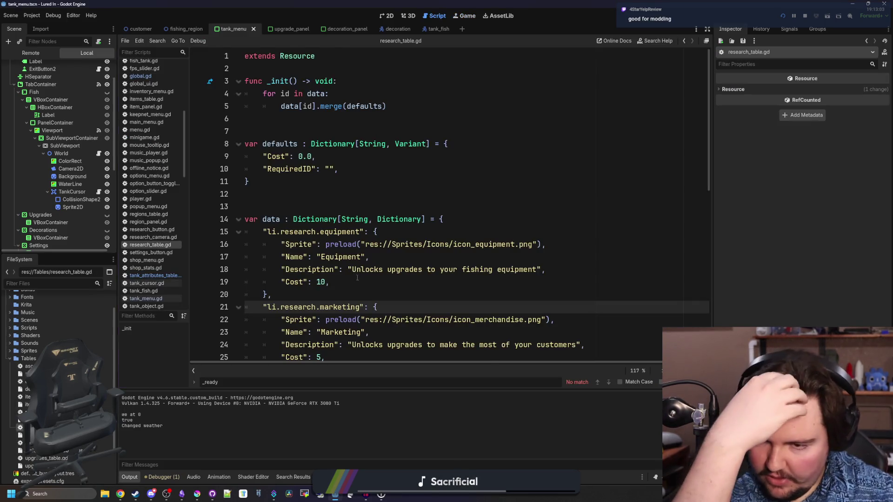
pyautogui.scroll(-5, 357, 278)
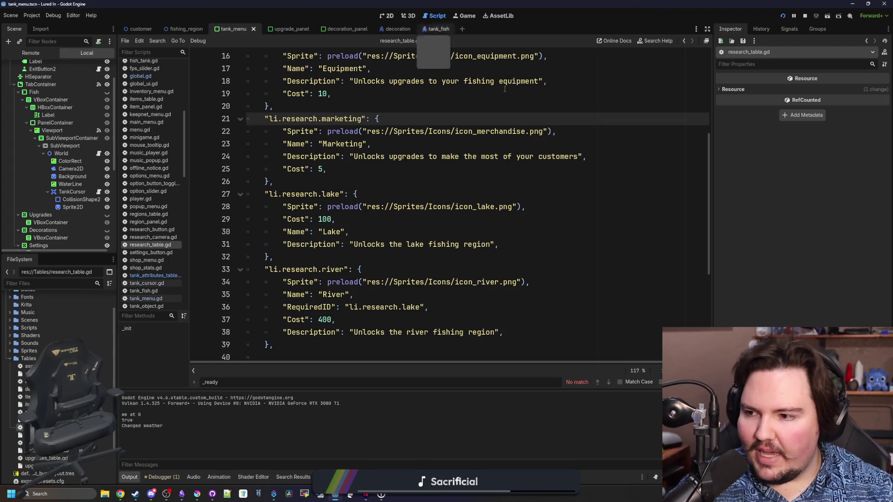
pyautogui.scroll(-5, 384, 292)
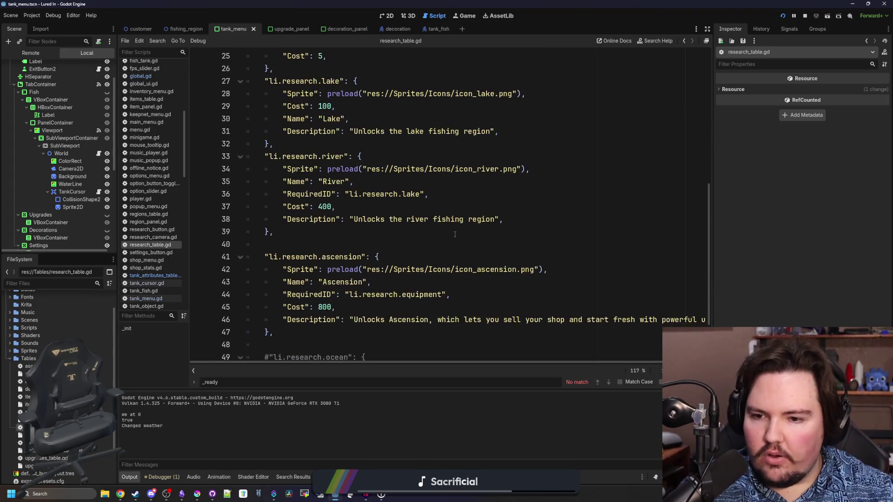
pyautogui.scroll(10, 448, 245)
pyautogui.click(465, 15)
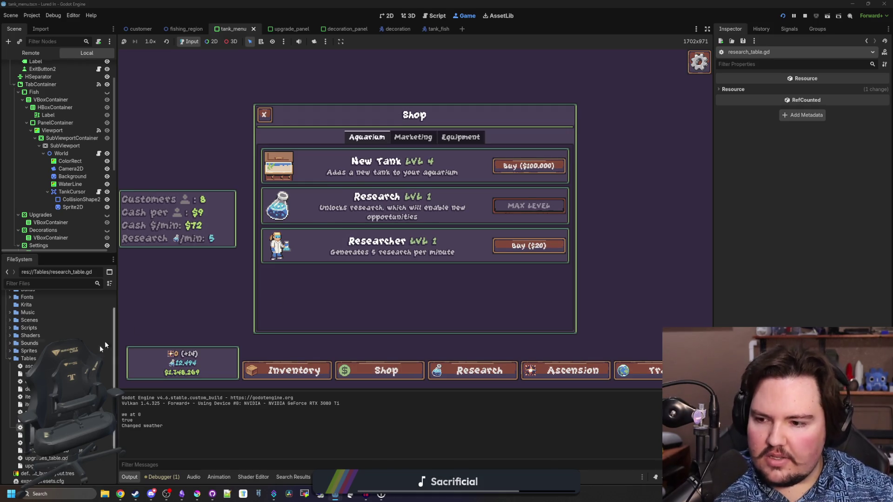
pyautogui.hotkey('ctrl', 'F3')
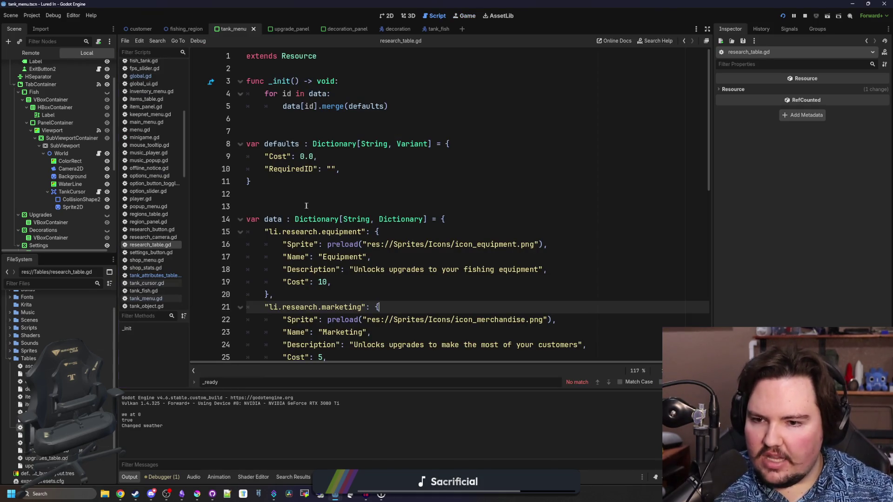
pyautogui.click(307, 205)
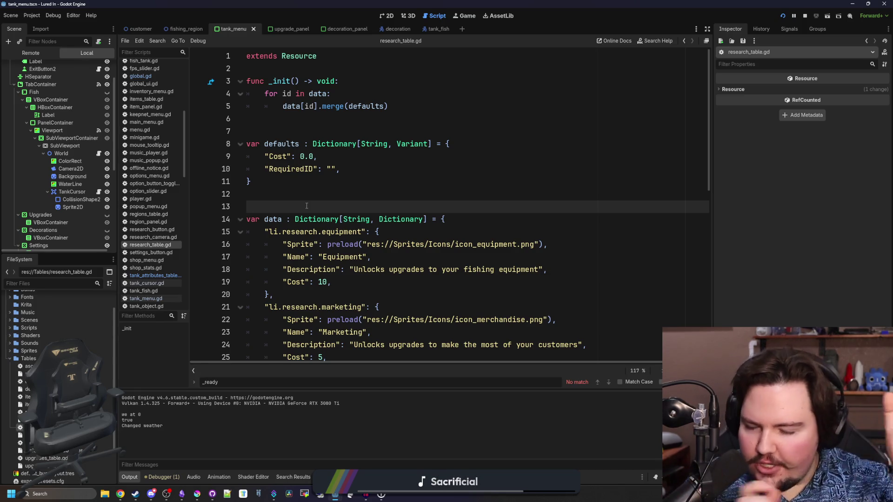
pyautogui.scroll(-10, 307, 205)
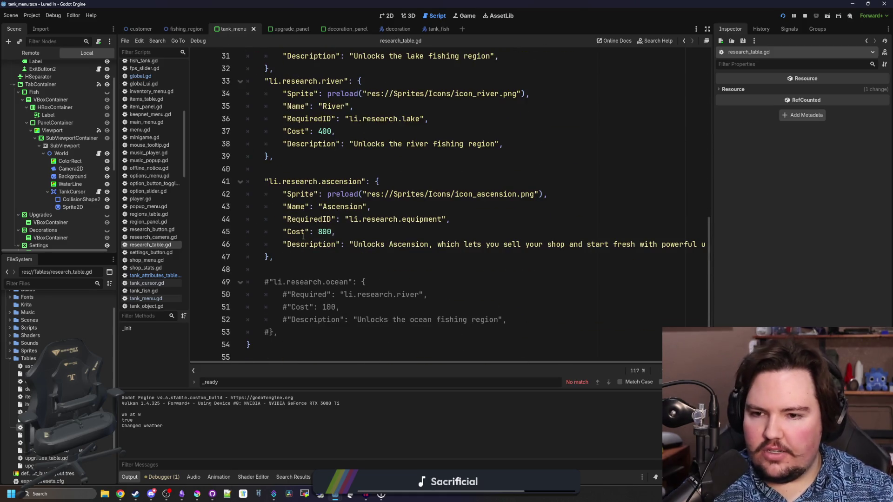
pyautogui.moveTo(288, 255); pyautogui.dragTo(247, 181)
pyautogui.click(264, 269)
pyautogui.moveTo(264, 270); pyautogui.dragTo(247, 182)
pyautogui.click(274, 256)
pyautogui.moveTo(273, 257); pyautogui.dragTo(246, 181)
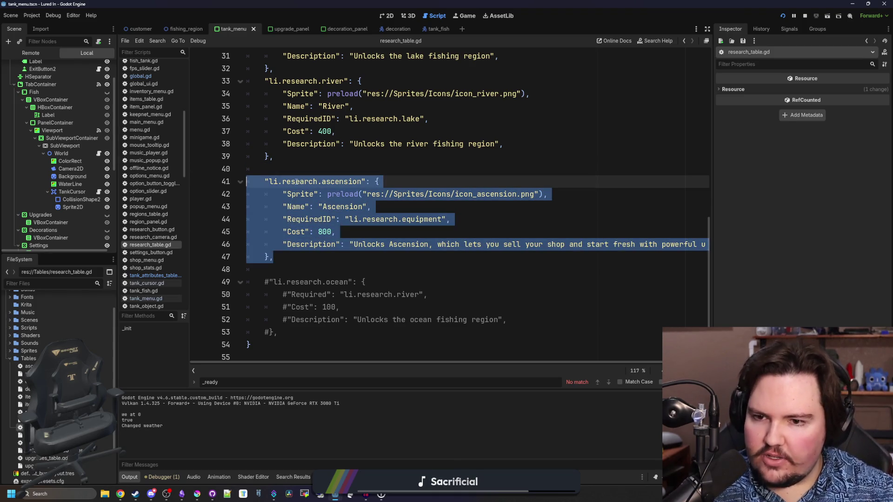
pyautogui.click(317, 166)
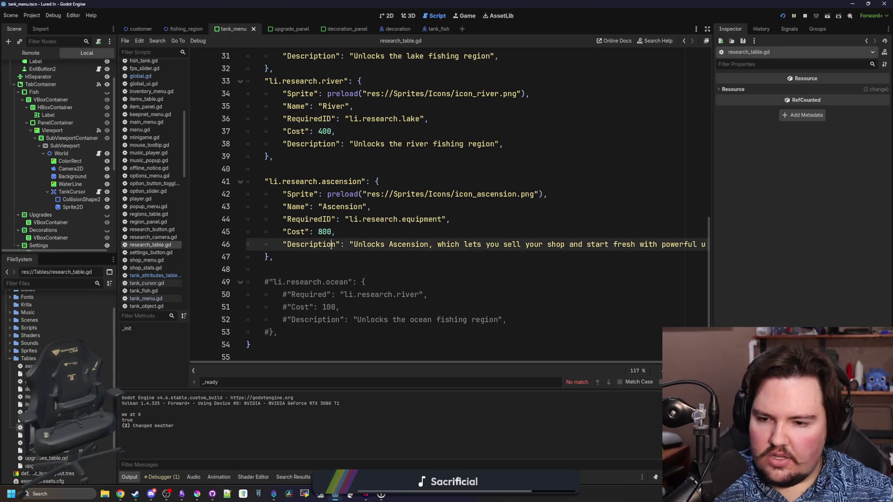
pyautogui.click(359, 256)
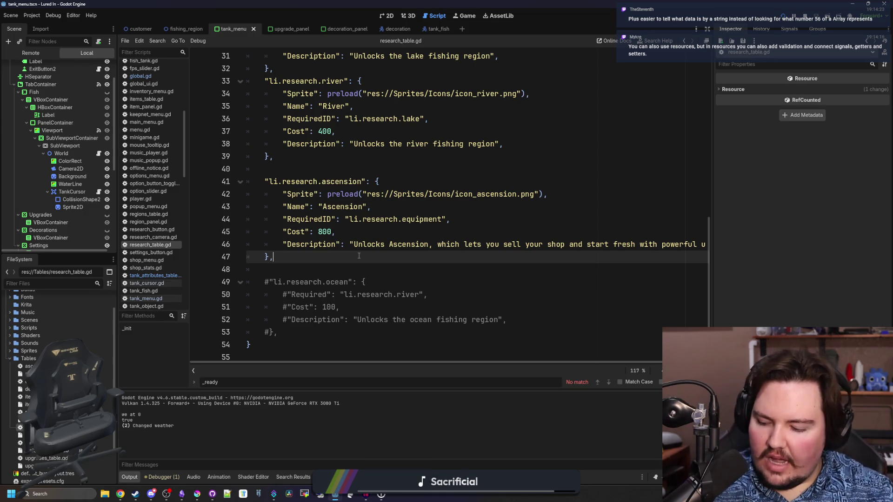
pyautogui.scroll(9, 360, 278)
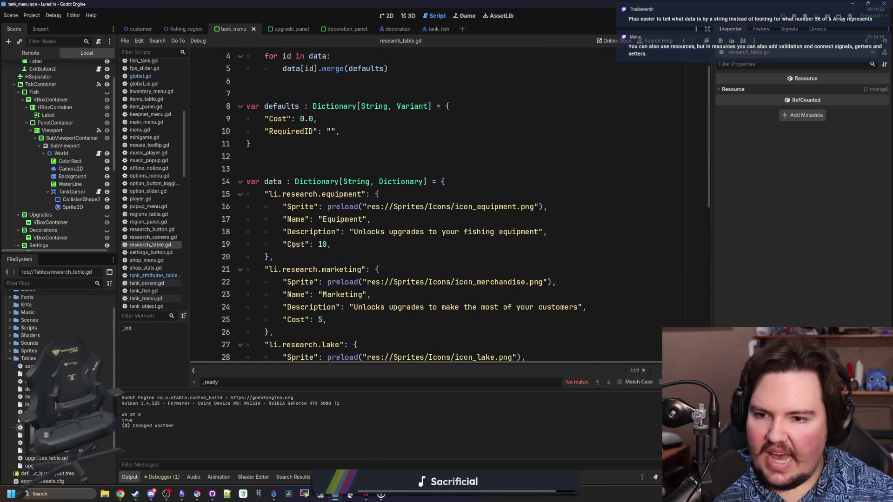
pyautogui.scroll(-9, 298, 244)
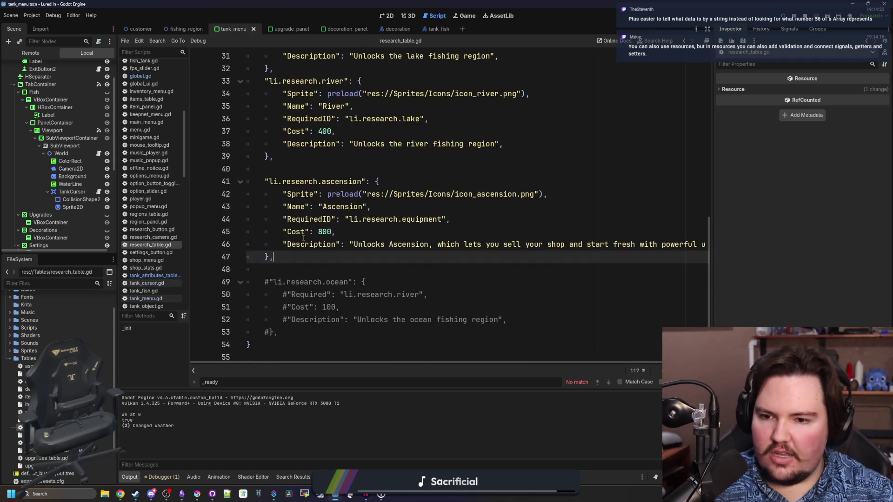
pyautogui.moveTo(295, 253)
pyautogui.mouseDown()
pyautogui.moveTo(251, 190)
pyautogui.moveTo(185, 178)
pyautogui.mouseUp()
pyautogui.hotkey('ctrl', 'c')
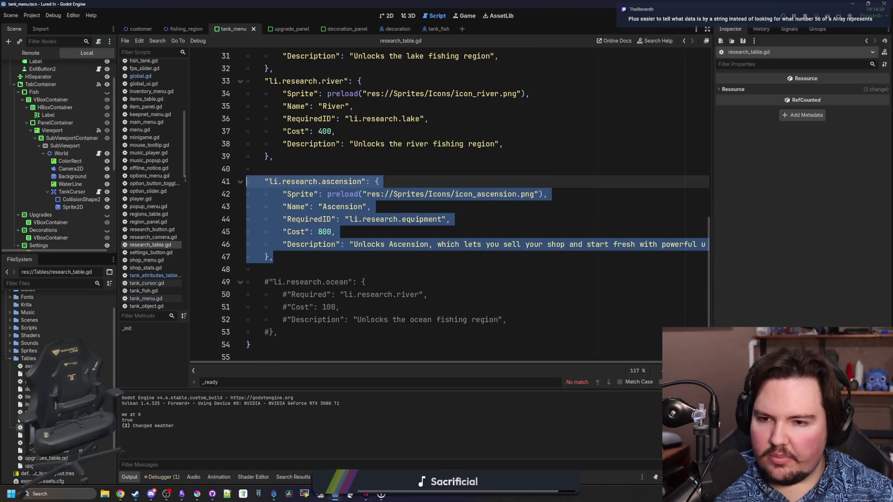
pyautogui.click(295, 261)
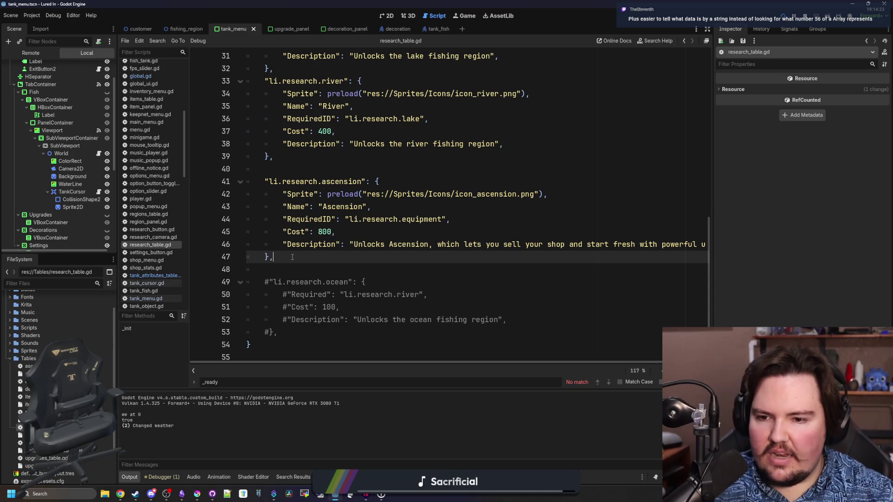
pyautogui.moveTo(292, 257); pyautogui.dragTo(254, 182)
pyautogui.click(299, 265)
pyautogui.press('Return')
pyautogui.hotkey('ctrl', 'v')
pyautogui.click(277, 283)
pyautogui.press('BackSpace')
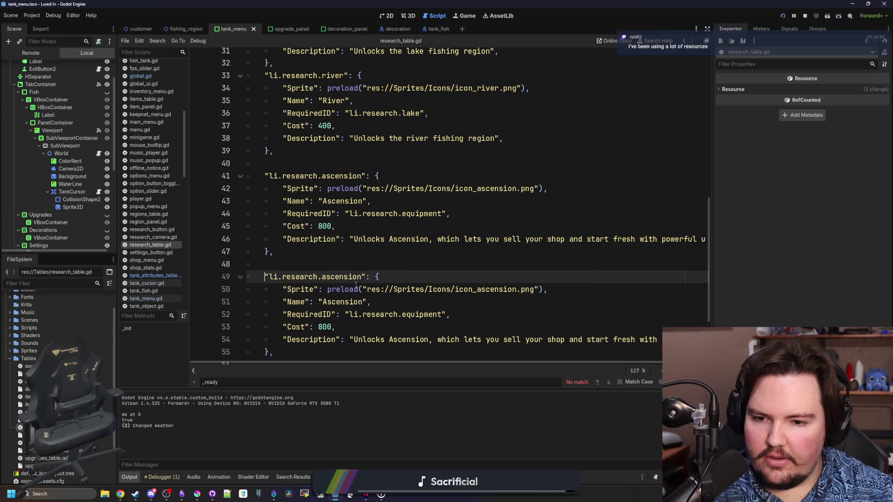
pyautogui.moveTo(361, 277); pyautogui.dragTo(325, 277)
pyautogui.write('adw')
pyautogui.press('BackSpace')
pyautogui.press('BackSpace')
pyautogui.press('BackSpace')
pyautogui.press('Delete')
pyautogui.write('dwasdwa')
pyautogui.scroll(-1, 496, 292)
pyautogui.moveTo(274, 319)
pyautogui.mouseDown()
pyautogui.moveTo(297, 251)
pyautogui.moveTo(267, 239)
pyautogui.mouseUp()
pyautogui.click(389, 231)
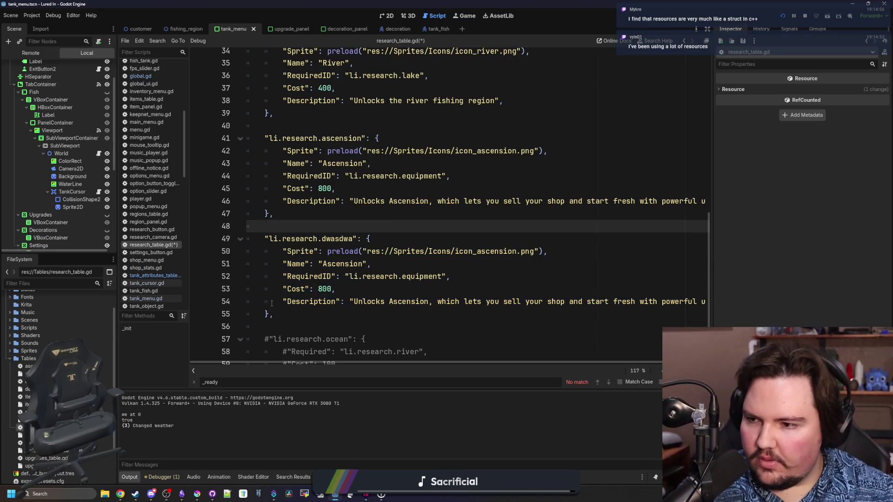
pyautogui.moveTo(279, 316)
pyautogui.mouseDown()
pyautogui.moveTo(285, 303)
pyautogui.moveTo(266, 238)
pyautogui.mouseUp()
pyautogui.press('BackSpace')
pyautogui.press('BackSpace')
pyautogui.press('BackSpace')
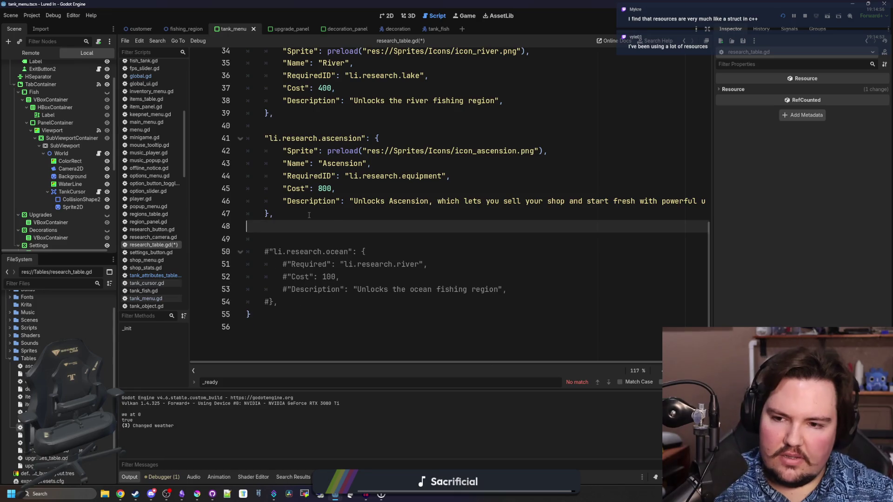
pyautogui.scroll(3, 309, 215)
pyautogui.click(326, 201)
pyautogui.click(389, 189)
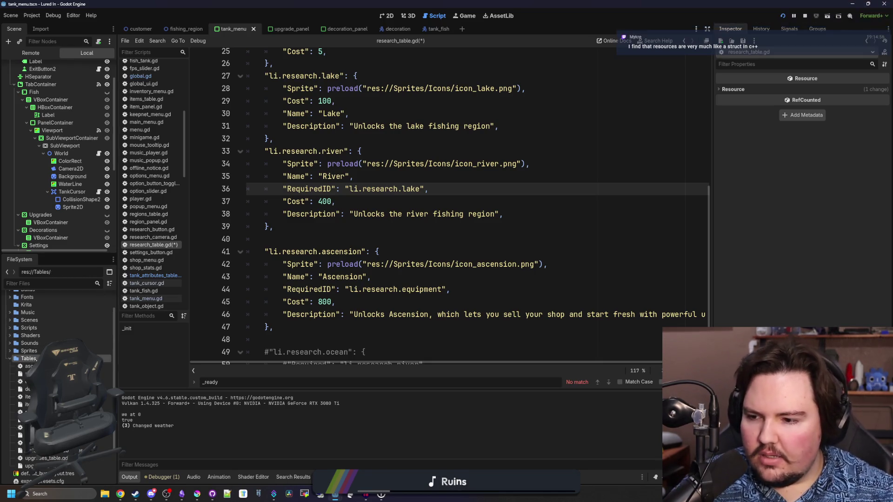
pyautogui.rightClick(35, 358)
pyautogui.moveTo(116, 361)
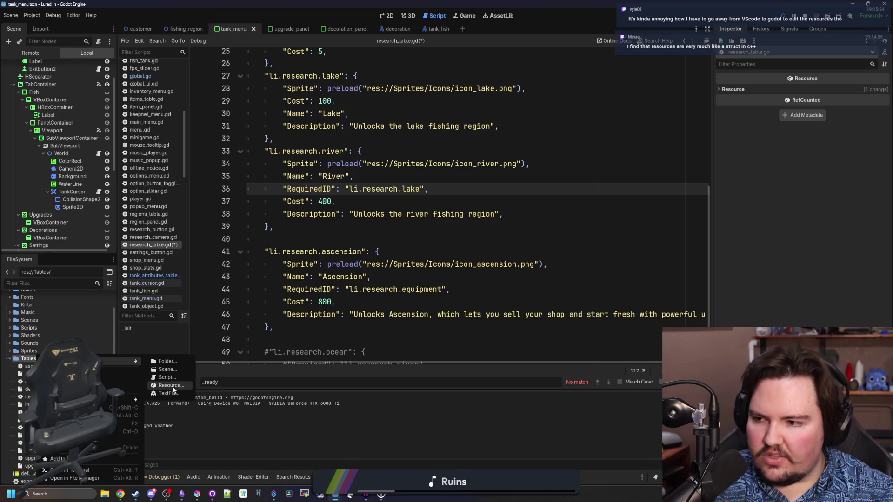
pyautogui.click(173, 386)
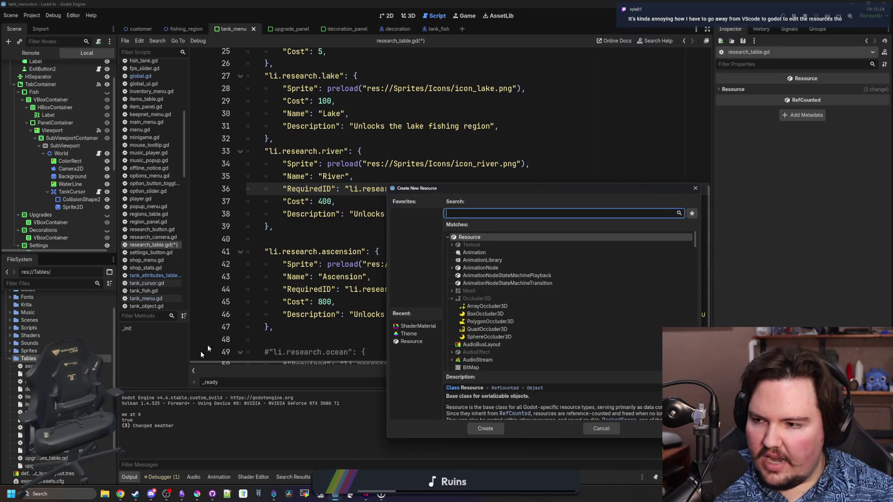
pyautogui.click(695, 188)
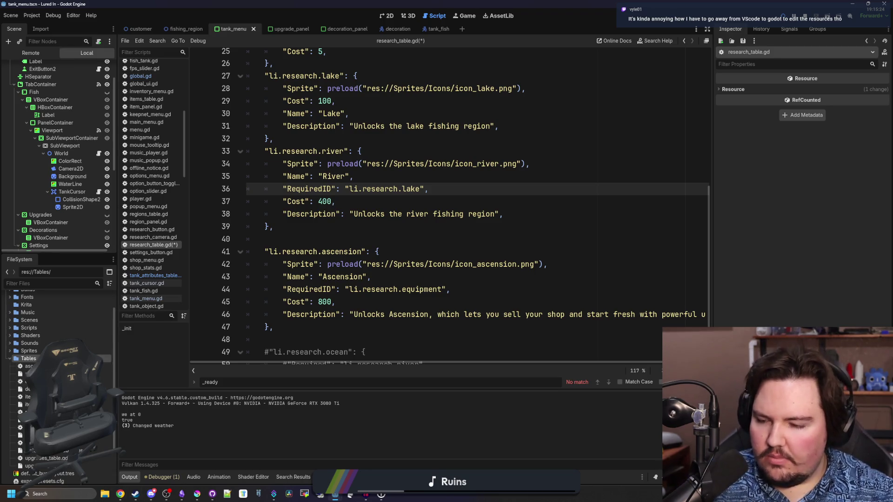
pyautogui.click(344, 239)
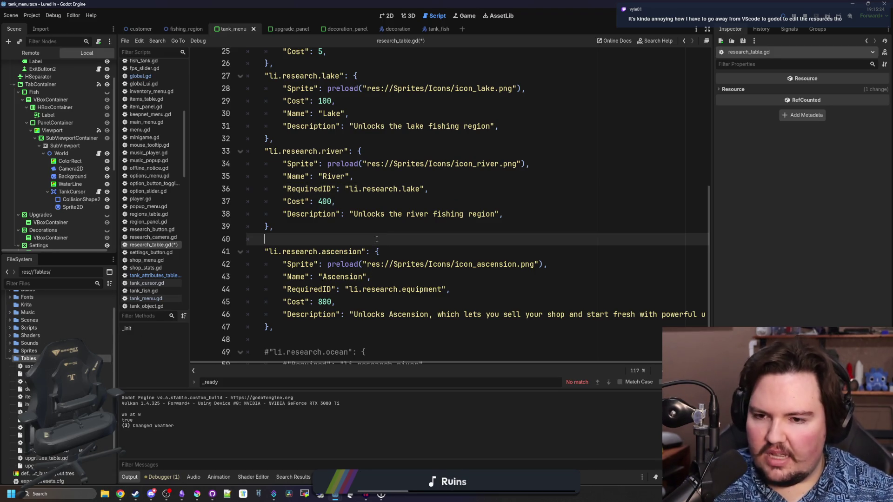
pyautogui.click(344, 230)
pyautogui.click(344, 237)
pyautogui.click(344, 230)
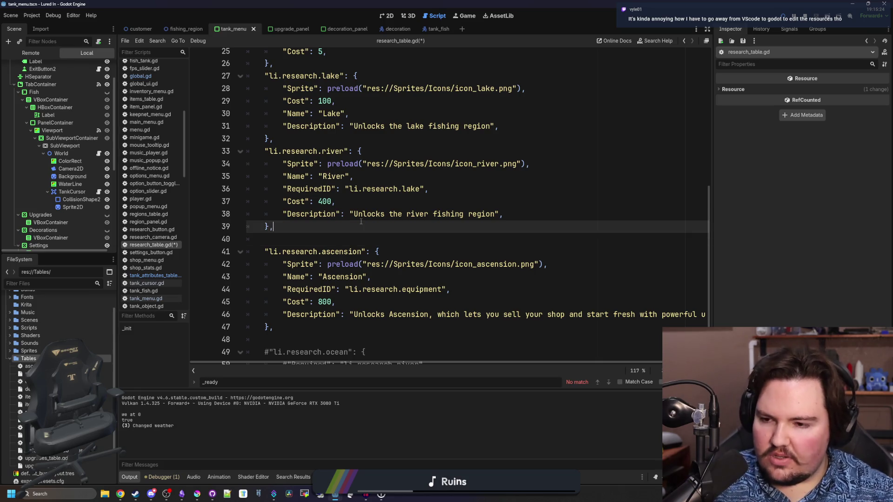
pyautogui.click(332, 236)
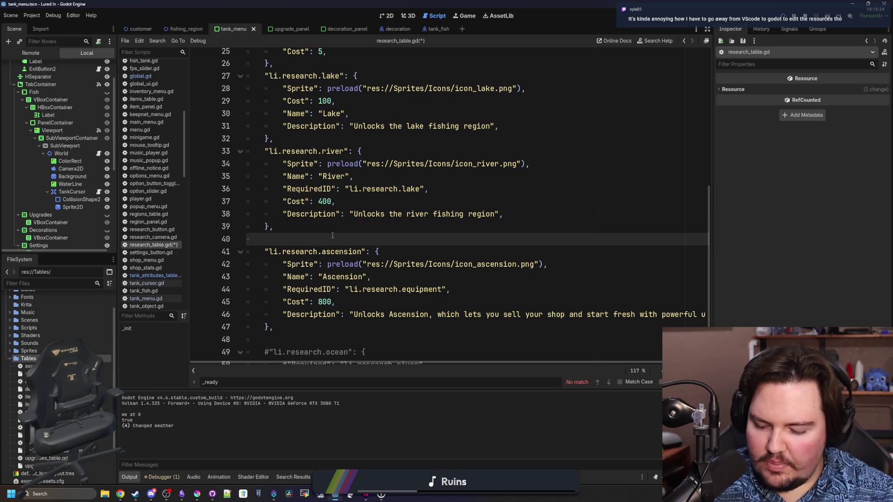
# Step: Save research_table.gd with Ctrl+S
pyautogui.hotkey('ctrl', 's')
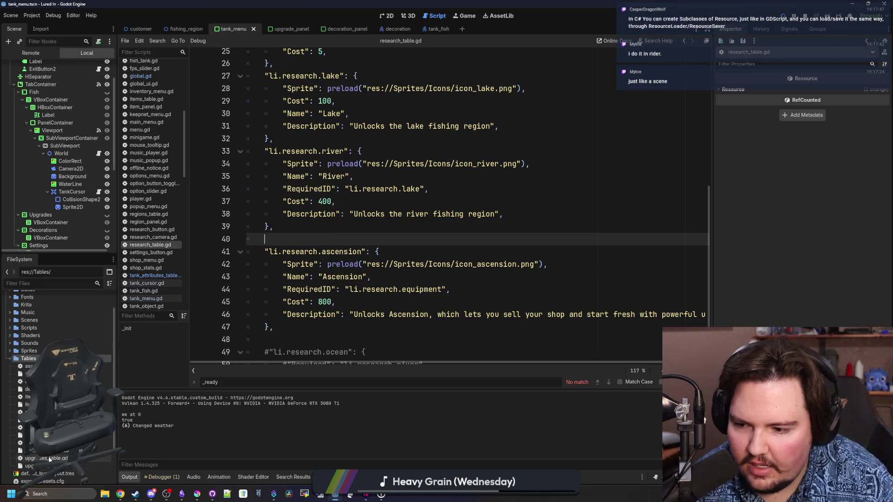
# Step: Open tank_attributes_table.gd and change the Sand sprite to res://Sprites/tank_substrate_sand.png
pyautogui.doubleClick(65, 443)
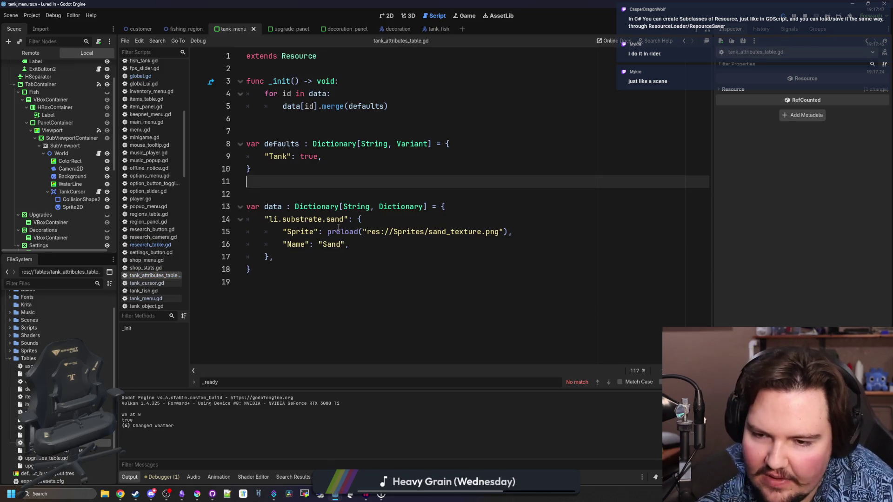
pyautogui.moveTo(274, 257)
pyautogui.mouseDown()
pyautogui.moveTo(326, 232)
pyautogui.moveTo(218, 225)
pyautogui.mouseUp()
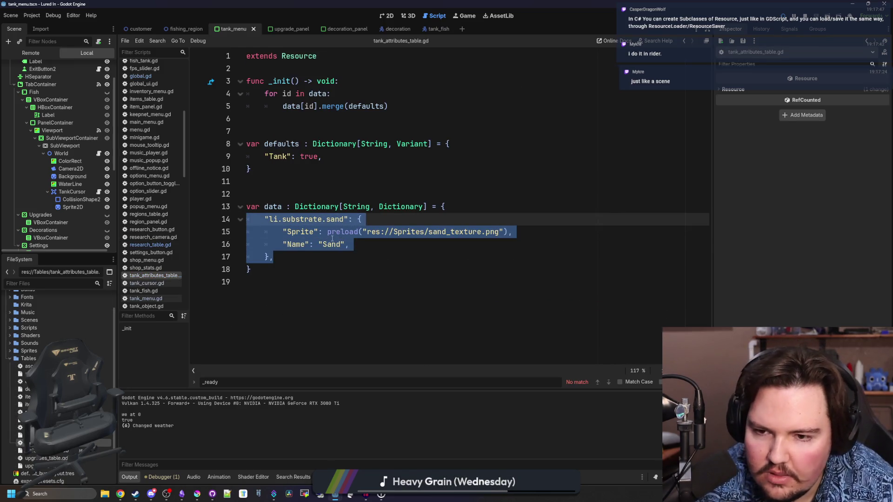
pyautogui.click(450, 257)
pyautogui.doubleClick(467, 232)
pyautogui.write('s')
pyautogui.press('BackSpace')
pyautogui.press('BackSpace')
pyautogui.press('BackSpace')
pyautogui.write('but')
pyautogui.press('BackSpace')
pyautogui.press('BackSpace')
pyautogui.press('BackSpace')
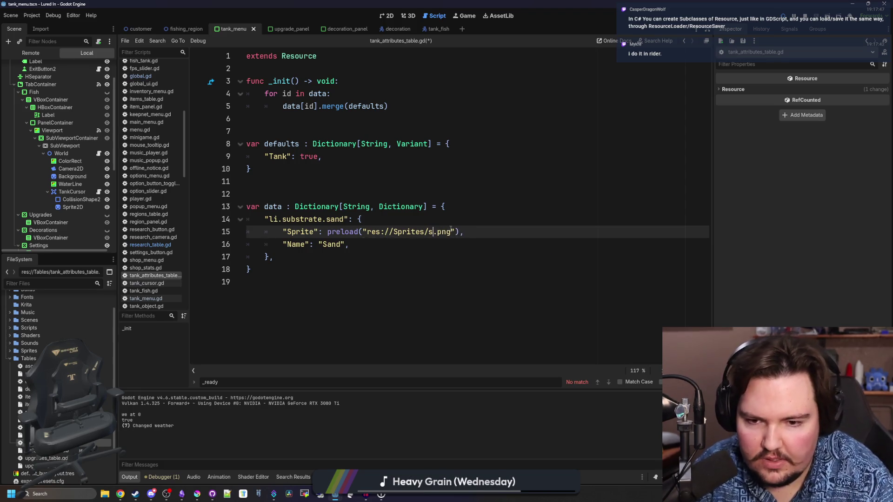
pyautogui.write('ub')
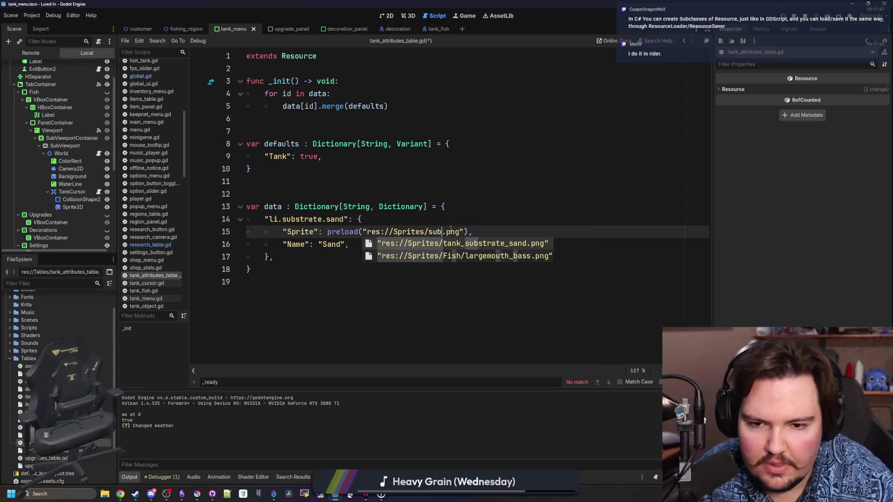
pyautogui.press('Return')
# Step: Select the whole li.substrate.sand entry
pyautogui.click(443, 244)
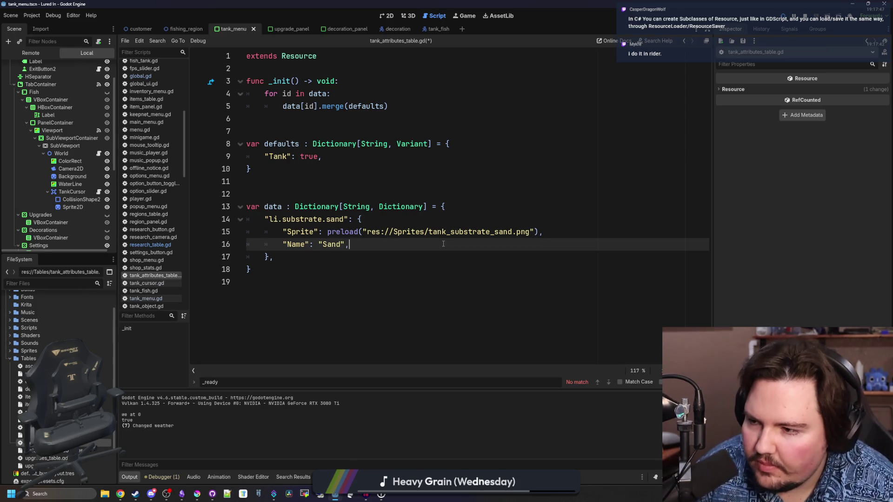
pyautogui.click(400, 258)
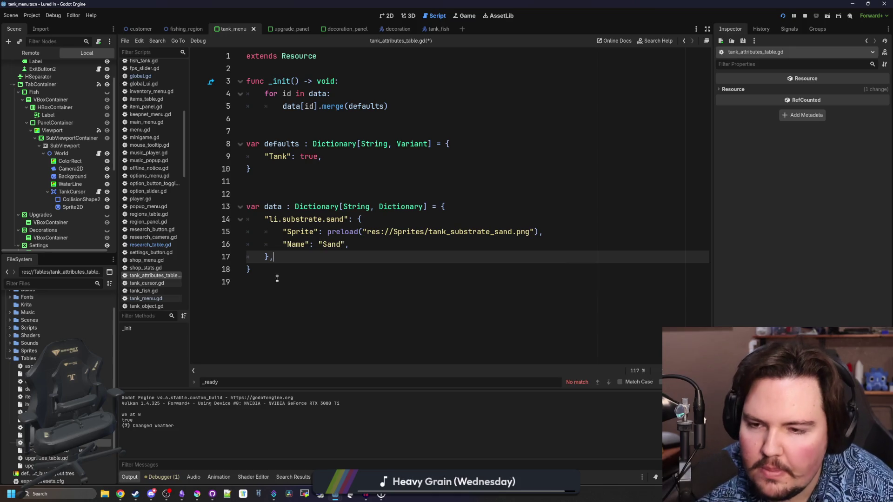
pyautogui.moveTo(290, 258); pyautogui.dragTo(229, 221)
# Step: Duplicate the li.substrate.sand entry on a new line below it
pyautogui.hotkey('ctrl', 'c')
pyautogui.click(297, 261)
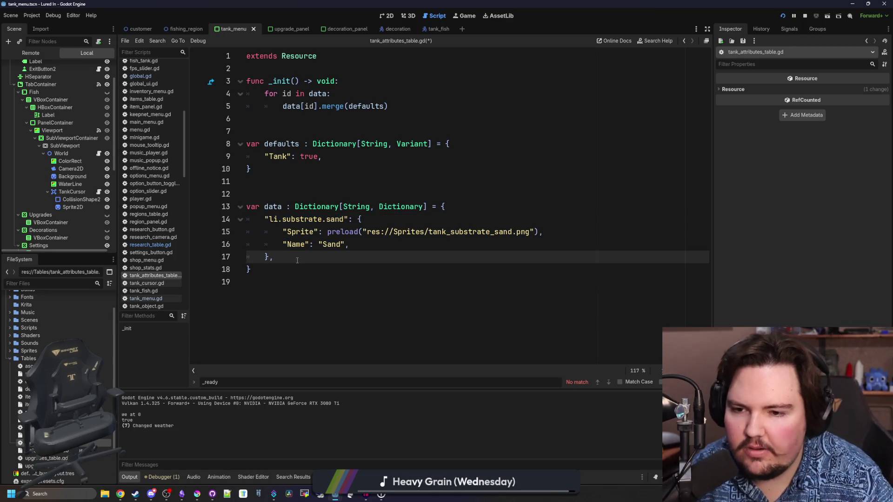
pyautogui.press('Return')
pyautogui.hotkey('ctrl', 'v')
# Step: Rename the copy's key to li.background.blue and point its sprite at tank_background_blue.png
pyautogui.click(272, 268)
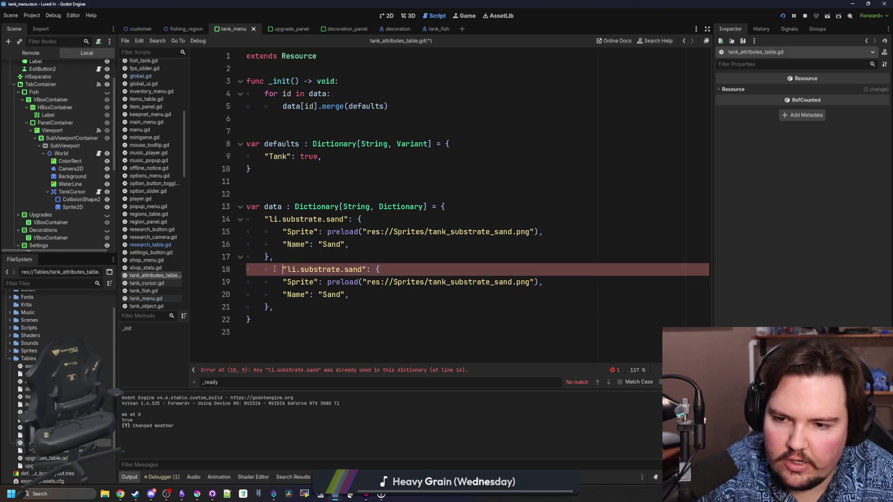
pyautogui.doubleClick(333, 269)
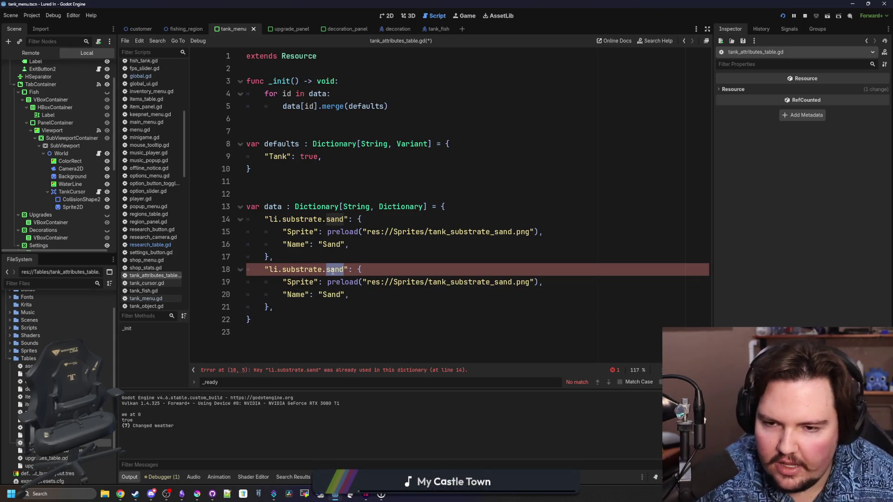
pyautogui.press('BackSpace')
pyautogui.press('BackSpace')
pyautogui.press('BackSpace')
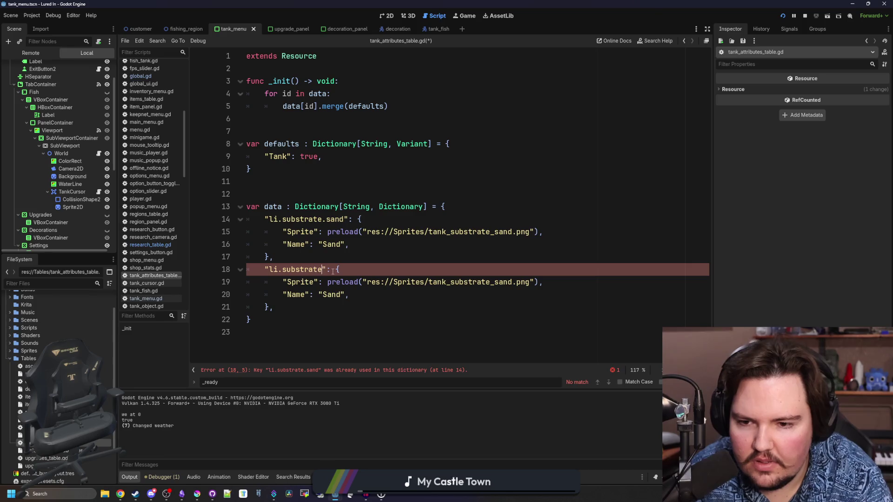
pyautogui.write('bac')
pyautogui.write('kground.')
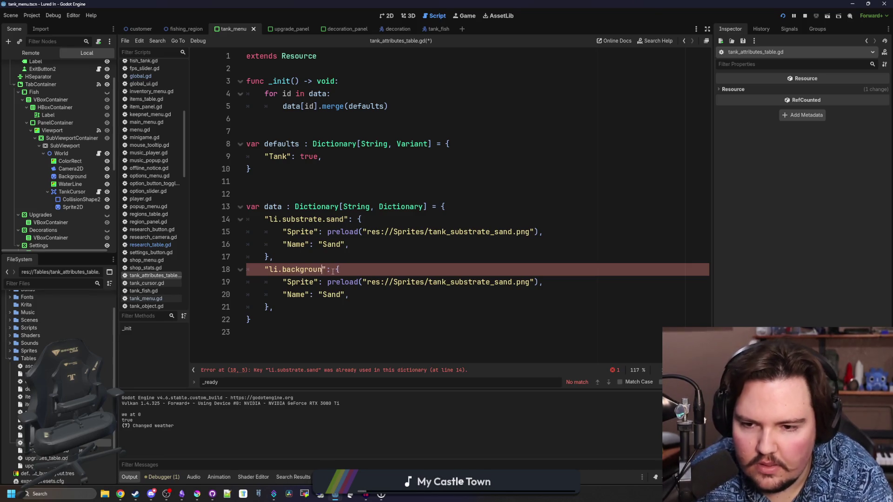
pyautogui.write('blue')
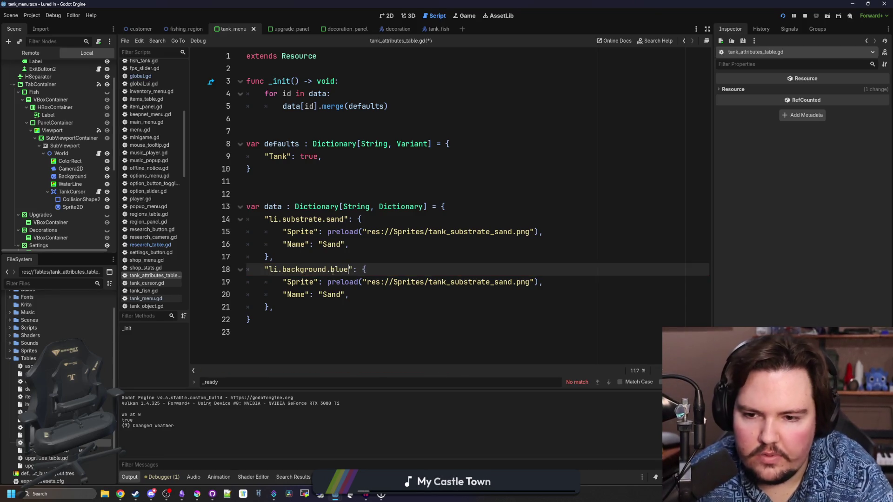
pyautogui.moveTo(511, 281); pyautogui.dragTo(447, 282)
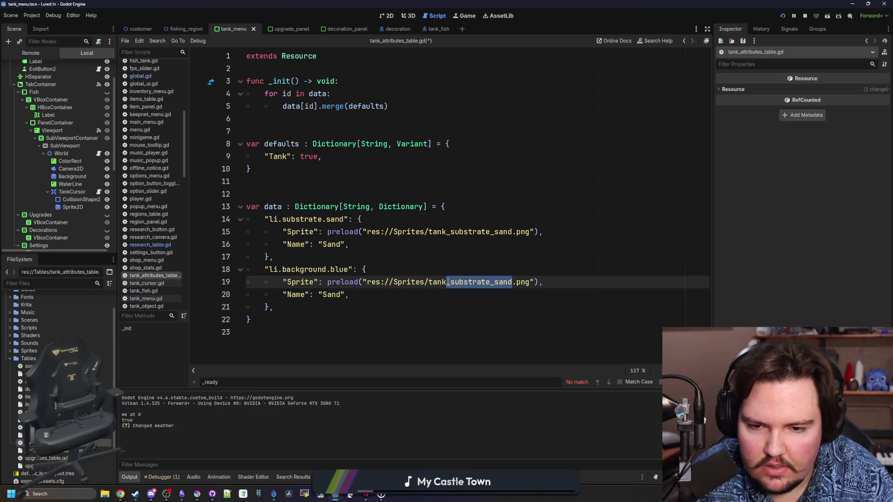
pyautogui.write('backgrt')
pyautogui.press('BackSpace')
pyautogui.press('BackSpace')
pyautogui.write('round')
pyautogui.press('Return')
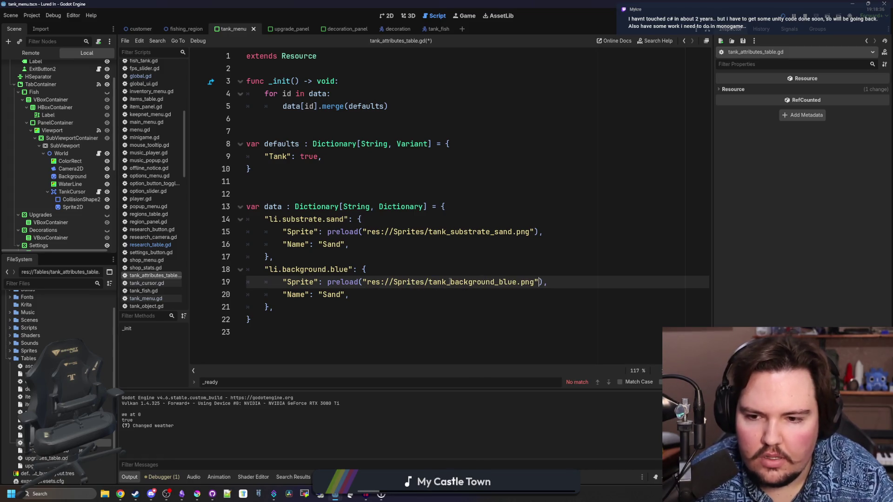
# Step: Set the new entry's Name to "Blue"
pyautogui.doubleClick(333, 295)
pyautogui.write('Blue B')
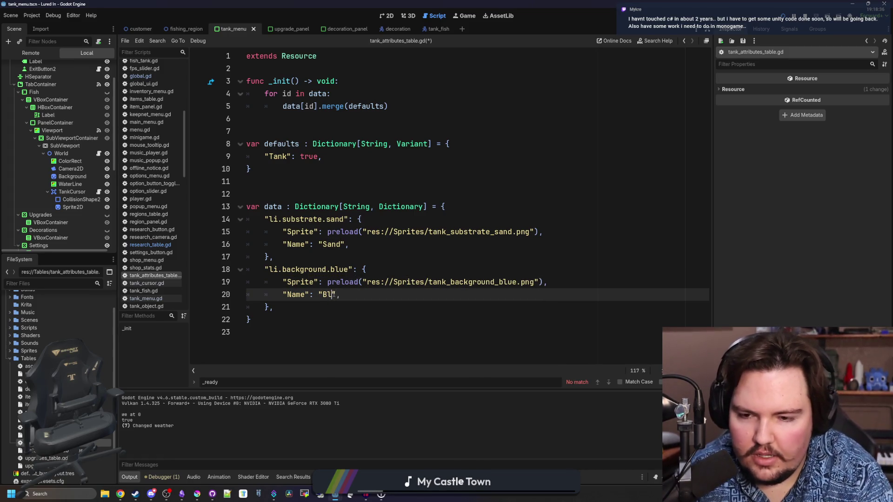
pyautogui.write('ackground')
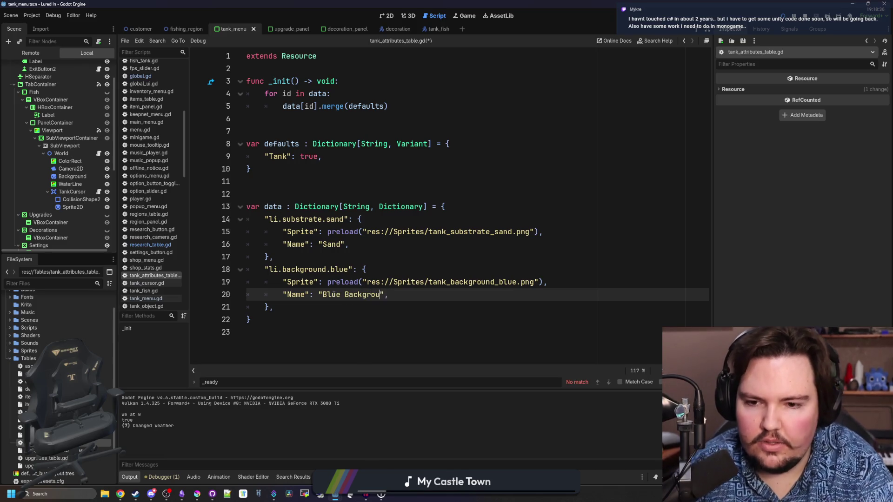
pyautogui.click(340, 240)
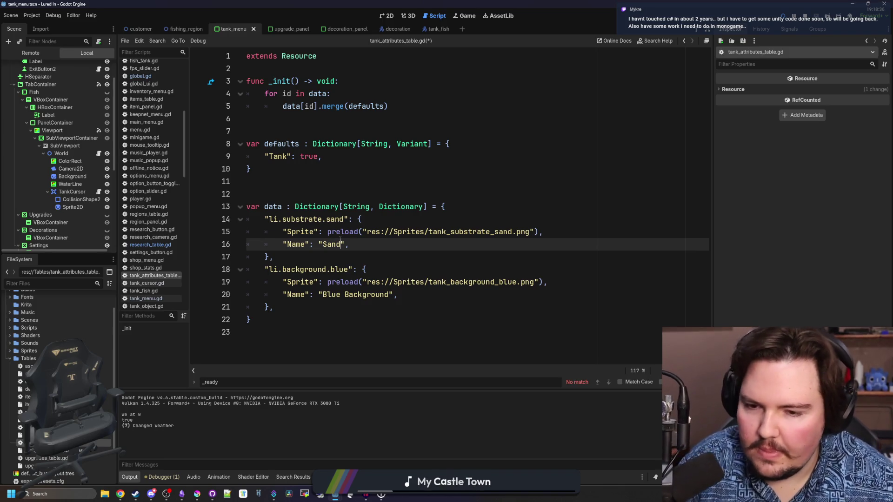
pyautogui.doubleClick(372, 295)
pyautogui.press('BackSpace')
pyautogui.press('BackSpace')
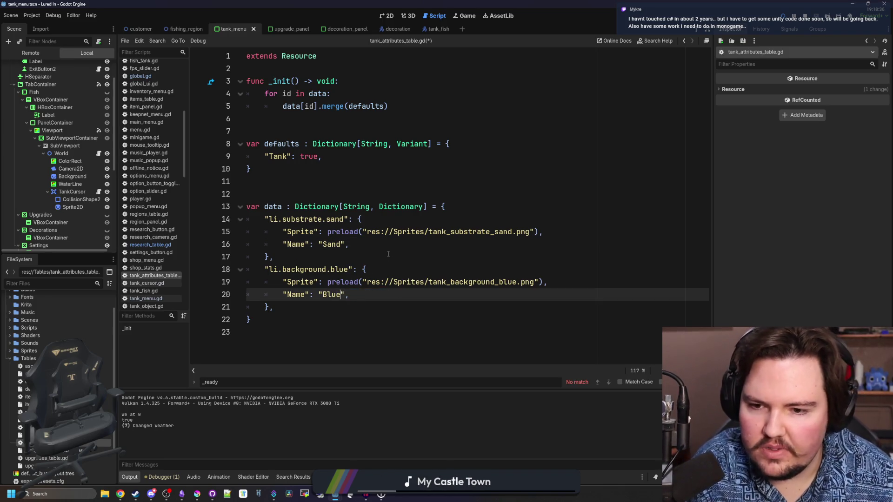
pyautogui.click(389, 255)
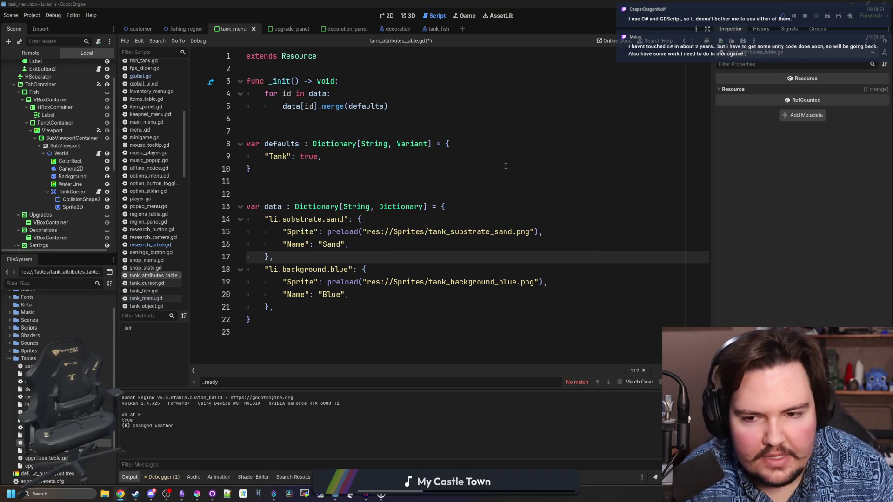
# Step: Search Google for monogame and skim the 'What is a MonoGame?' answer before closing the browser
pyautogui.write('monoga')
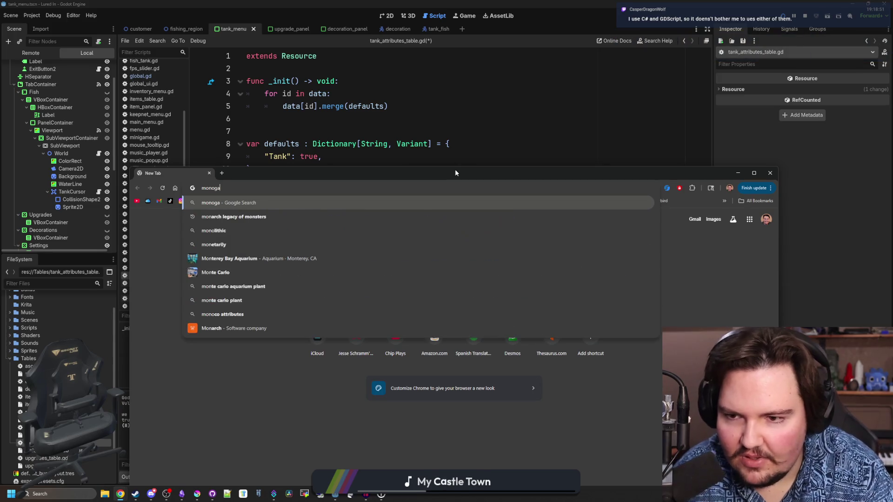
pyautogui.write('me')
pyautogui.press('Return')
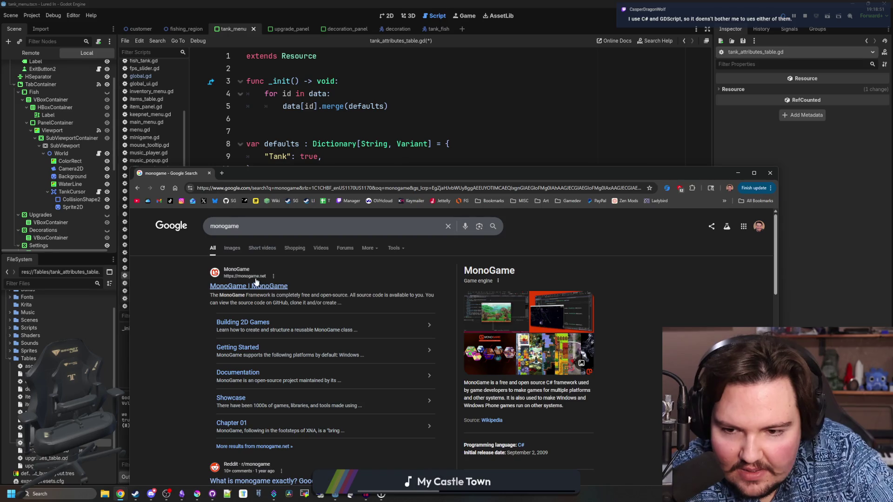
pyautogui.scroll(-2, 235, 302)
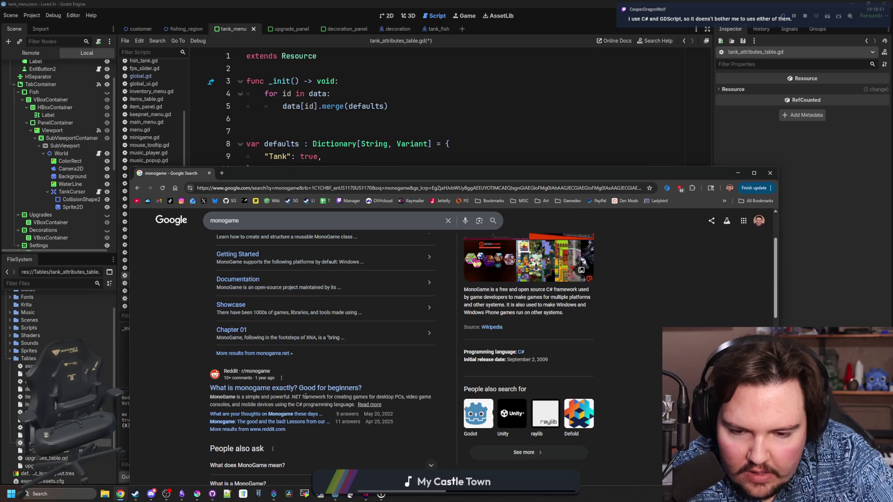
pyautogui.scroll(-3, 298, 386)
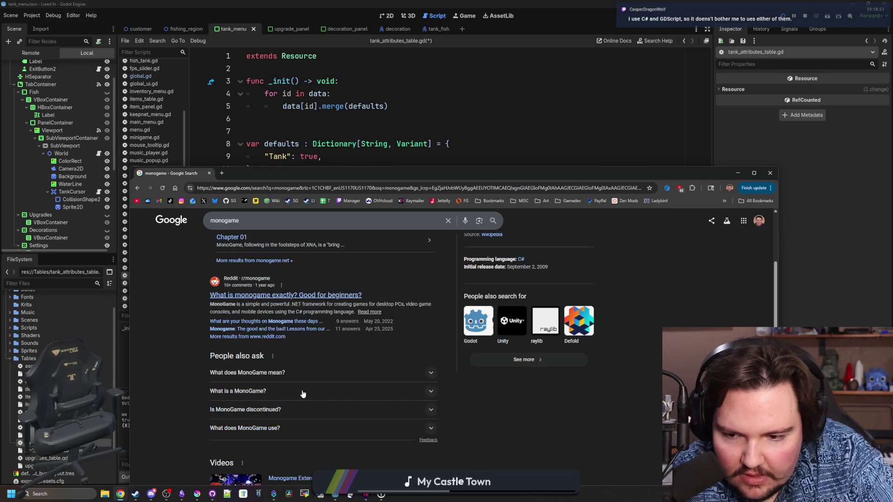
pyautogui.click(272, 345)
pyautogui.click(272, 345)
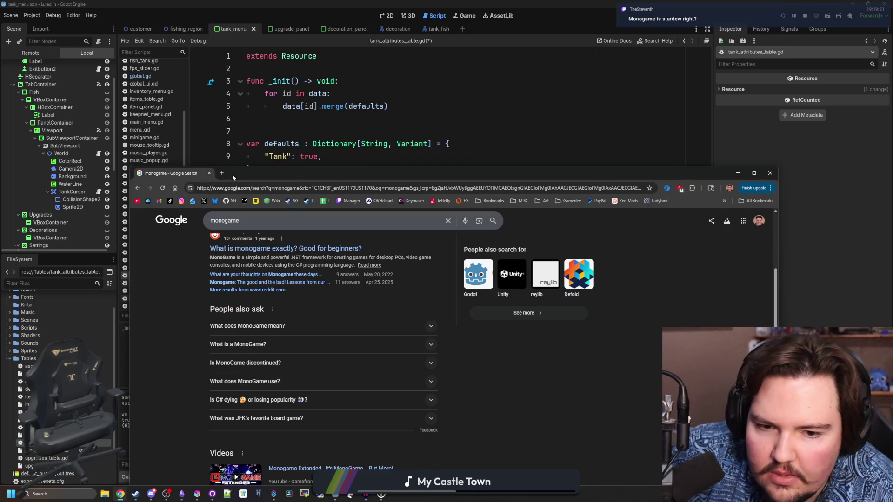
pyautogui.click(209, 173)
# Step: Return to the sand sprite path on line 15, then open a new browser window
pyautogui.moveTo(352, 234)
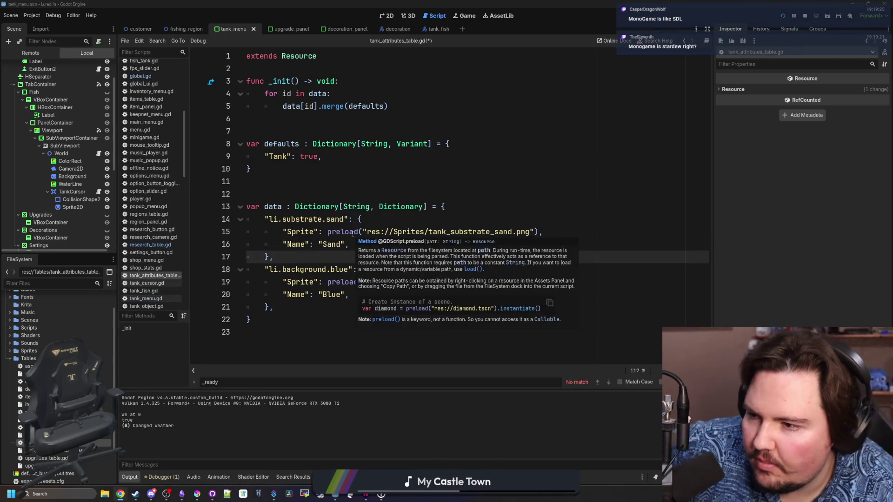
pyautogui.click(408, 232)
pyautogui.moveTo(408, 233)
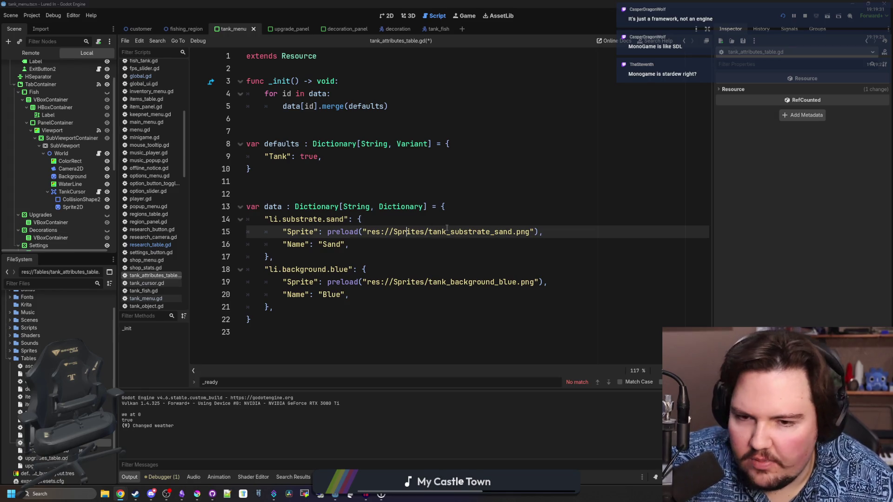
pyautogui.press('Up')
pyautogui.press('Up')
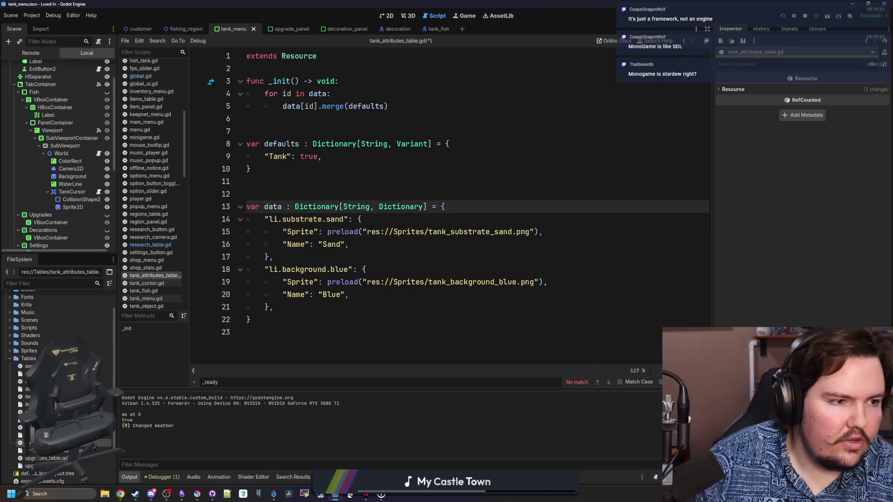
pyautogui.press('super+2')
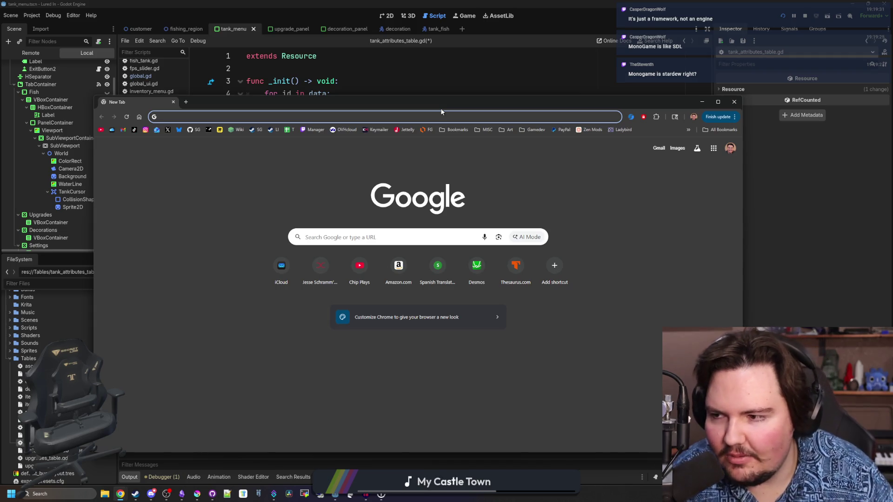
# Step: Search for stardew valley engine, follow Microsoft XNA, and enlarge its knowledge-panel image
pyautogui.write('stardew valley engine')
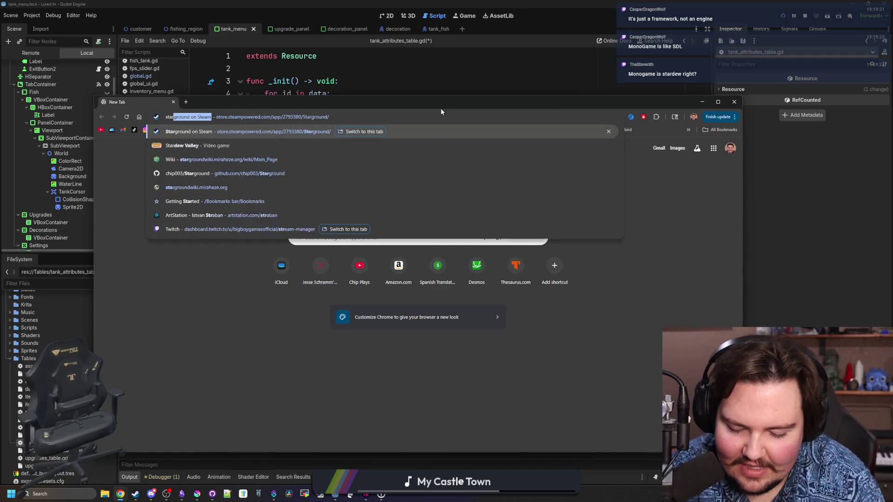
pyautogui.press('Return')
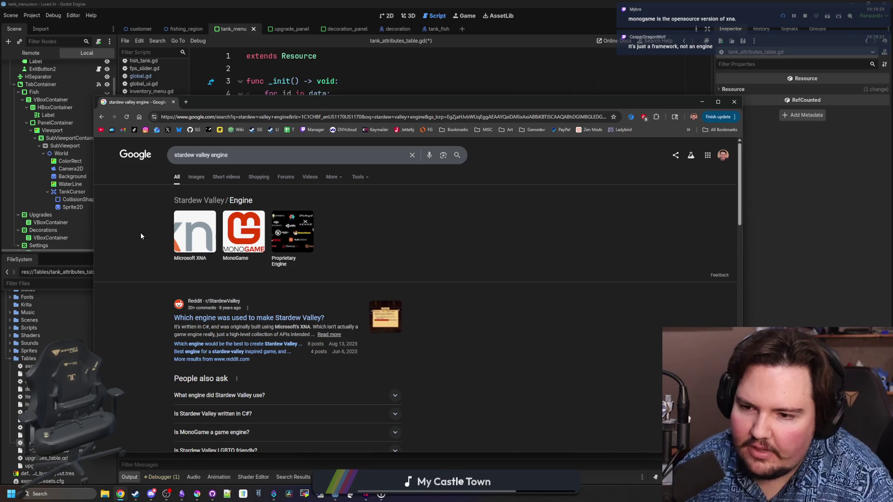
pyautogui.click(201, 245)
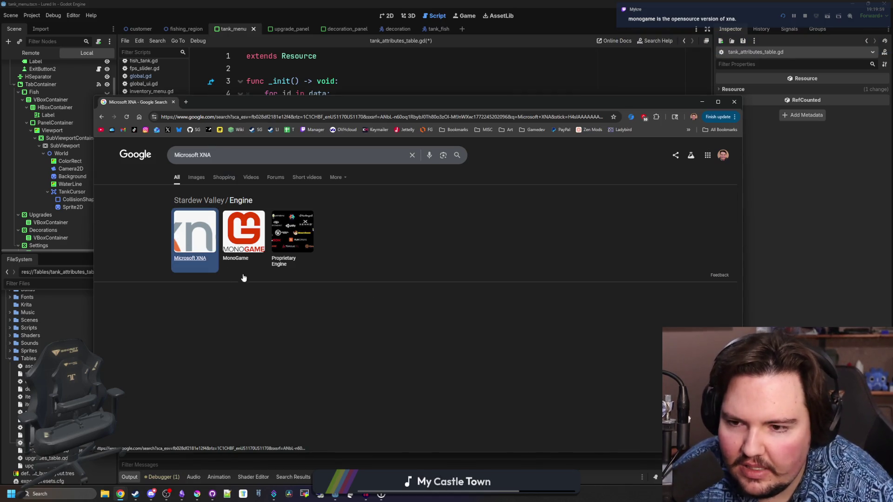
pyautogui.scroll(-1, 188, 249)
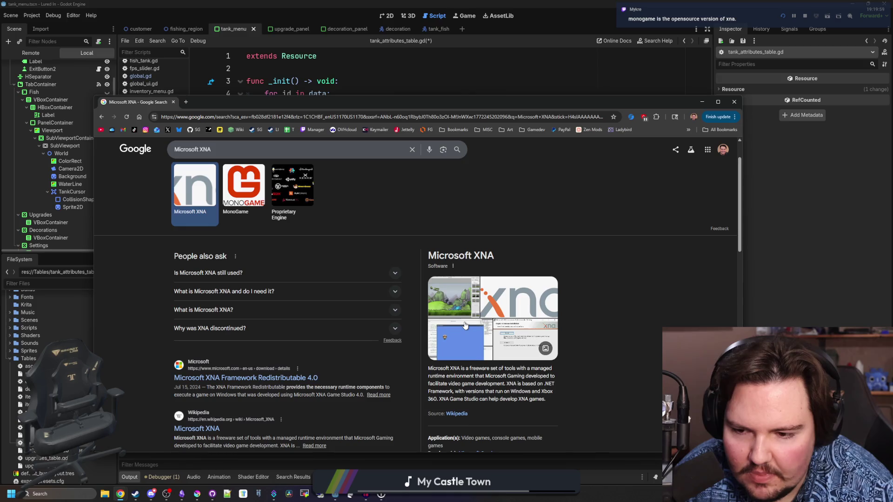
pyautogui.click(471, 346)
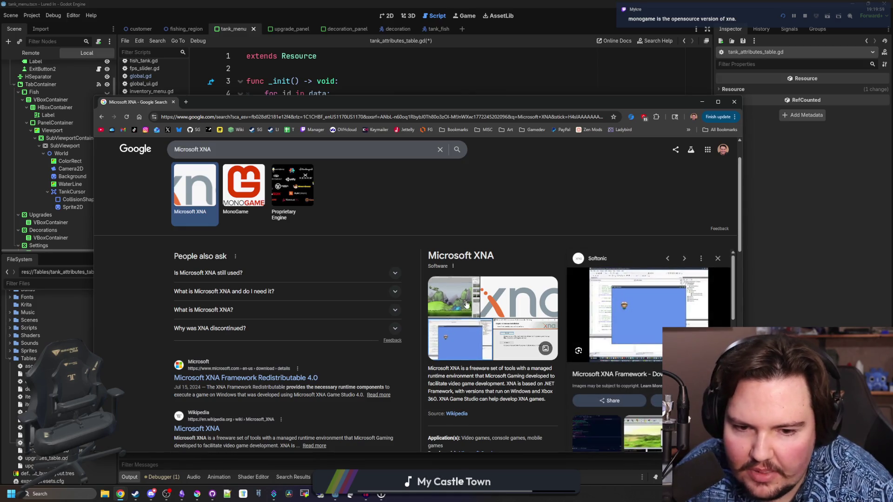
pyautogui.scroll(1, 217, 195)
# Step: Show Microsoft XNA image results and preview the Xbox Wiki Fandom image
pyautogui.click(196, 177)
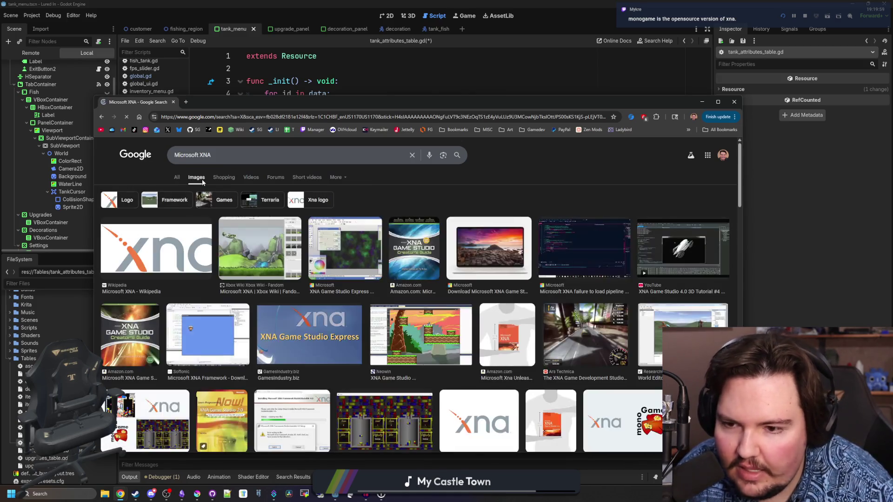
pyautogui.click(251, 260)
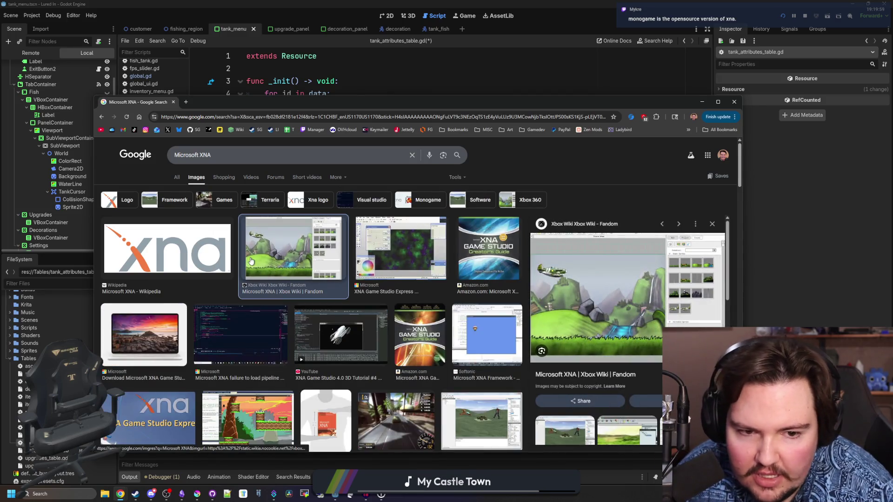
pyautogui.click(417, 259)
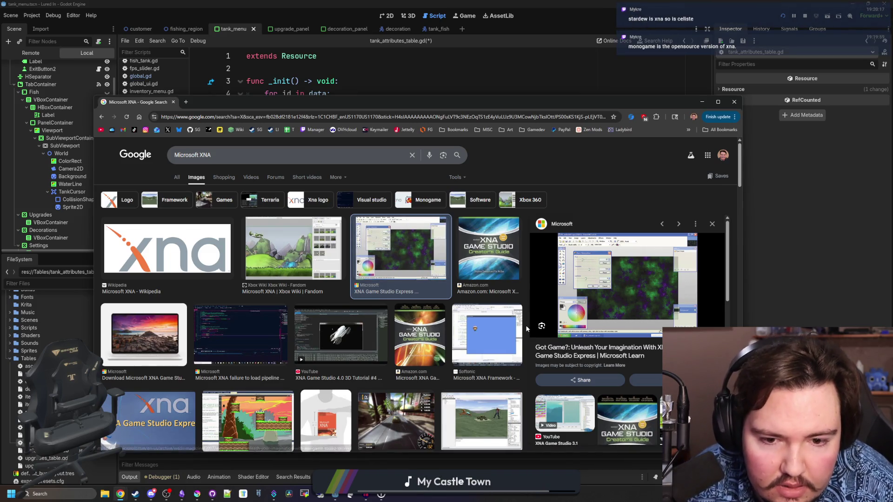
pyautogui.click(292, 258)
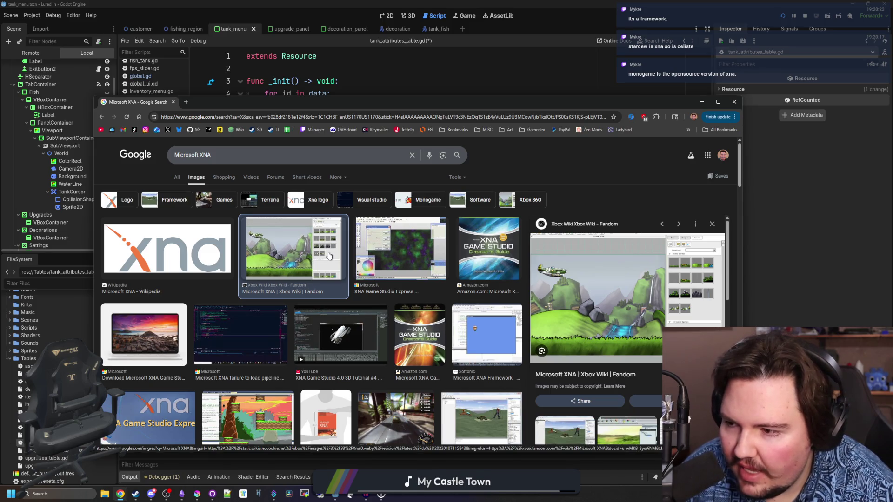
# Step: Scroll through the Microsoft XNA image results, then return to the Godot script
pyautogui.scroll(-1, 145, 255)
pyautogui.scroll(-2, 146, 255)
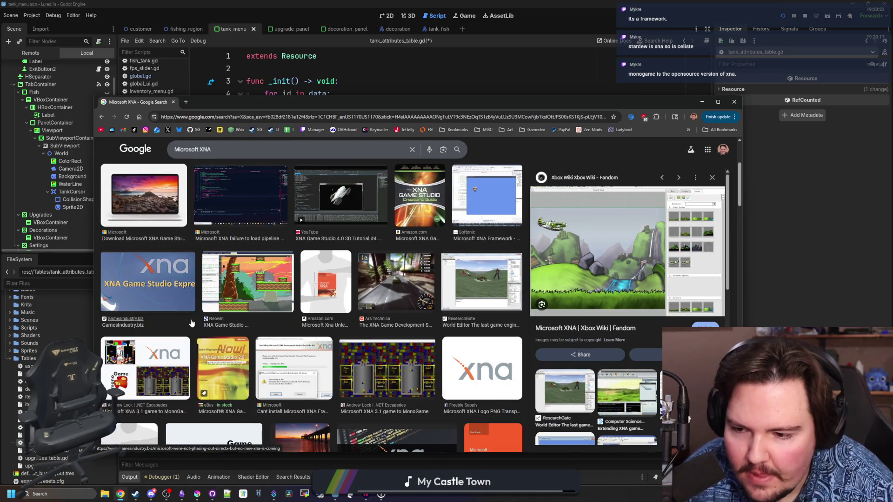
pyautogui.scroll(-3, 272, 295)
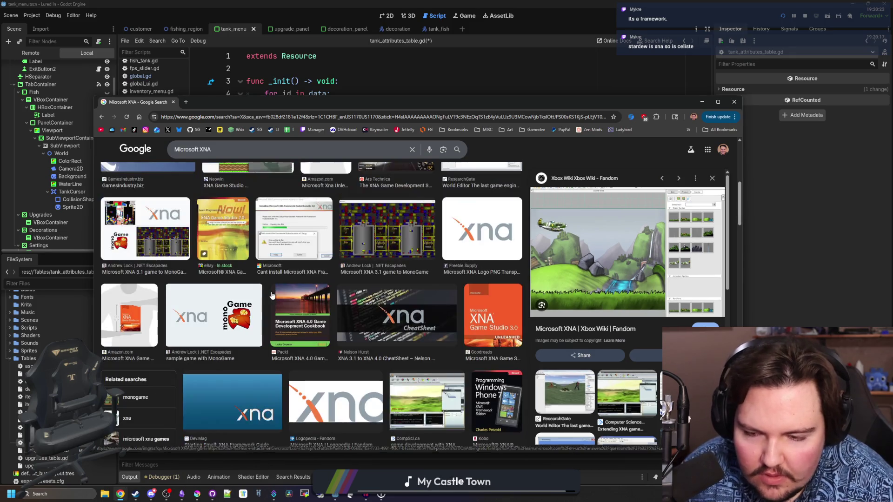
pyautogui.scroll(-2, 272, 295)
pyautogui.scroll(-3, 272, 295)
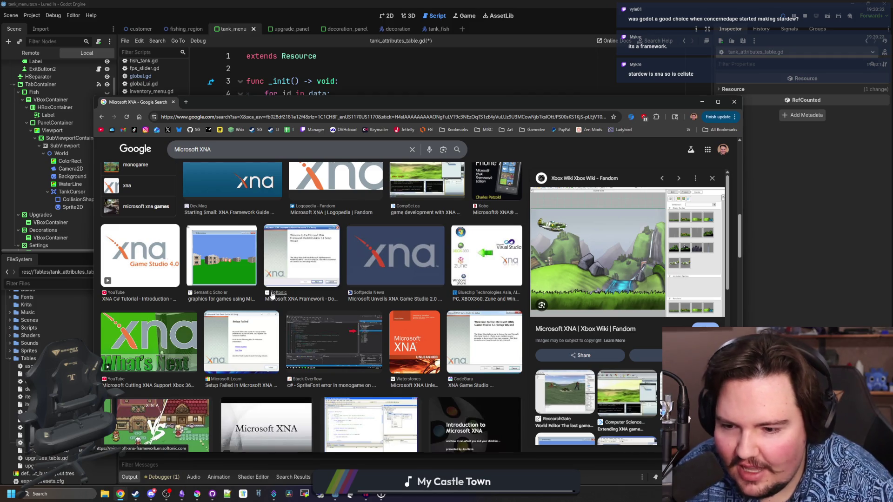
pyautogui.scroll(-1, 272, 296)
pyautogui.scroll(-2, 278, 276)
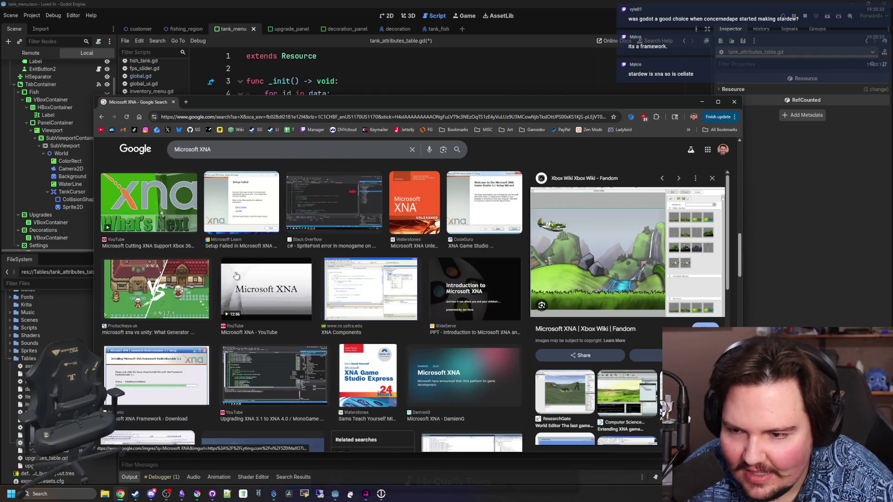
pyautogui.scroll(-2, 199, 275)
pyautogui.scroll(10, 199, 276)
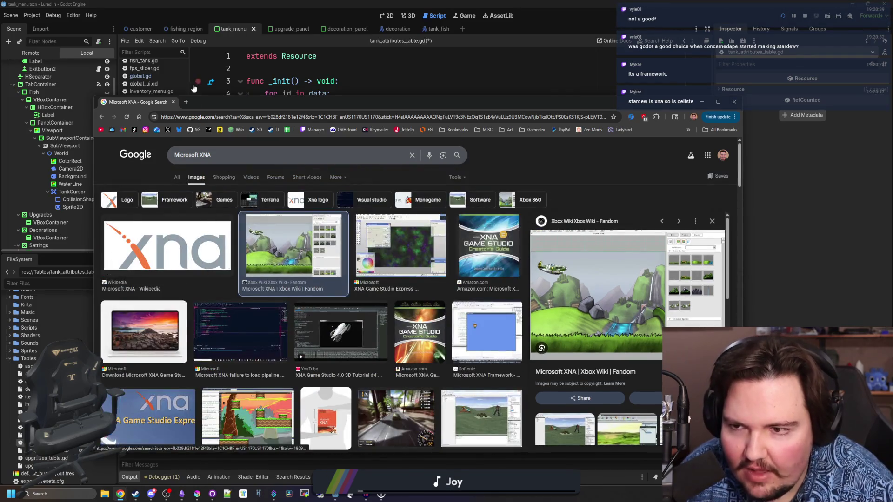
pyautogui.hotkey('alt', 'Tab')
# Step: Check the Sand and Blue entries around lines 10–11 of the script, then open a new Chrome window
pyautogui.click(302, 262)
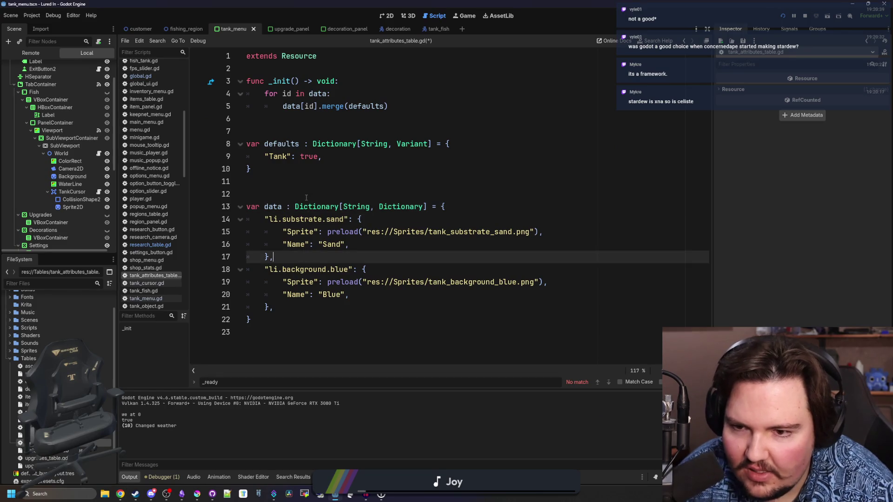
pyautogui.click(312, 184)
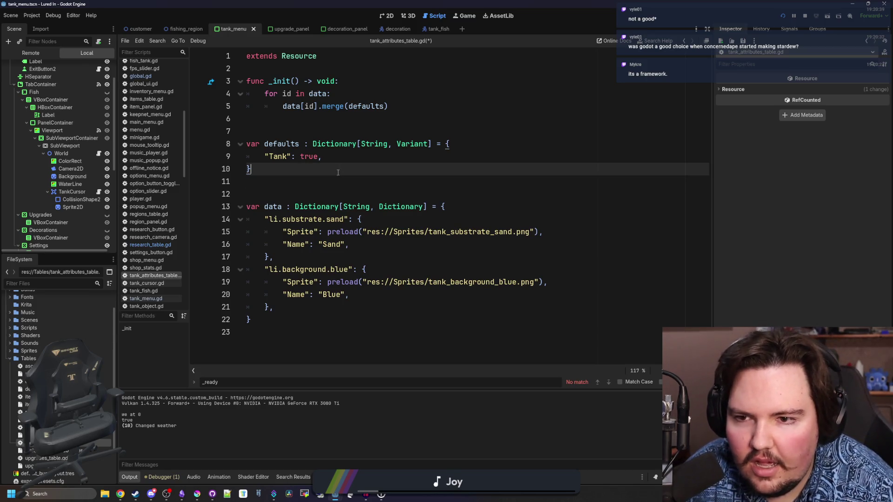
pyautogui.click(285, 169)
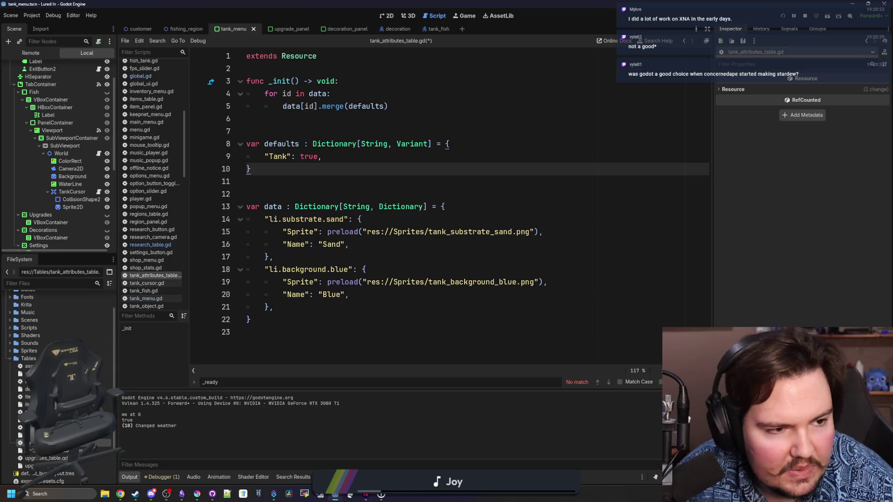
pyautogui.hotkey('alt', 'Tab')
pyautogui.hotkey('ctrl', 'n')
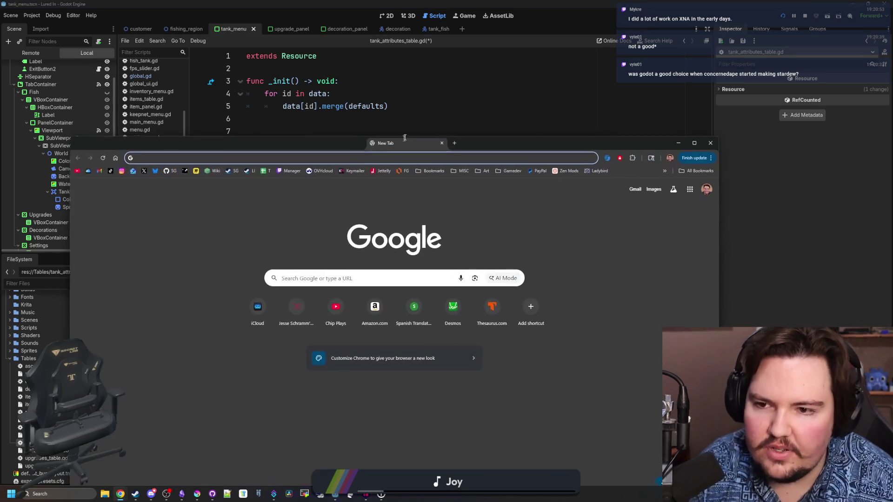
# Step: Search Google for 'stardew valley', skim the results, then close the browser to return to Godot
pyautogui.write('stardew')
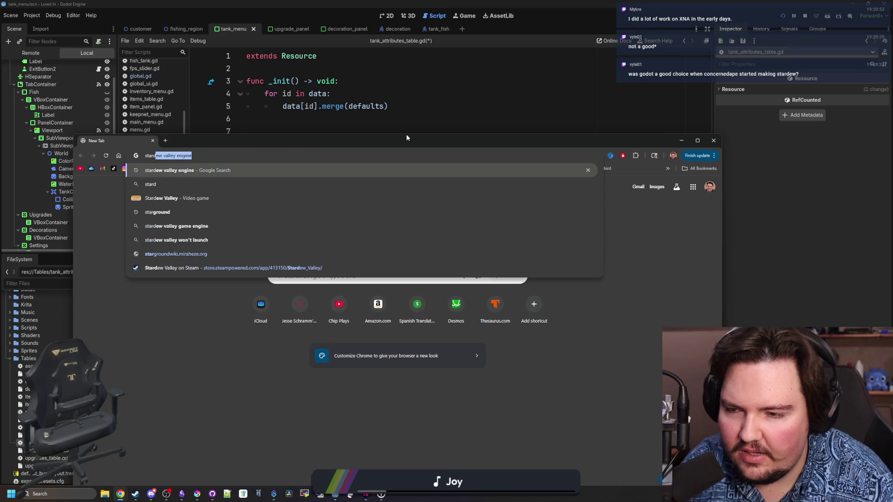
pyautogui.write(' valley')
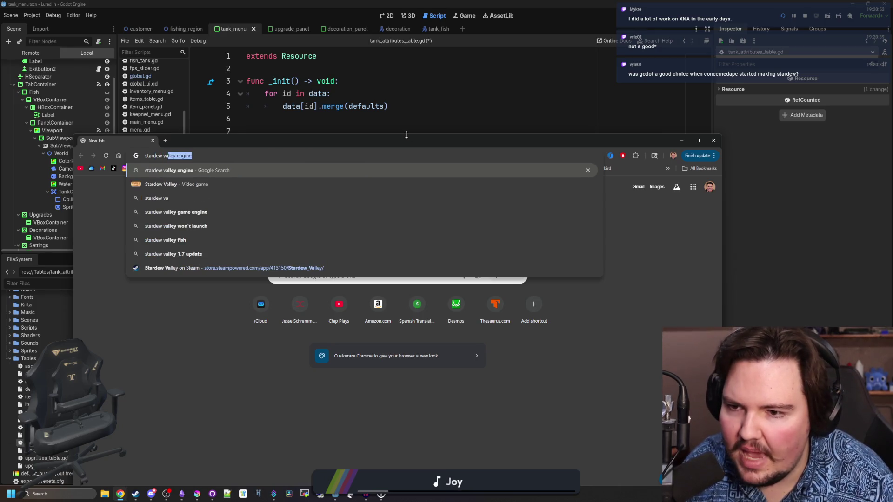
pyautogui.press('Return')
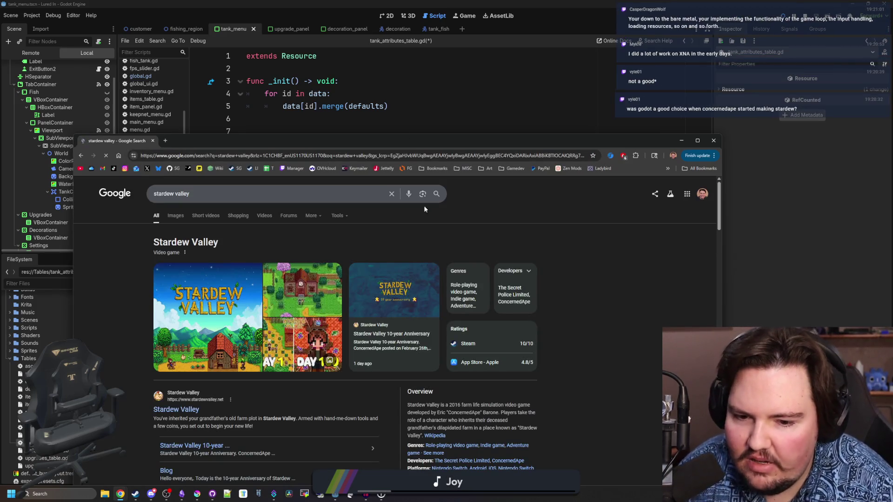
pyautogui.scroll(-1, 469, 306)
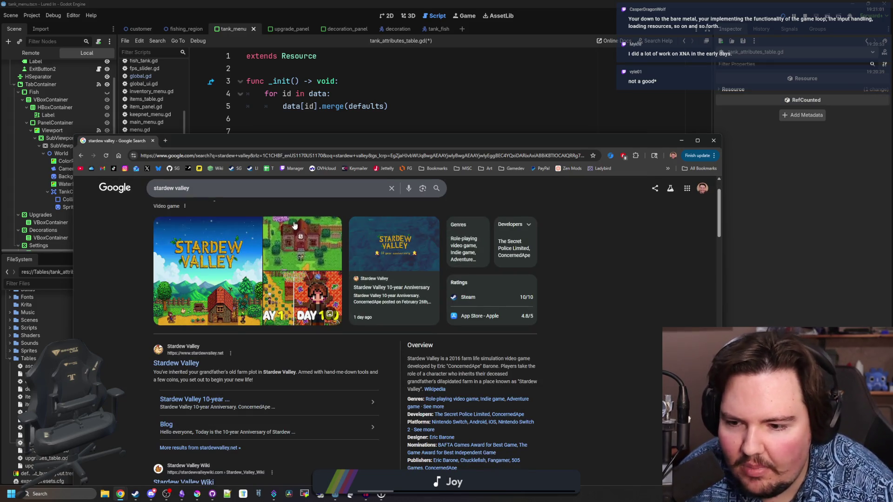
pyautogui.scroll(-1, 483, 364)
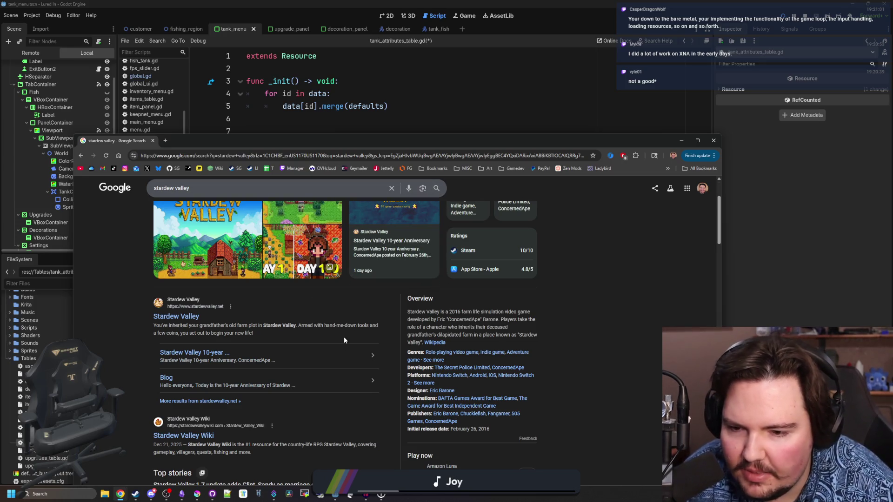
pyautogui.scroll(-2, 550, 359)
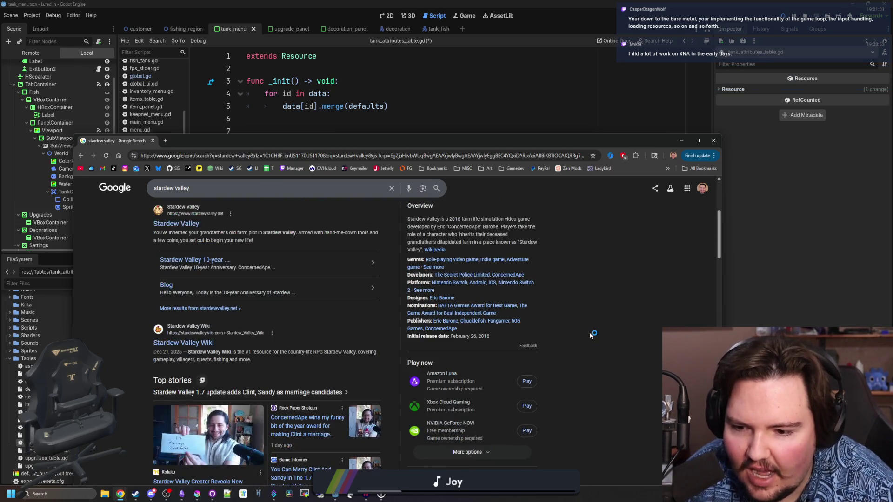
pyautogui.scroll(2, 590, 333)
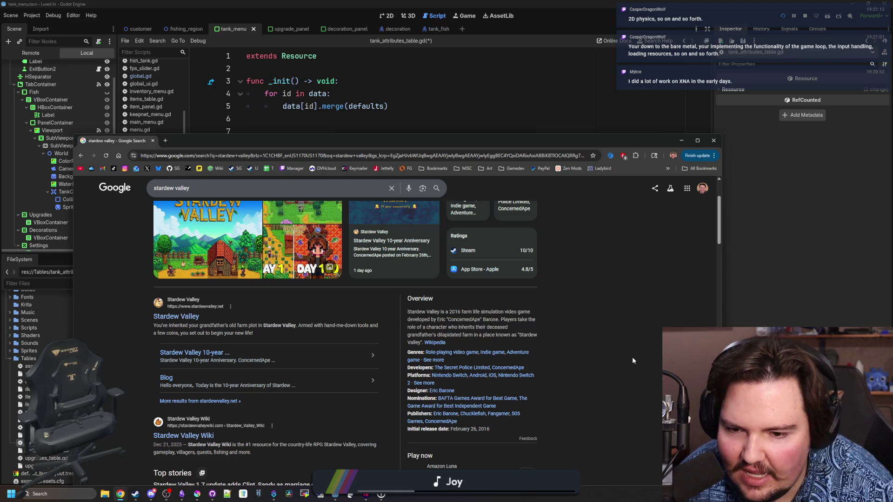
pyautogui.scroll(2, 632, 356)
pyautogui.scroll(-3, 496, 355)
pyautogui.scroll(3, 493, 352)
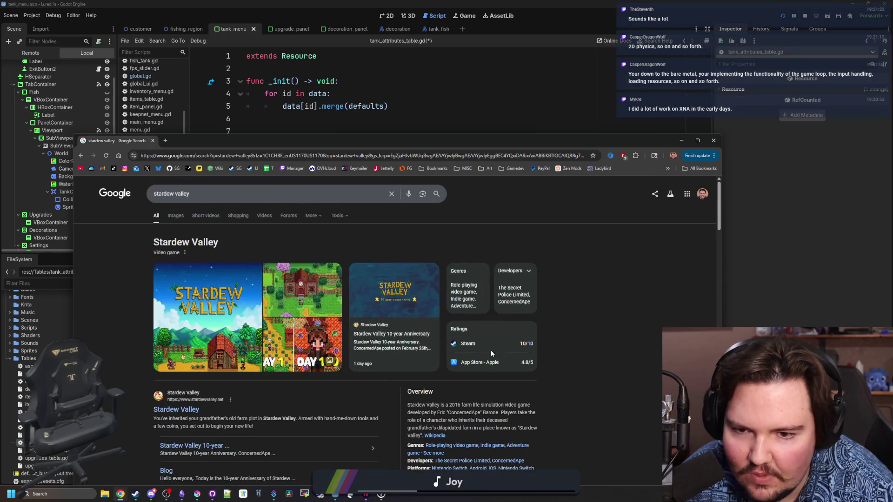
pyautogui.scroll(-6, 490, 351)
pyautogui.scroll(-5, 484, 351)
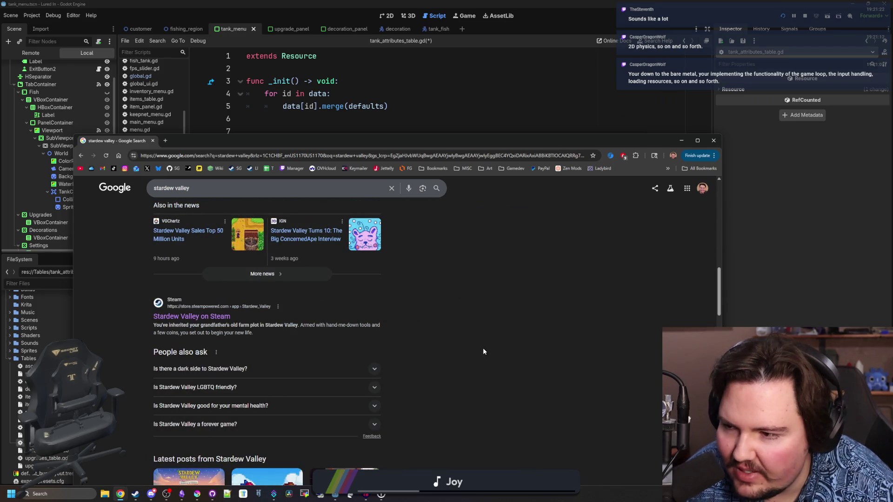
pyautogui.scroll(-10, 483, 352)
pyautogui.scroll(-3, 483, 351)
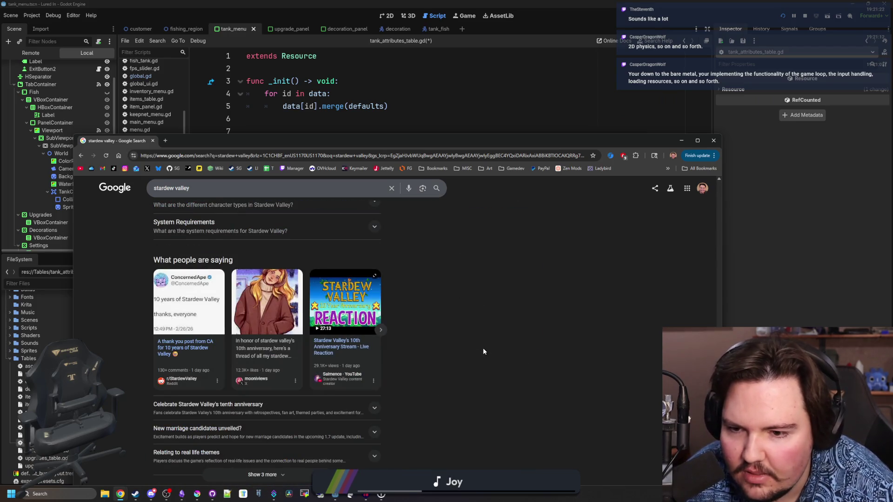
pyautogui.scroll(15, 453, 345)
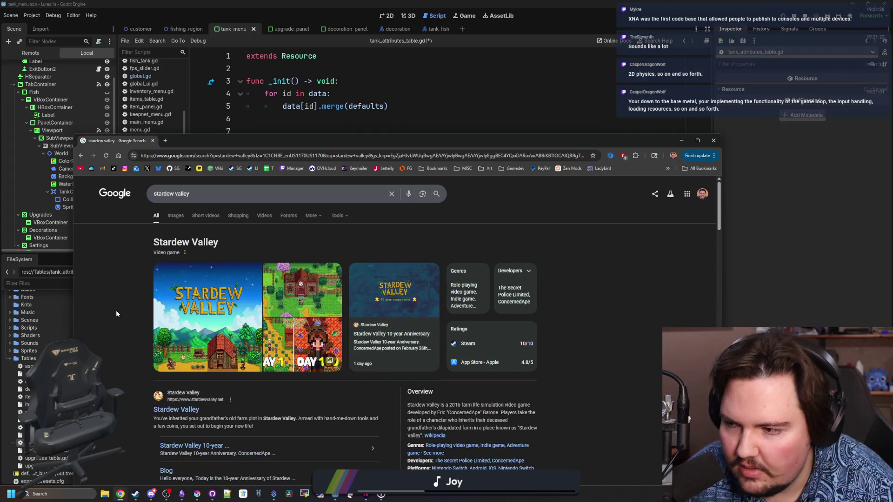
pyautogui.click(153, 141)
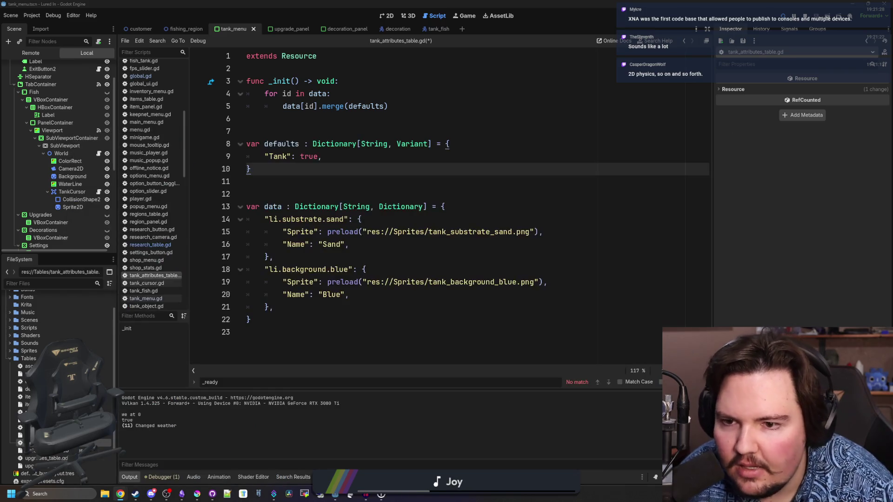